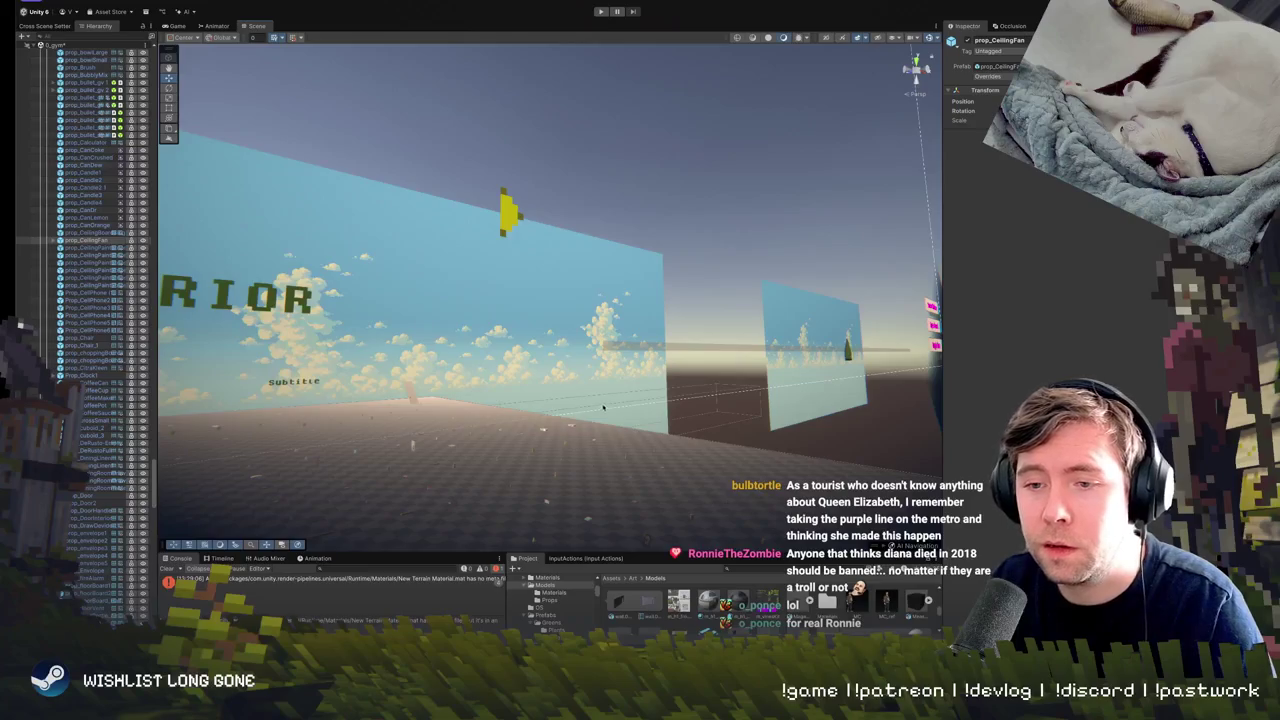
# Fly around the scene inspecting the scattered props, framing the bin prop close up.
pyautogui.moveTo(603, 407)
pyautogui.mouseDown()
pyautogui.moveTo(459, 437)
pyautogui.moveTo(390, 432)
pyautogui.mouseUp()
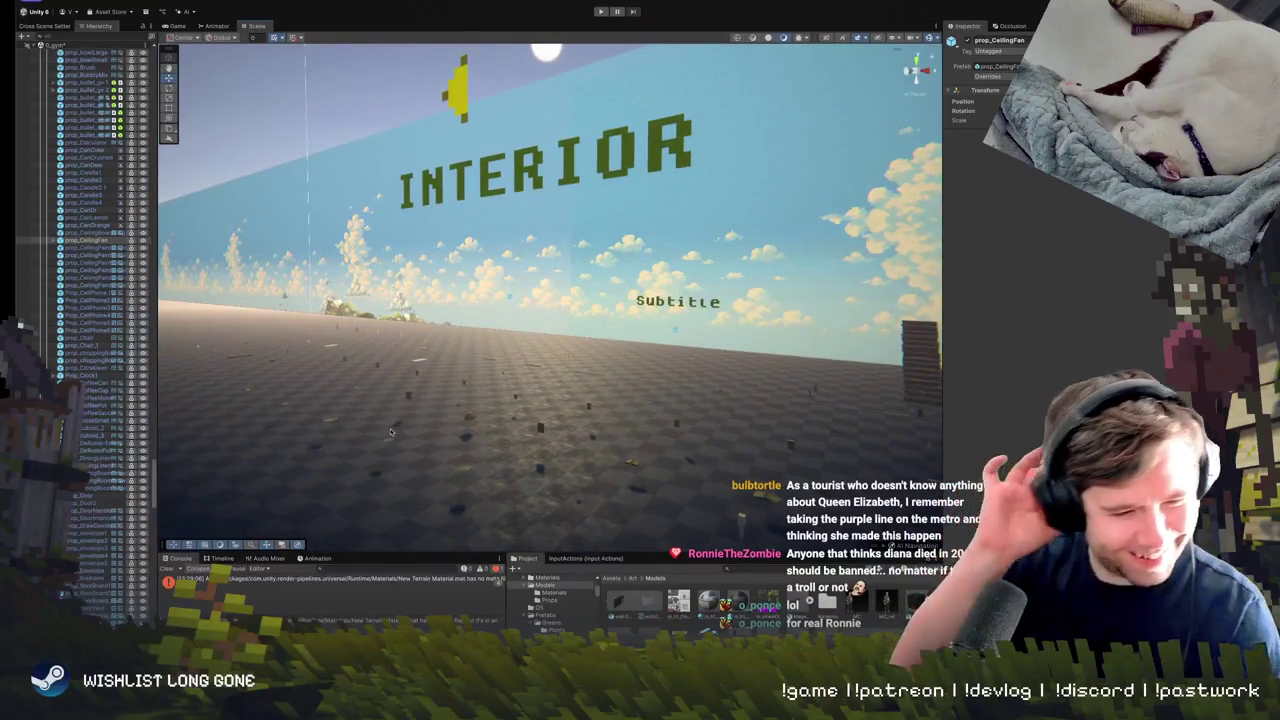
pyautogui.moveTo(434, 431)
pyautogui.mouseDown()
pyautogui.moveTo(484, 359)
pyautogui.moveTo(444, 341)
pyautogui.moveTo(617, 371)
pyautogui.mouseUp()
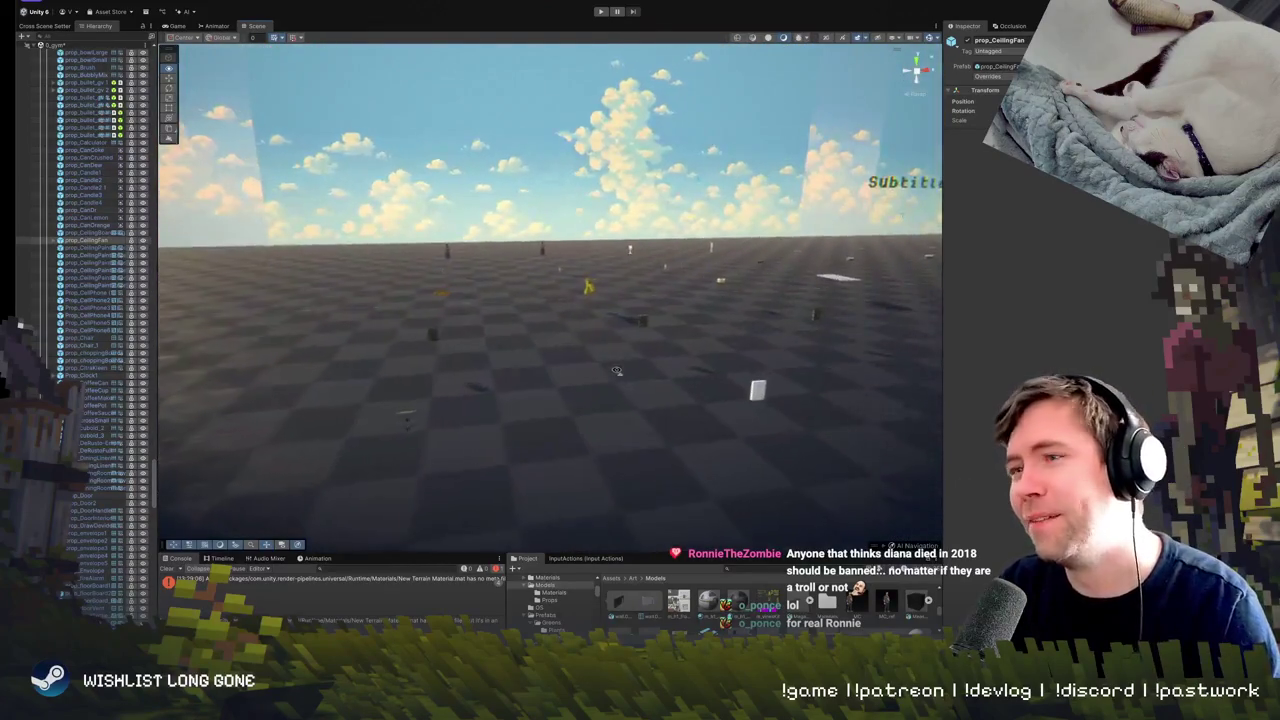
pyautogui.moveTo(425, 404)
pyautogui.mouseDown()
pyautogui.moveTo(476, 424)
pyautogui.moveTo(578, 391)
pyautogui.moveTo(878, 475)
pyautogui.moveTo(750, 449)
pyautogui.moveTo(637, 454)
pyautogui.mouseUp()
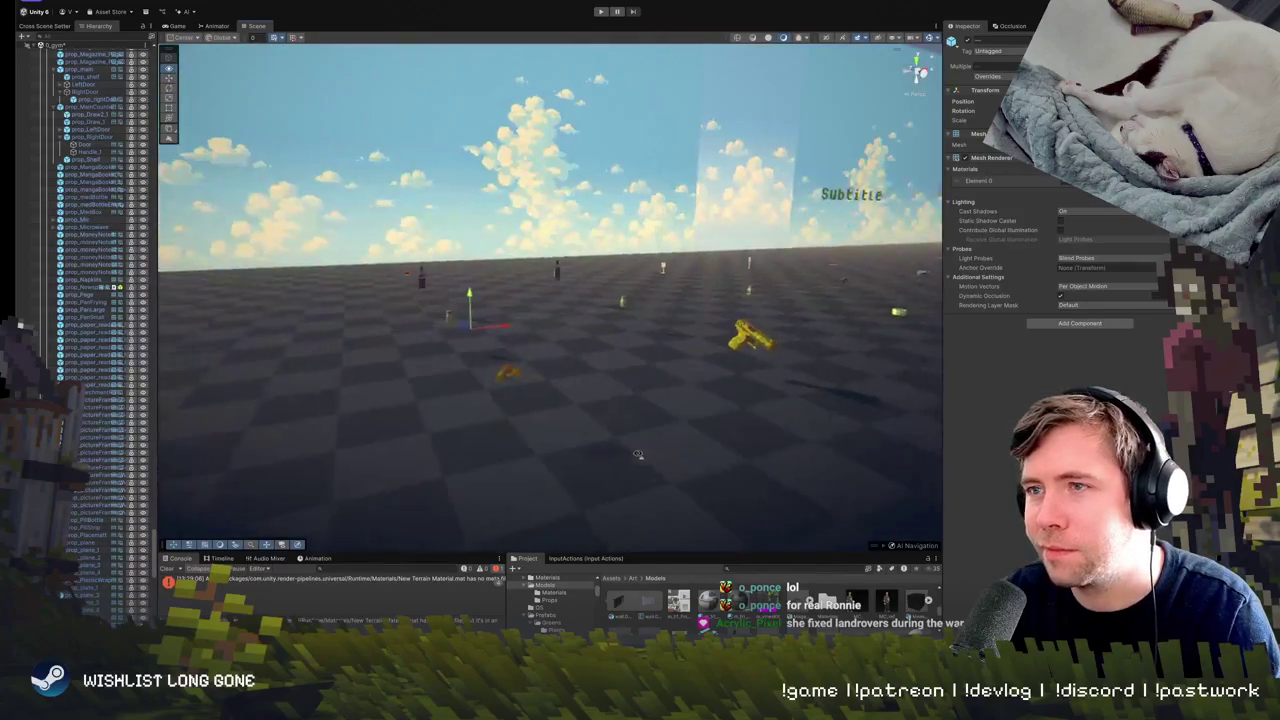
pyautogui.click(533, 374)
pyautogui.moveTo(533, 374)
pyautogui.mouseDown()
pyautogui.moveTo(609, 417)
pyautogui.moveTo(627, 379)
pyautogui.moveTo(670, 348)
pyautogui.moveTo(617, 372)
pyautogui.moveTo(678, 376)
pyautogui.moveTo(676, 357)
pyautogui.moveTo(512, 372)
pyautogui.moveTo(715, 342)
pyautogui.moveTo(930, 288)
pyautogui.mouseUp()
pyautogui.click(584, 410)
pyautogui.click(713, 340)
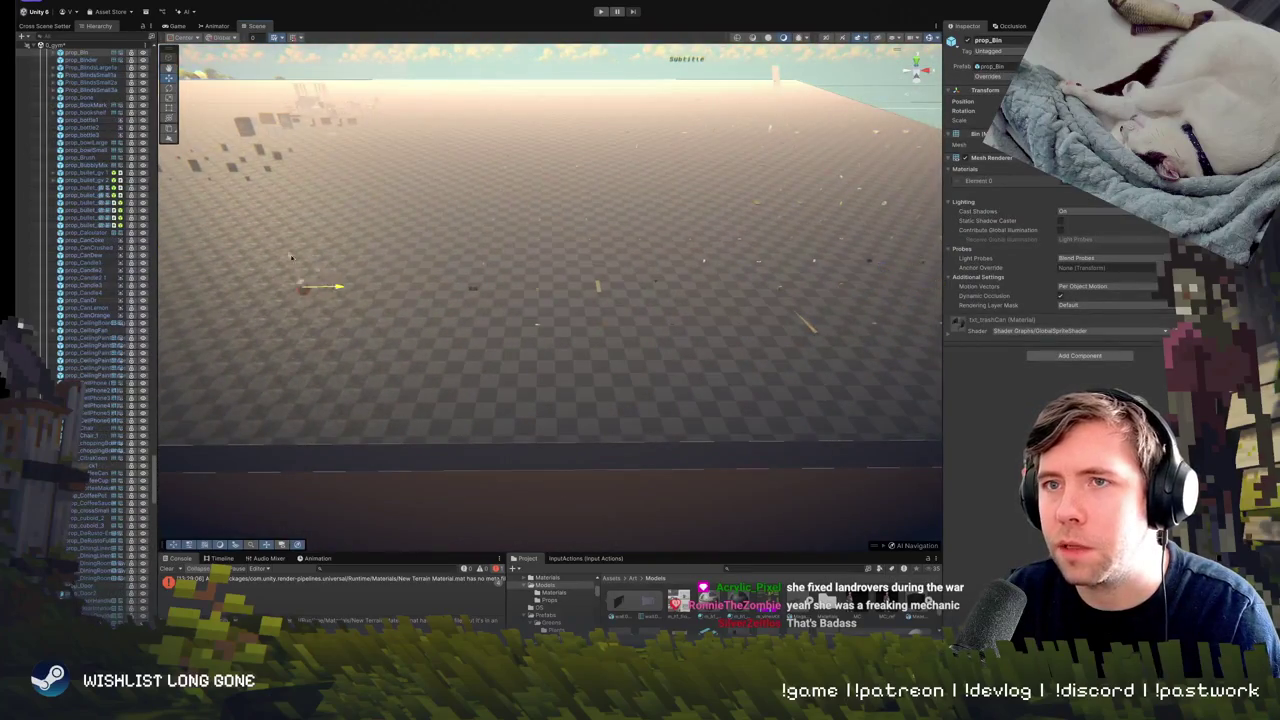
pyautogui.moveTo(386, 269); pyautogui.dragTo(712, 385)
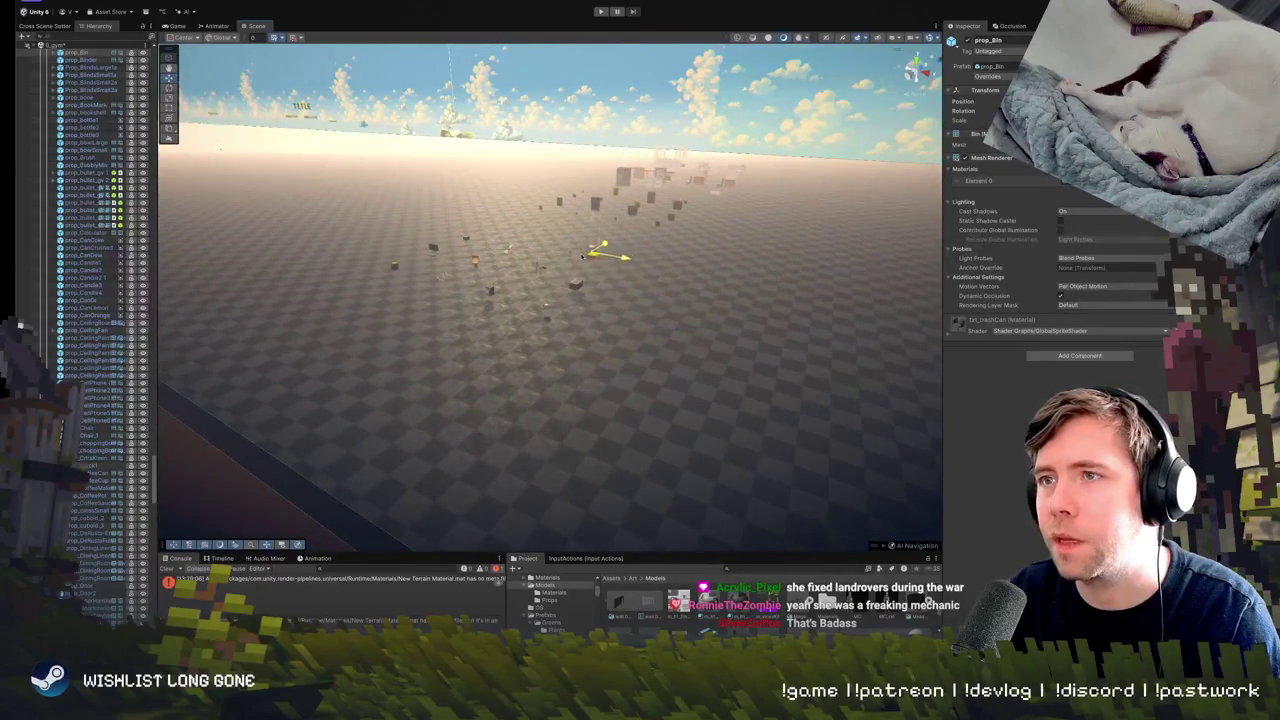
pyautogui.press('f')
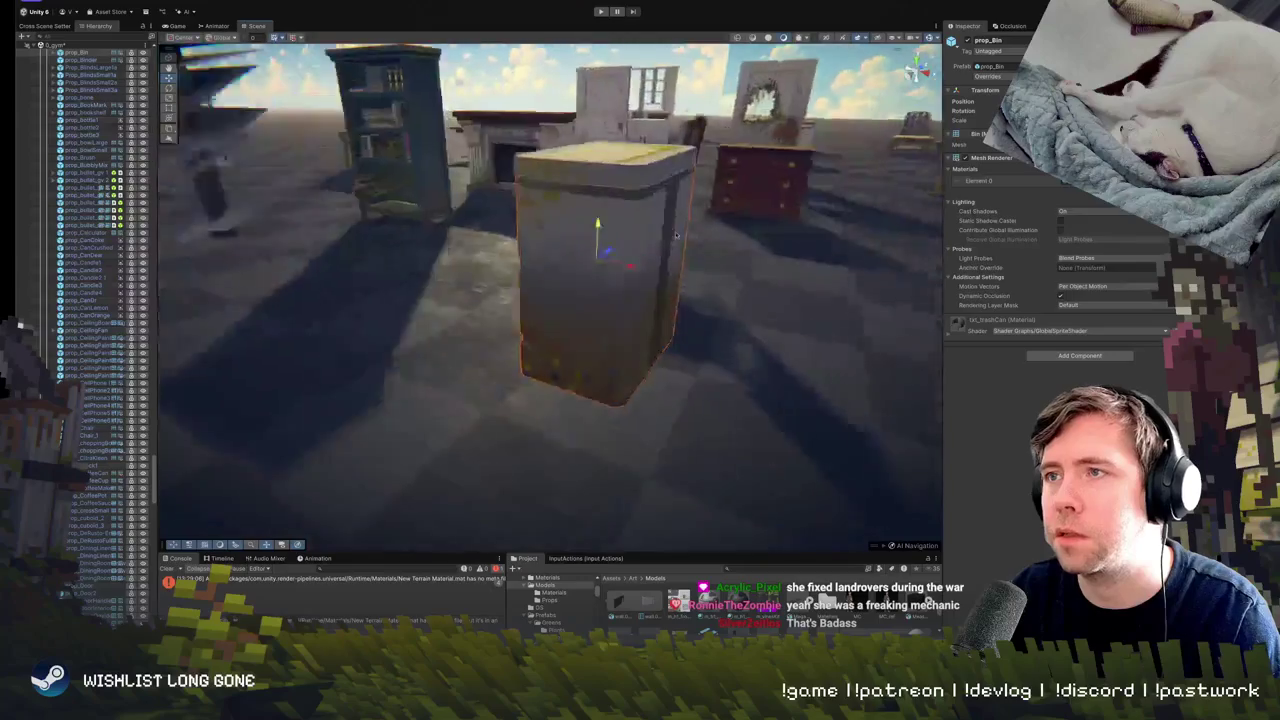
pyautogui.moveTo(689, 184); pyautogui.dragTo(463, 330)
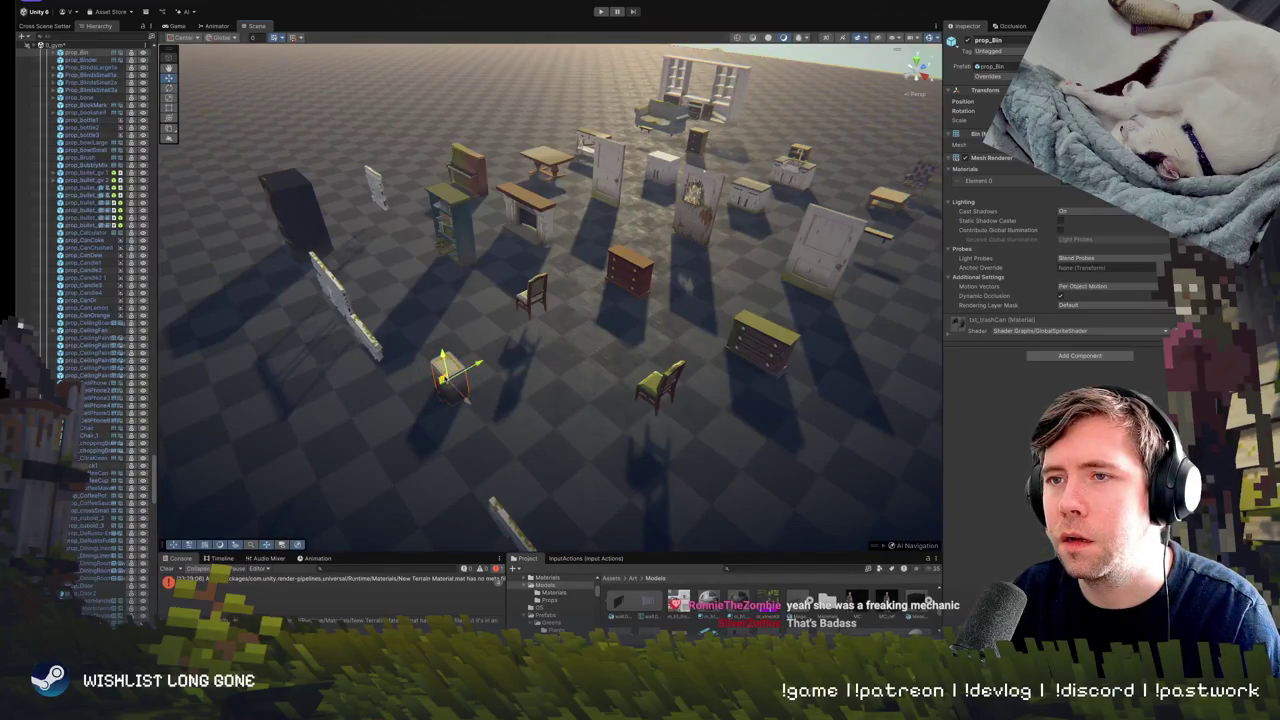
pyautogui.moveTo(700, 330)
pyautogui.mouseDown()
pyautogui.moveTo(755, 376)
pyautogui.moveTo(783, 336)
pyautogui.moveTo(706, 343)
pyautogui.moveTo(652, 300)
pyautogui.moveTo(661, 331)
pyautogui.moveTo(656, 318)
pyautogui.moveTo(637, 380)
pyautogui.moveTo(614, 336)
pyautogui.moveTo(870, 369)
pyautogui.moveTo(697, 258)
pyautogui.mouseUp()
# Delete the prop_MedBox medicine box, then the prop_Lid piece.
pyautogui.click(637, 380)
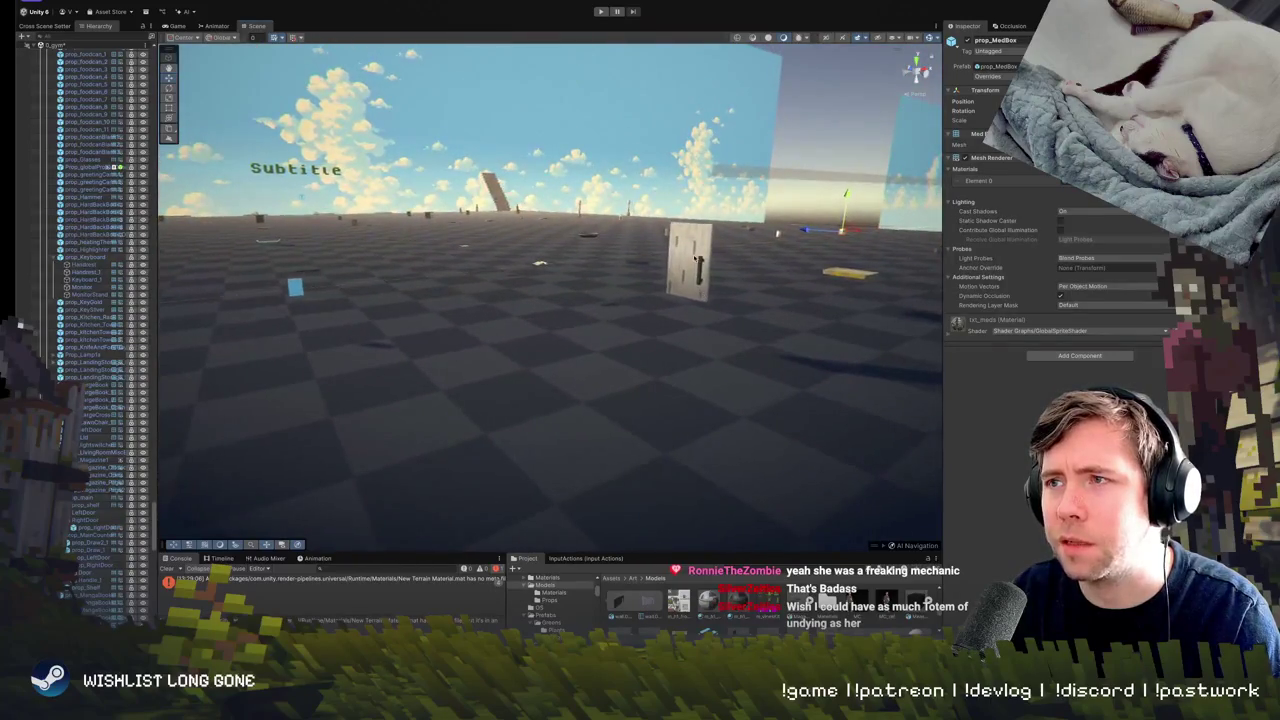
pyautogui.press('Delete')
pyautogui.moveTo(826, 318)
pyautogui.mouseDown()
pyautogui.moveTo(605, 460)
pyautogui.moveTo(487, 484)
pyautogui.mouseUp()
pyautogui.click(605, 460)
pyautogui.press('Delete')
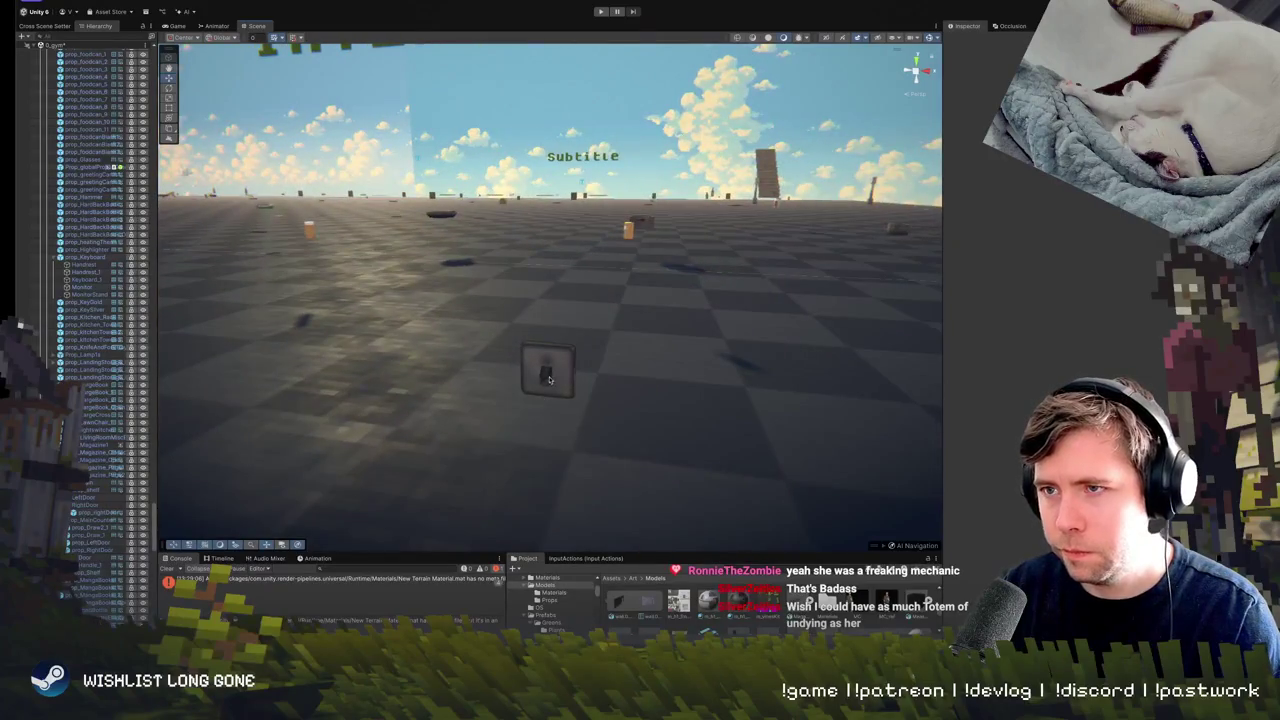
# Pull back past the switch plate to see the INTERIOR sign and prop field, selecting the thermostat.
pyautogui.moveTo(548, 378)
pyautogui.mouseDown()
pyautogui.moveTo(477, 434)
pyautogui.moveTo(510, 413)
pyautogui.mouseUp()
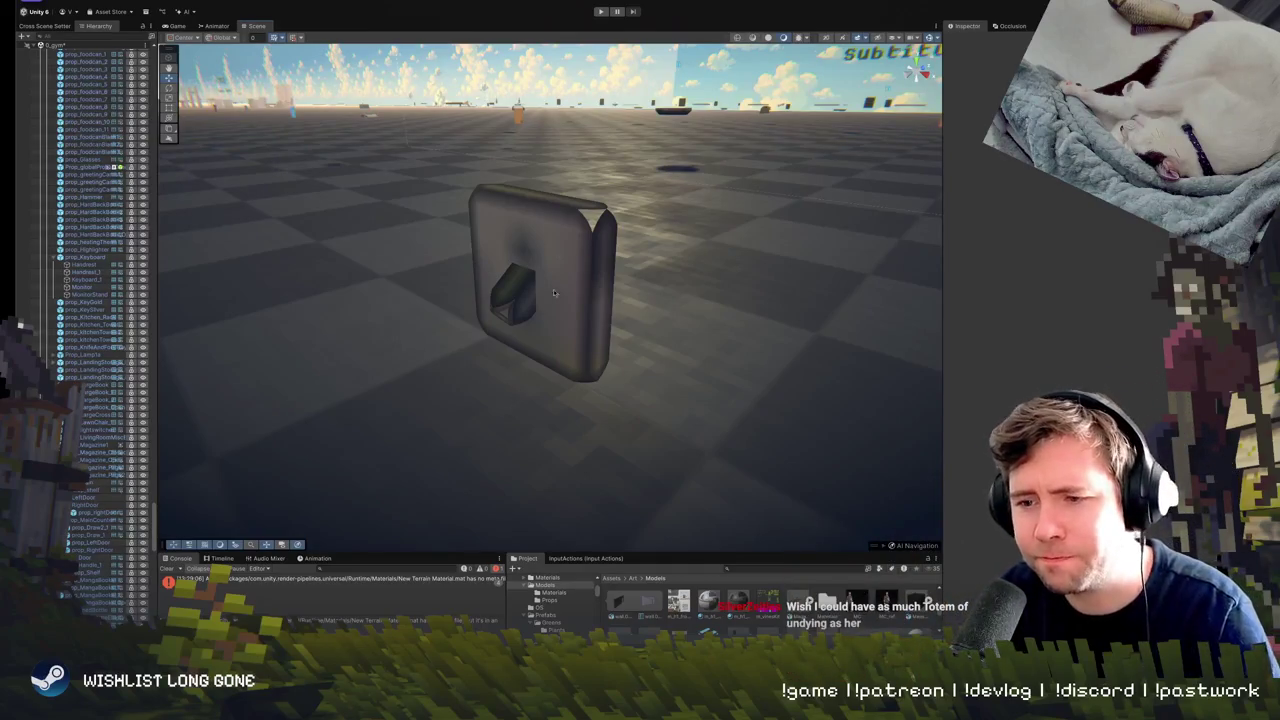
pyautogui.moveTo(553, 289)
pyautogui.mouseDown()
pyautogui.moveTo(625, 313)
pyautogui.moveTo(606, 346)
pyautogui.mouseUp()
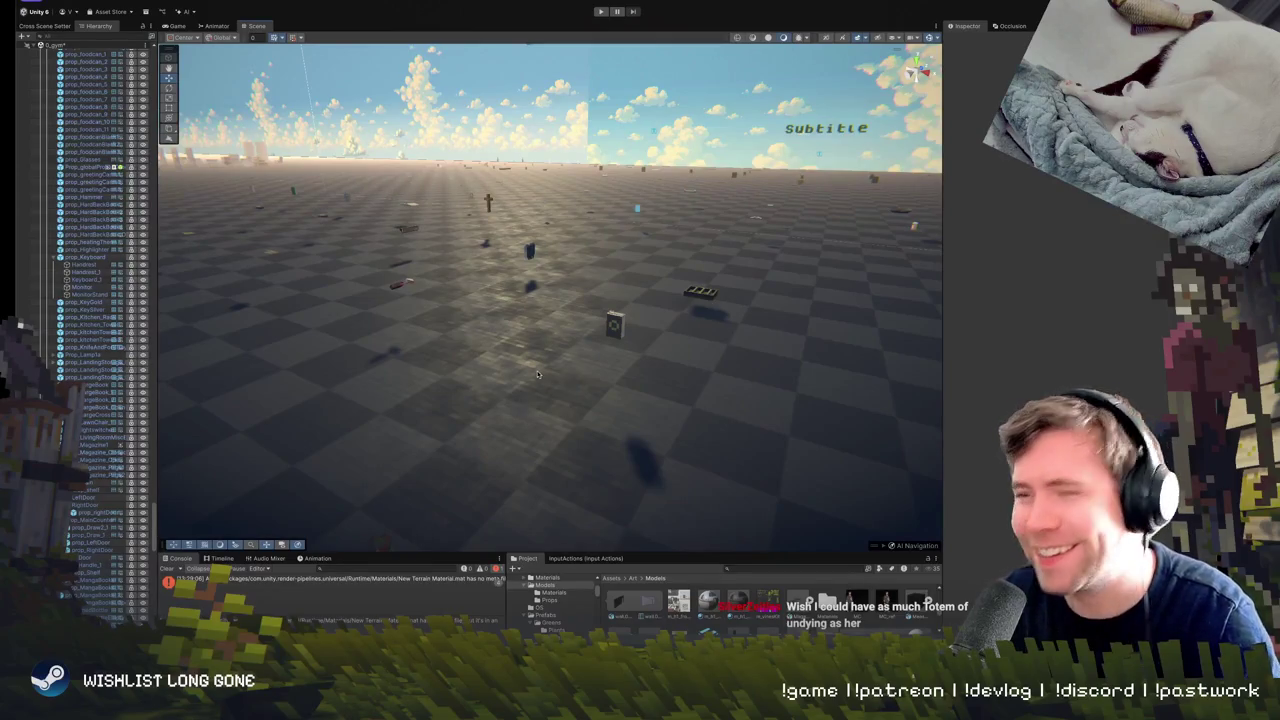
pyautogui.moveTo(537, 374)
pyautogui.mouseDown()
pyautogui.moveTo(547, 355)
pyautogui.moveTo(646, 339)
pyautogui.moveTo(641, 359)
pyautogui.moveTo(573, 380)
pyautogui.moveTo(576, 391)
pyautogui.moveTo(747, 345)
pyautogui.moveTo(583, 367)
pyautogui.moveTo(347, 343)
pyautogui.moveTo(754, 337)
pyautogui.moveTo(708, 332)
pyautogui.mouseUp()
pyautogui.click(570, 370)
# Fly down to the checkered floor slab and box-select the block of props on it.
pyautogui.moveTo(582, 338)
pyautogui.mouseDown()
pyautogui.moveTo(378, 350)
pyautogui.moveTo(366, 332)
pyautogui.moveTo(607, 349)
pyautogui.moveTo(710, 338)
pyautogui.moveTo(350, 340)
pyautogui.moveTo(364, 367)
pyautogui.moveTo(330, 354)
pyautogui.moveTo(330, 318)
pyautogui.moveTo(416, 338)
pyautogui.mouseUp()
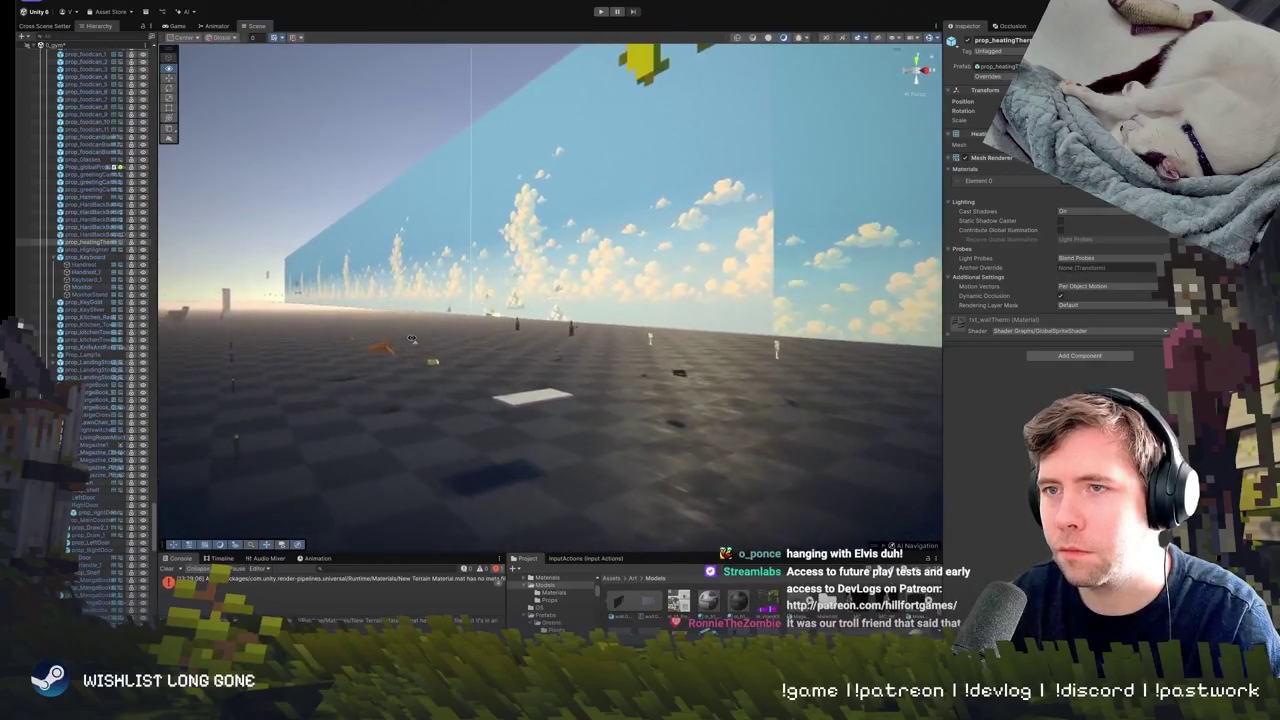
pyautogui.moveTo(412, 340)
pyautogui.mouseDown()
pyautogui.moveTo(558, 361)
pyautogui.moveTo(712, 334)
pyautogui.moveTo(567, 362)
pyautogui.moveTo(414, 358)
pyautogui.moveTo(513, 394)
pyautogui.moveTo(339, 323)
pyautogui.moveTo(342, 340)
pyautogui.moveTo(324, 337)
pyautogui.moveTo(527, 355)
pyautogui.moveTo(512, 432)
pyautogui.moveTo(570, 301)
pyautogui.mouseUp()
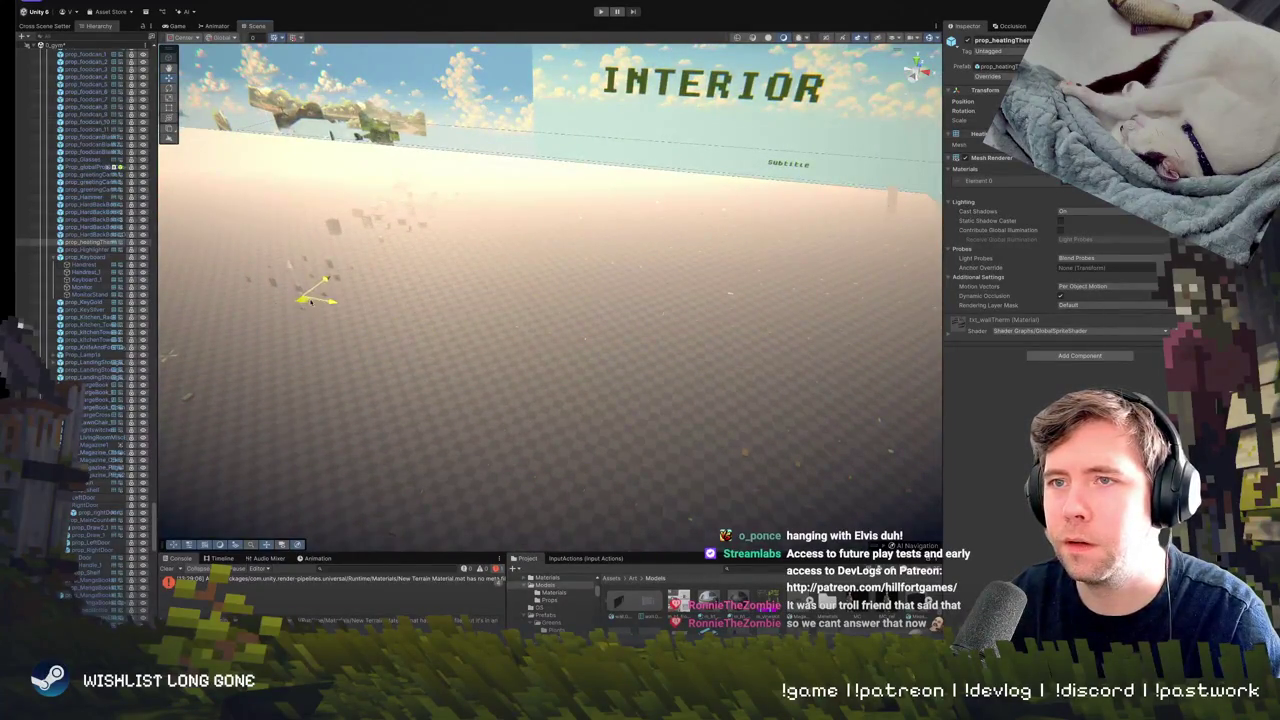
pyautogui.moveTo(241, 361)
pyautogui.mouseDown()
pyautogui.moveTo(366, 337)
pyautogui.moveTo(450, 300)
pyautogui.moveTo(540, 318)
pyautogui.mouseUp()
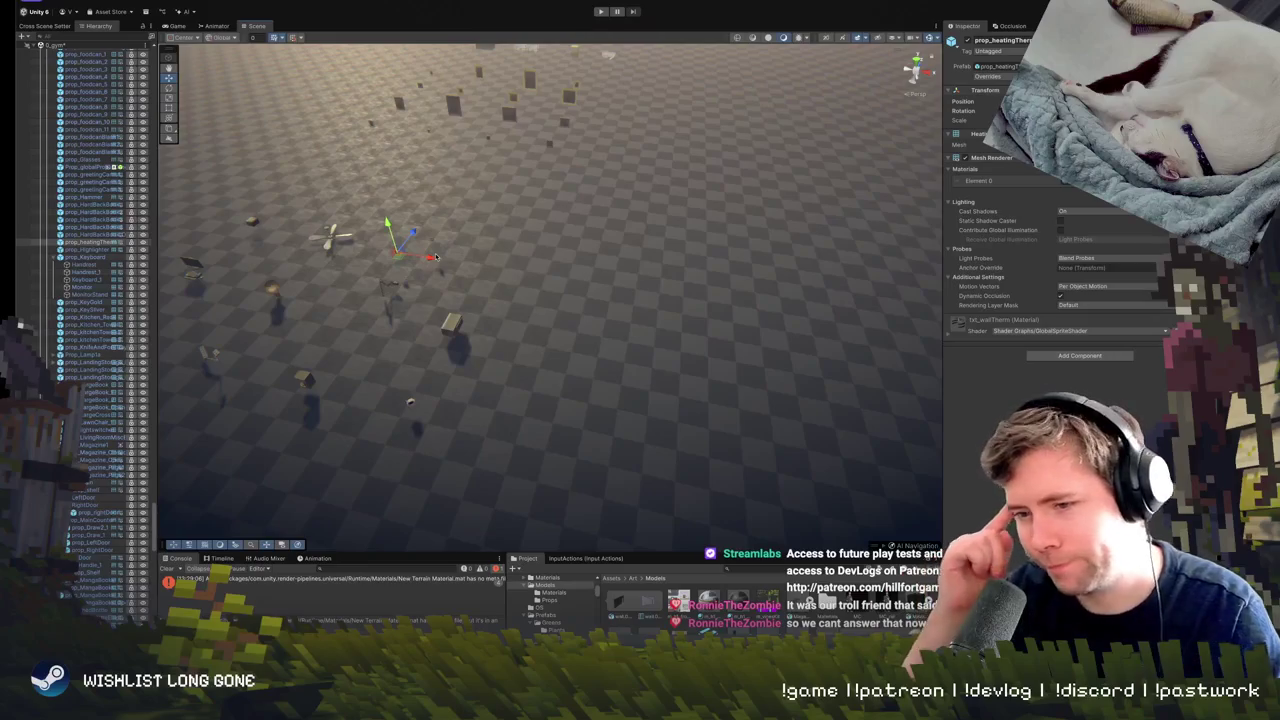
pyautogui.moveTo(435, 257)
pyautogui.mouseDown()
pyautogui.moveTo(721, 180)
pyautogui.moveTo(591, 208)
pyautogui.moveTo(571, 234)
pyautogui.moveTo(751, 220)
pyautogui.moveTo(797, 292)
pyautogui.mouseUp()
pyautogui.moveTo(712, 390); pyautogui.dragTo(226, 60)
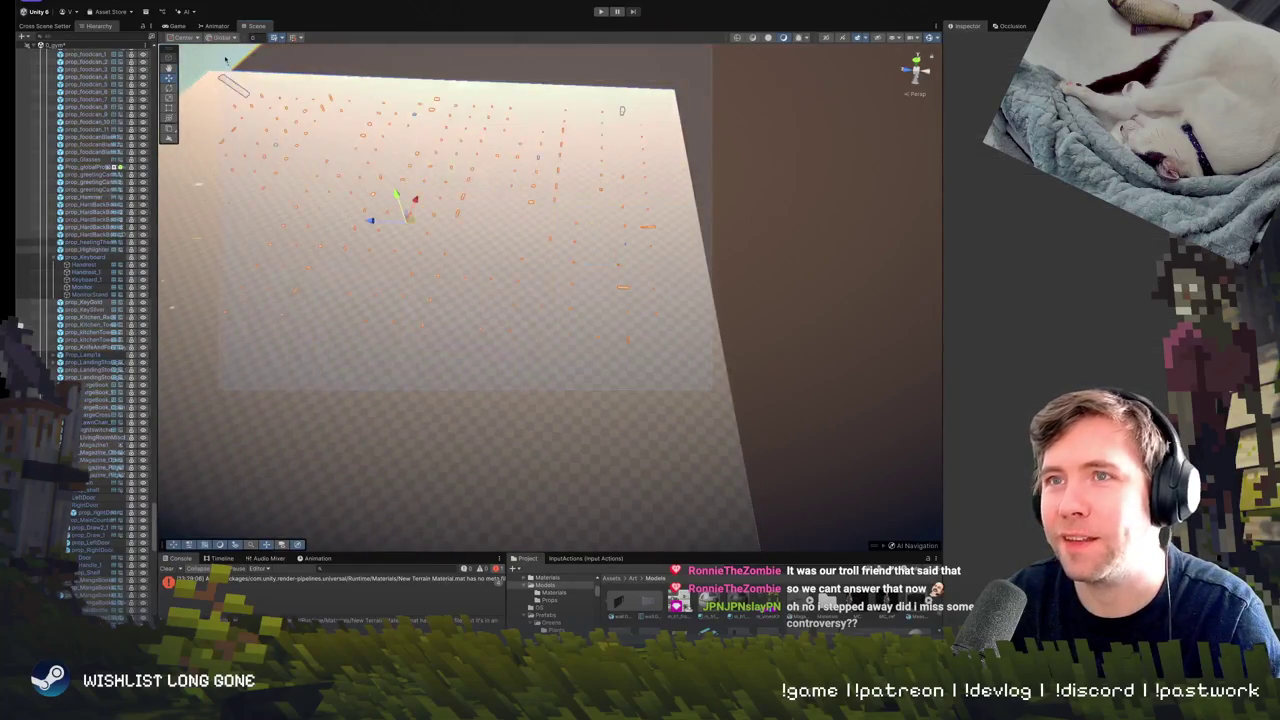
# Box-select every prop across the slab and check the selection from a steep angle.
pyautogui.moveTo(252, 107); pyautogui.dragTo(491, 173)
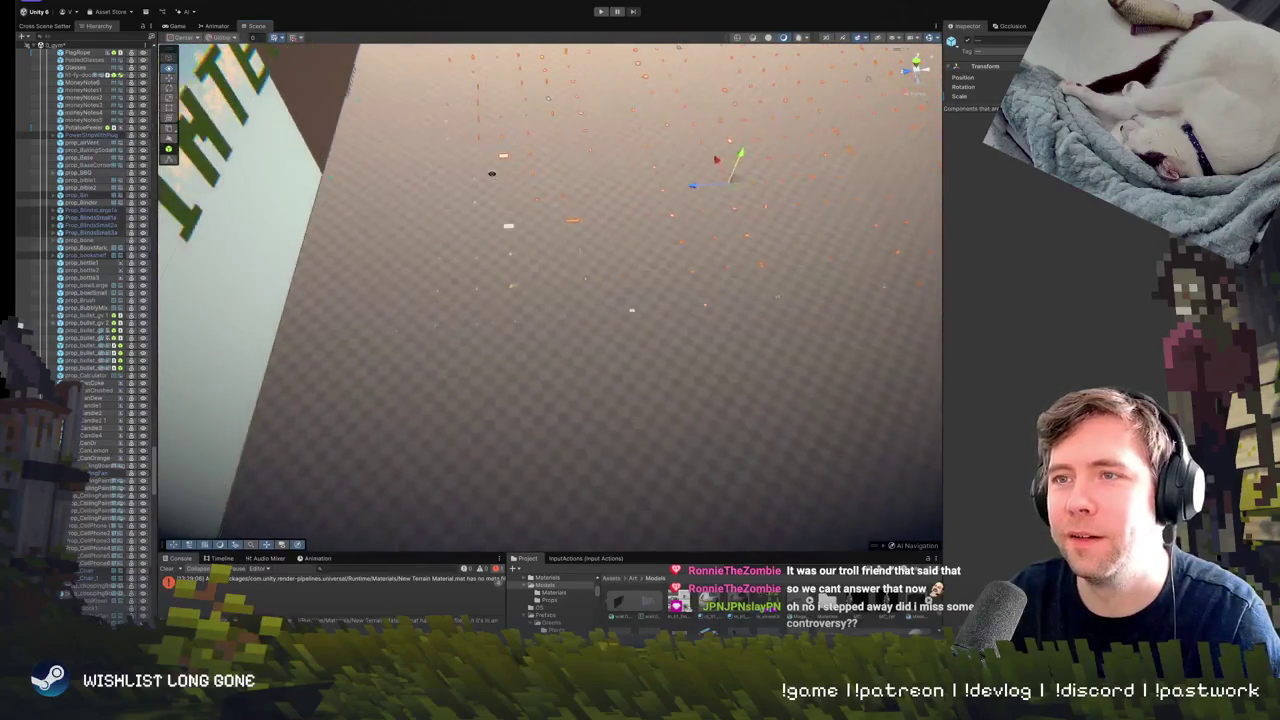
pyautogui.moveTo(364, 384)
pyautogui.mouseDown()
pyautogui.moveTo(610, 115)
pyautogui.moveTo(858, 105)
pyautogui.moveTo(770, 37)
pyautogui.moveTo(506, 82)
pyautogui.mouseUp()
pyautogui.moveTo(581, 303)
pyautogui.mouseDown()
pyautogui.moveTo(398, 330)
pyautogui.moveTo(676, 374)
pyautogui.moveTo(649, 264)
pyautogui.moveTo(748, 242)
pyautogui.moveTo(860, 247)
pyautogui.mouseUp()
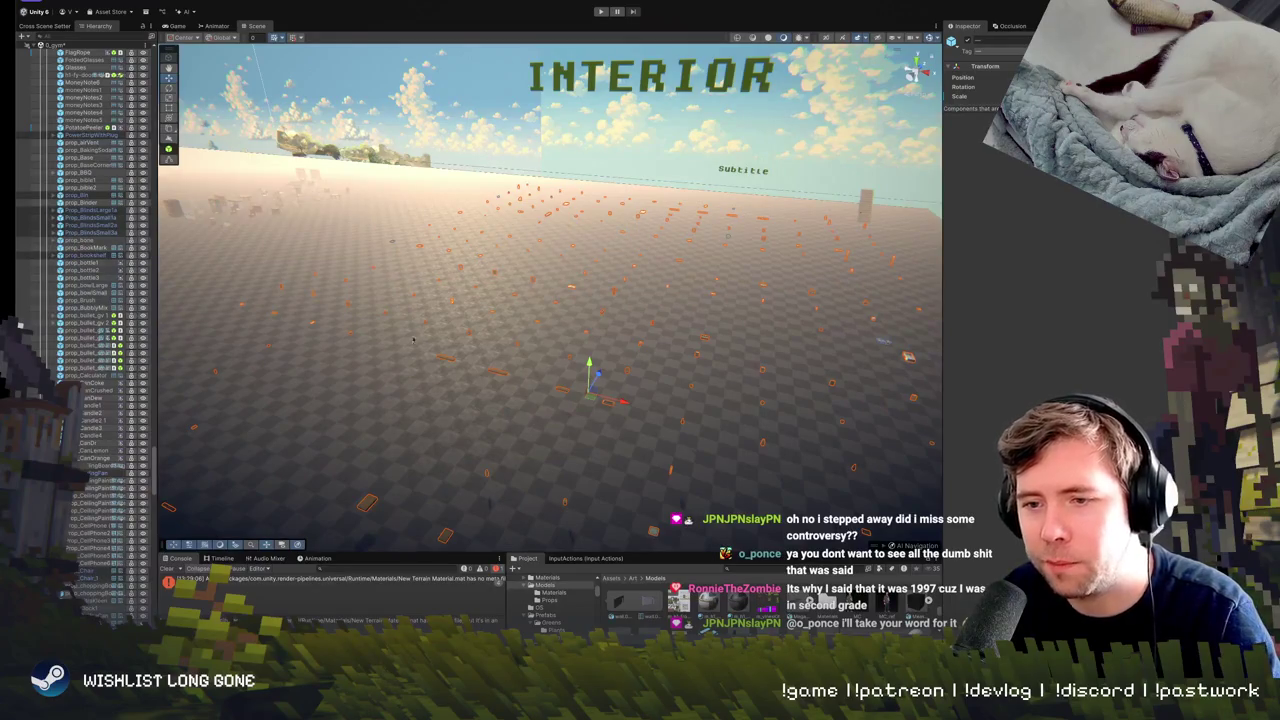
pyautogui.moveTo(568, 330)
pyautogui.mouseDown()
pyautogui.moveTo(713, 373)
pyautogui.moveTo(634, 381)
pyautogui.moveTo(252, 288)
pyautogui.mouseUp()
pyautogui.click(175, 0)
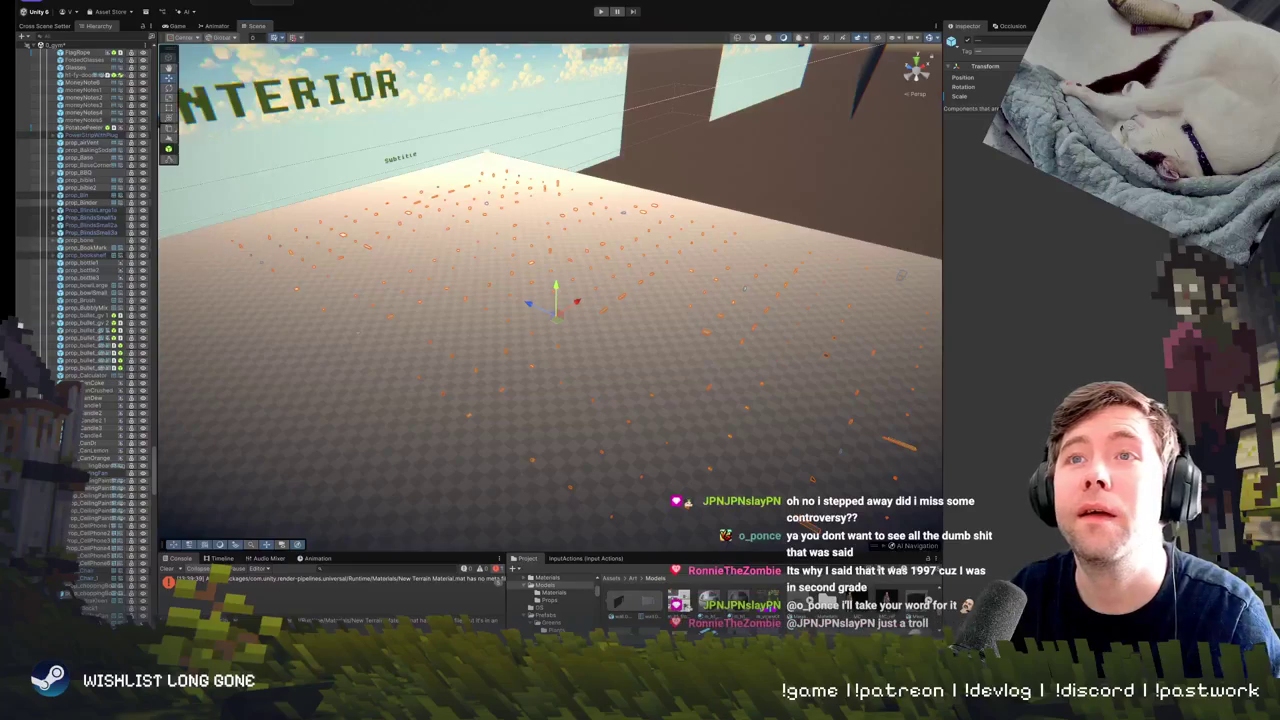
# In Arrange Grid, set Spacing X and Z to 5, adjust the column count, and arrange the props by order.
pyautogui.moveTo(305, 0)
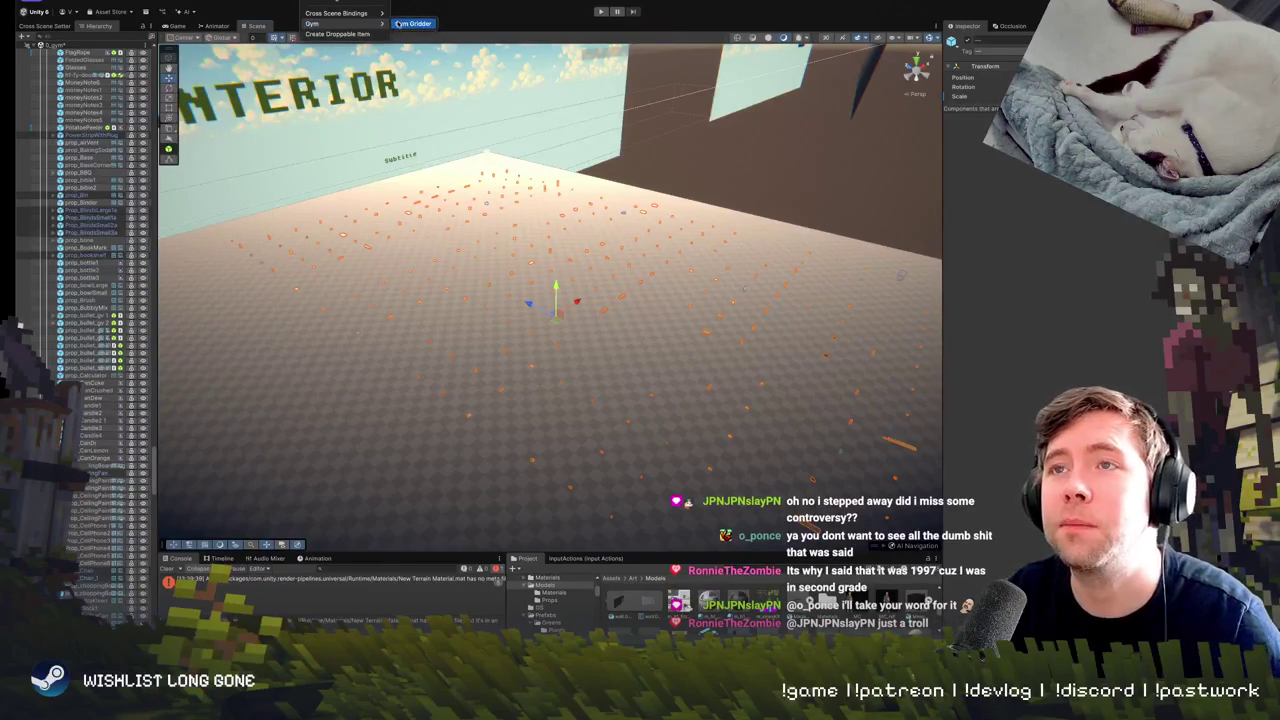
pyautogui.click(412, 24)
pyautogui.moveTo(264, 238); pyautogui.dragTo(461, 252)
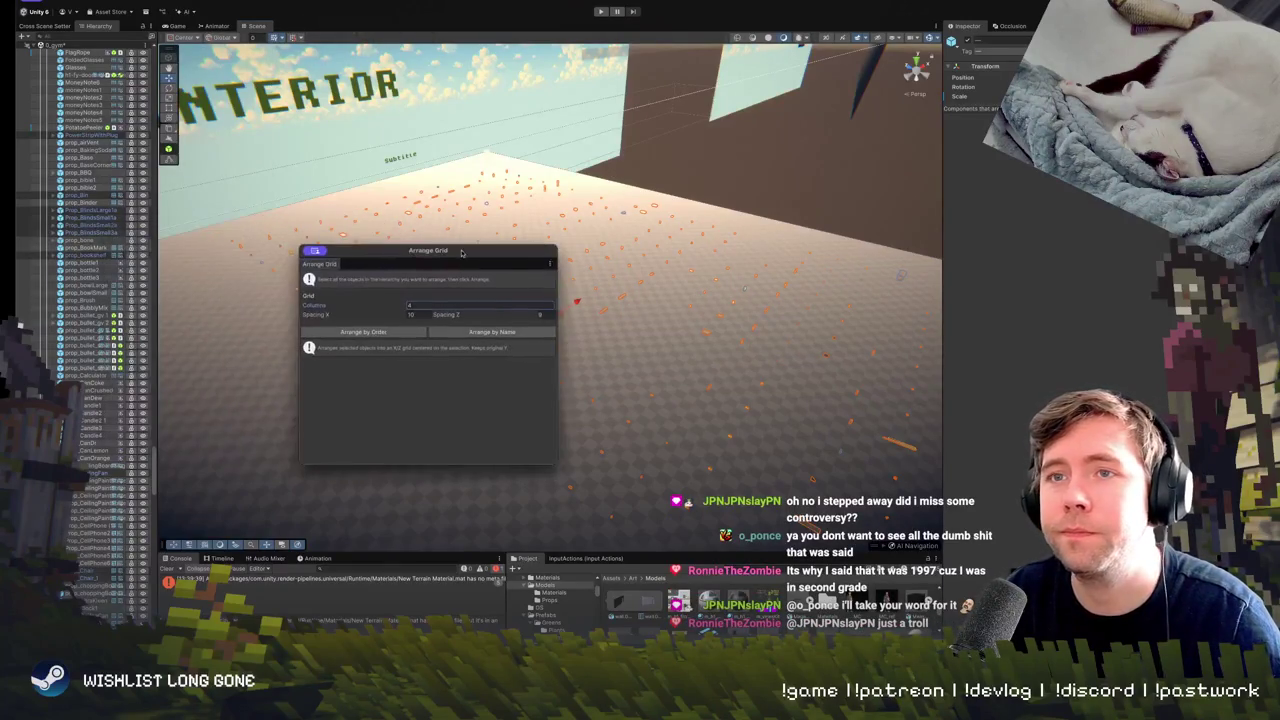
pyautogui.click(415, 313)
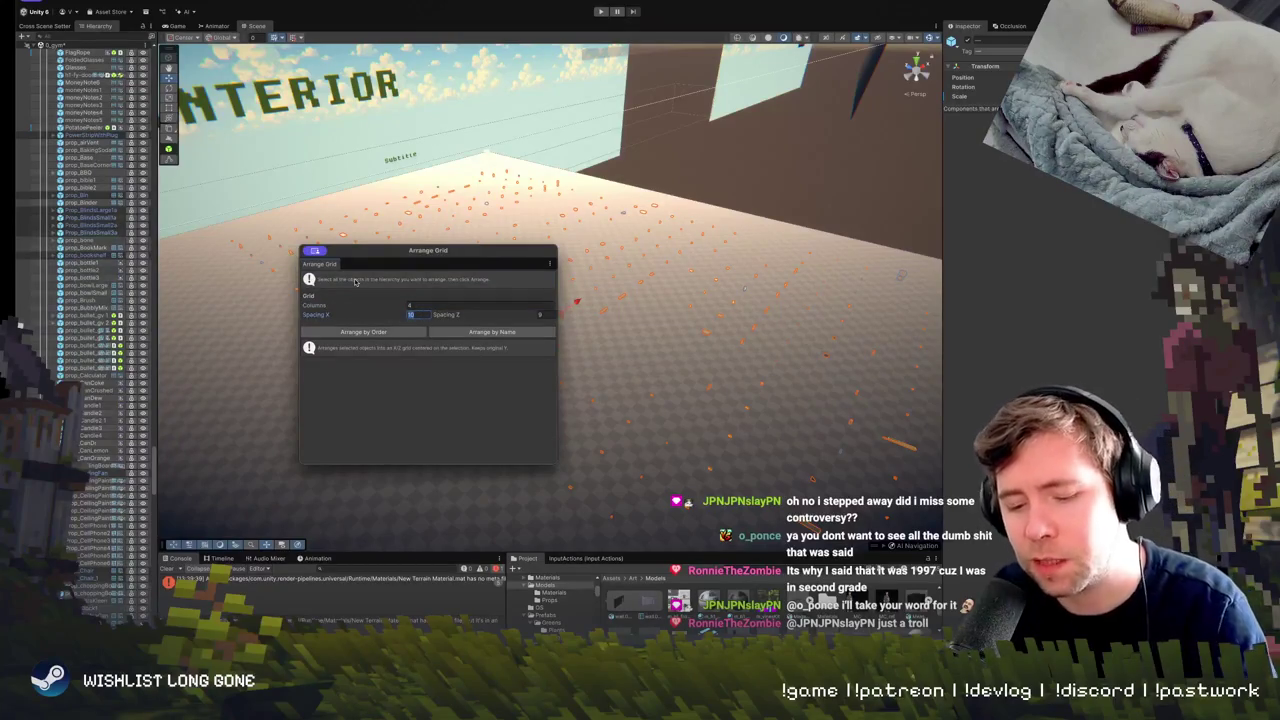
pyautogui.write('5')
pyautogui.click(549, 314)
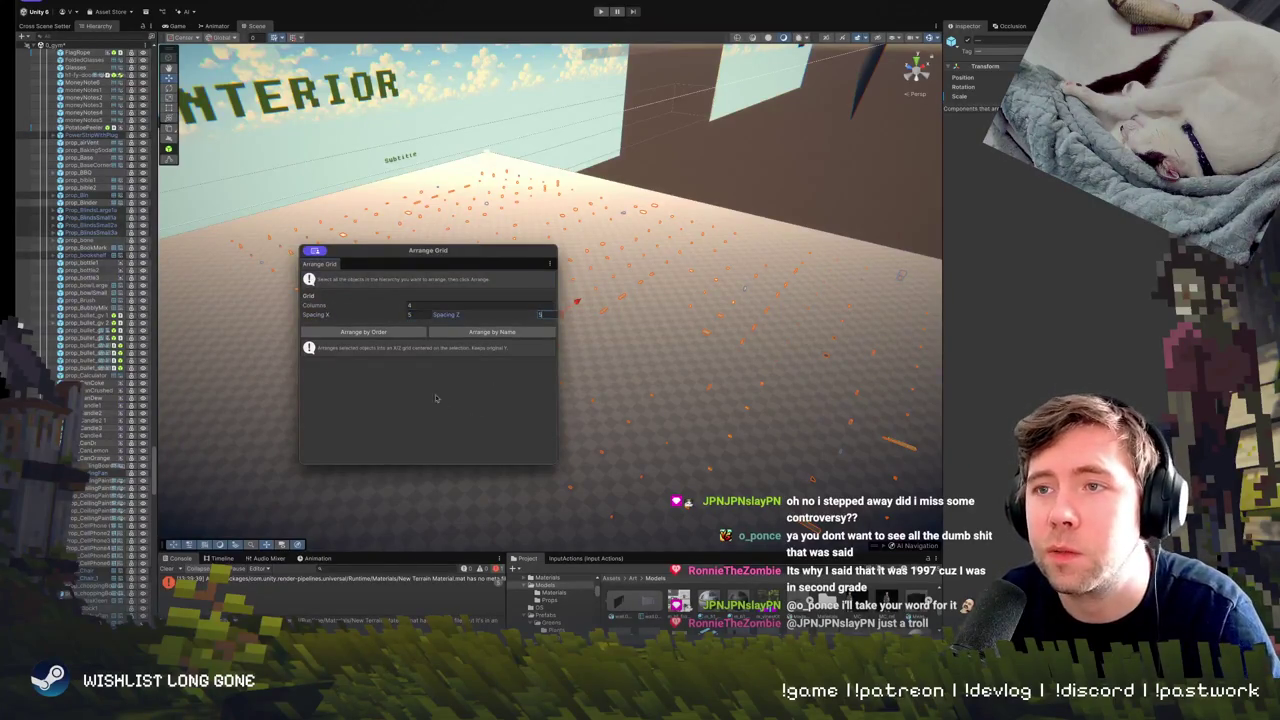
pyautogui.click(396, 333)
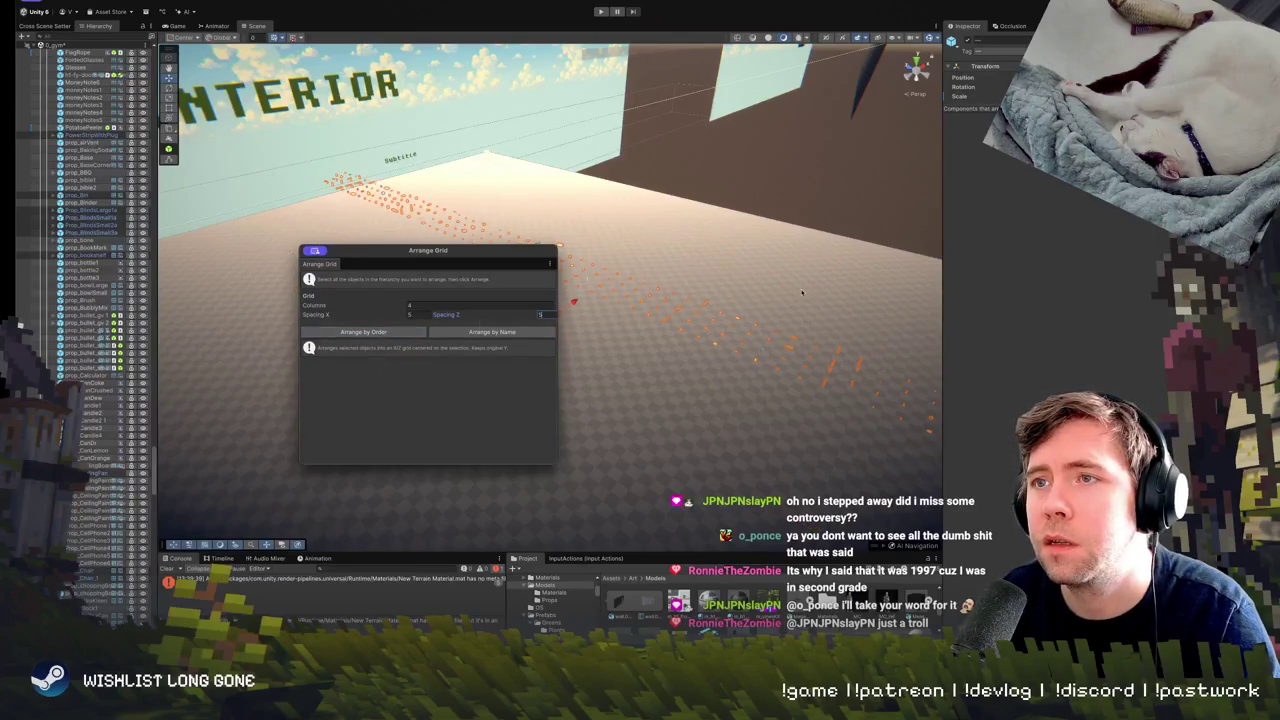
pyautogui.click(421, 305)
pyautogui.write('10')
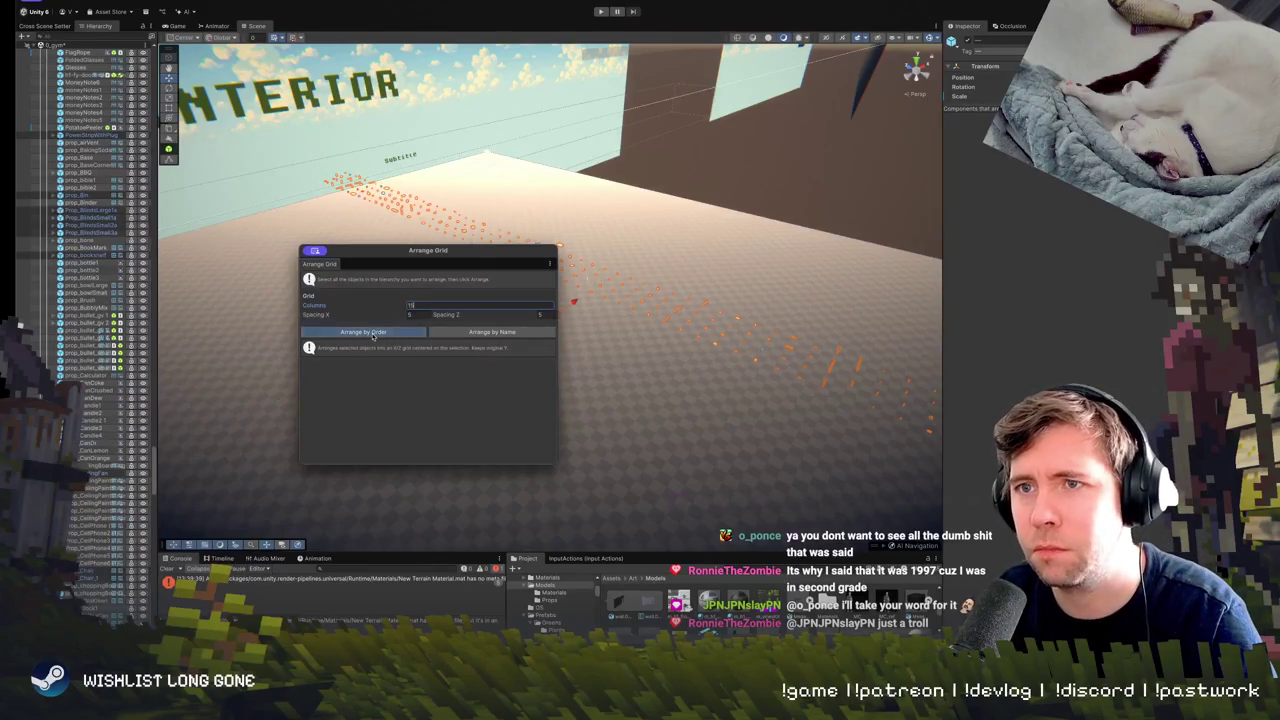
pyautogui.click(396, 333)
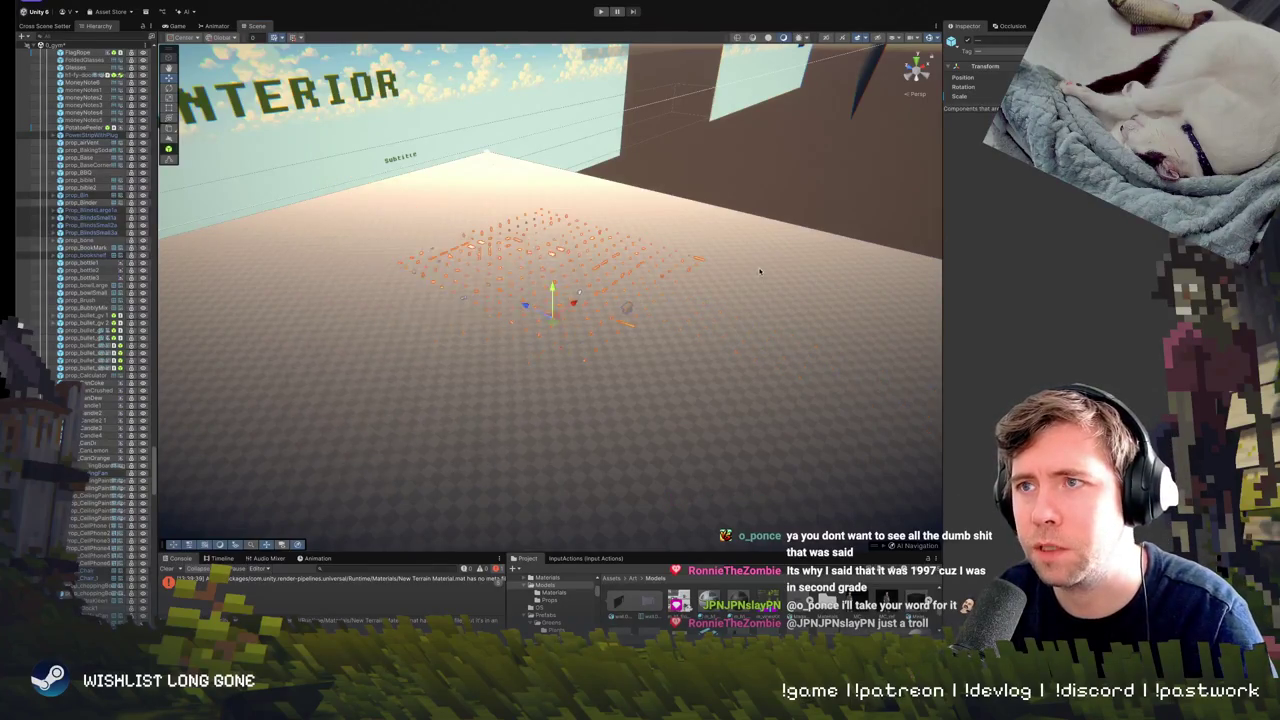
# Frame the new prop grid and orbit around it for a wide view of the level.
pyautogui.press('f')
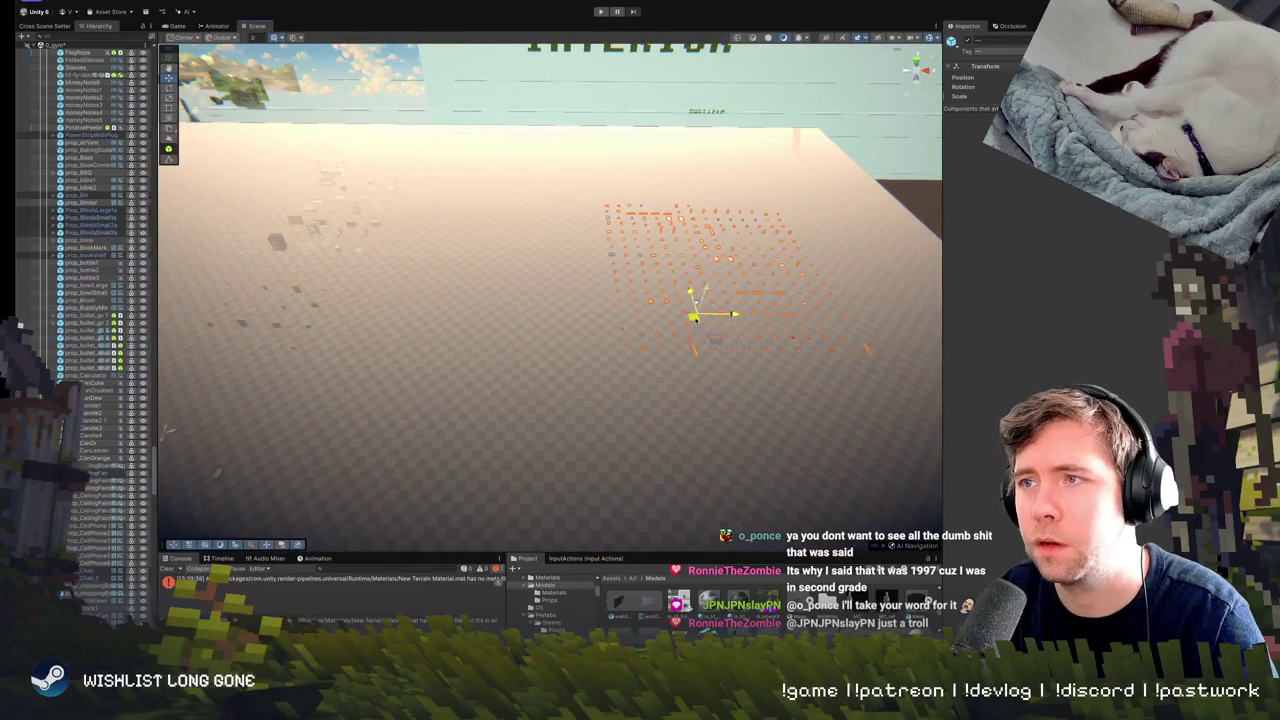
pyautogui.moveTo(660, 300)
pyautogui.mouseDown()
pyautogui.moveTo(660, 327)
pyautogui.moveTo(517, 445)
pyautogui.mouseUp()
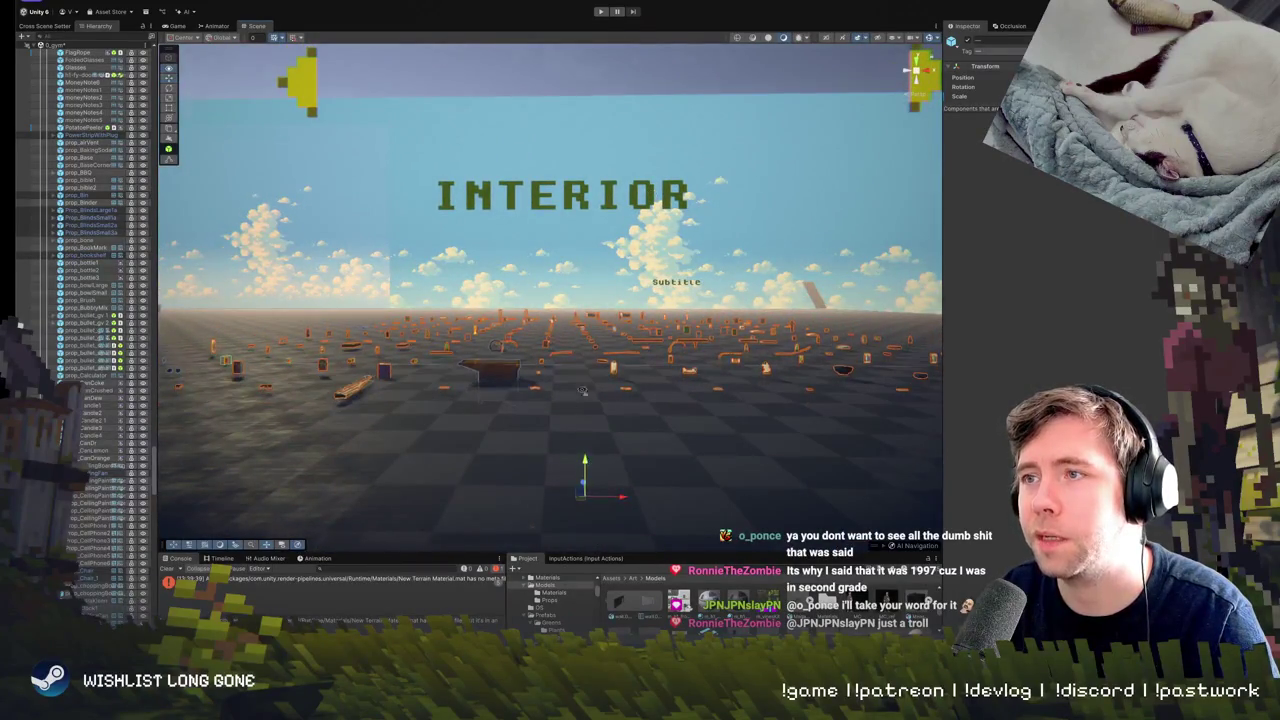
pyautogui.moveTo(583, 390)
pyautogui.mouseDown()
pyautogui.moveTo(558, 428)
pyautogui.moveTo(420, 421)
pyautogui.mouseUp()
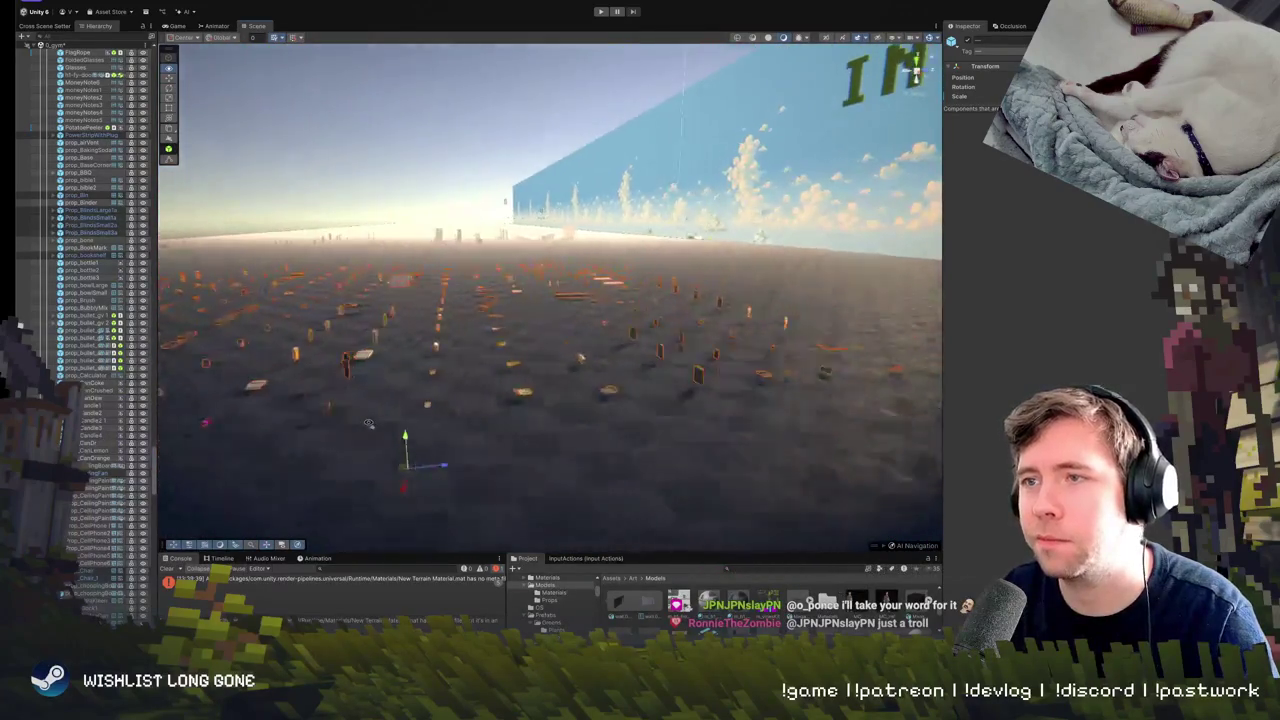
pyautogui.moveTo(313, 424); pyautogui.dragTo(679, 434)
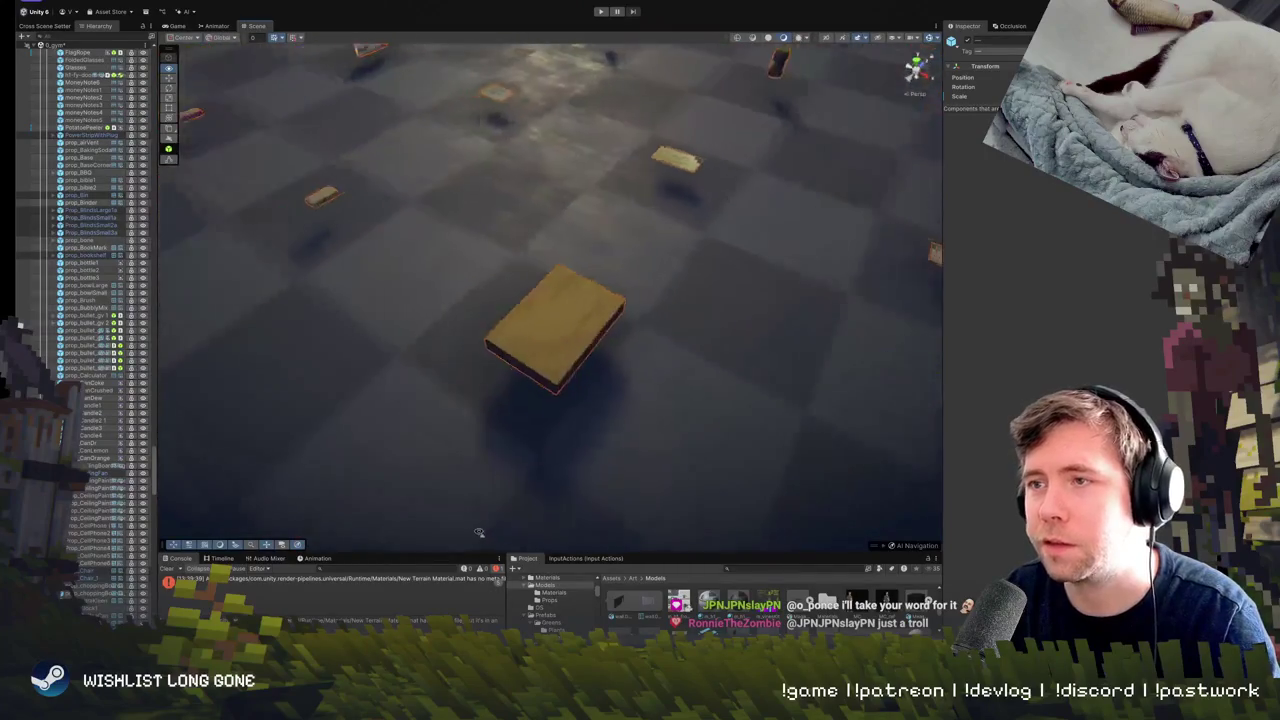
pyautogui.moveTo(418, 537); pyautogui.dragTo(435, 422)
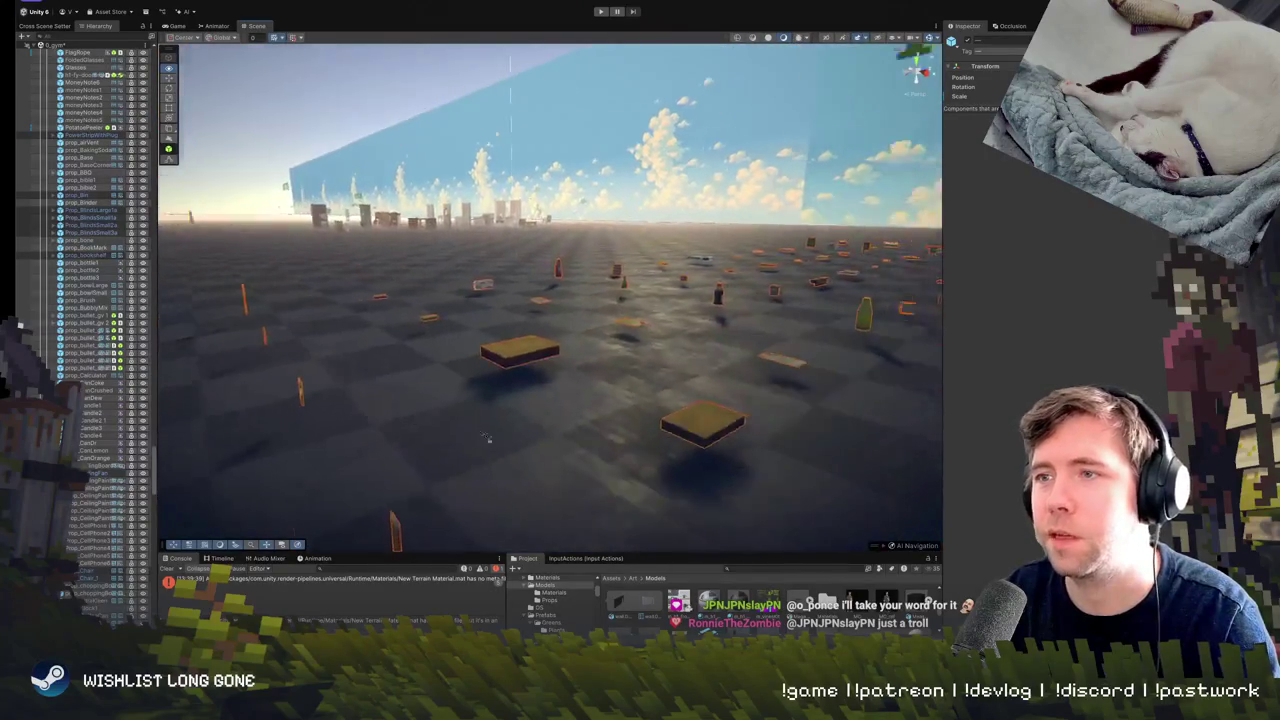
pyautogui.moveTo(538, 481)
pyautogui.mouseDown()
pyautogui.moveTo(586, 423)
pyautogui.moveTo(674, 466)
pyautogui.moveTo(752, 418)
pyautogui.moveTo(471, 360)
pyautogui.mouseUp()
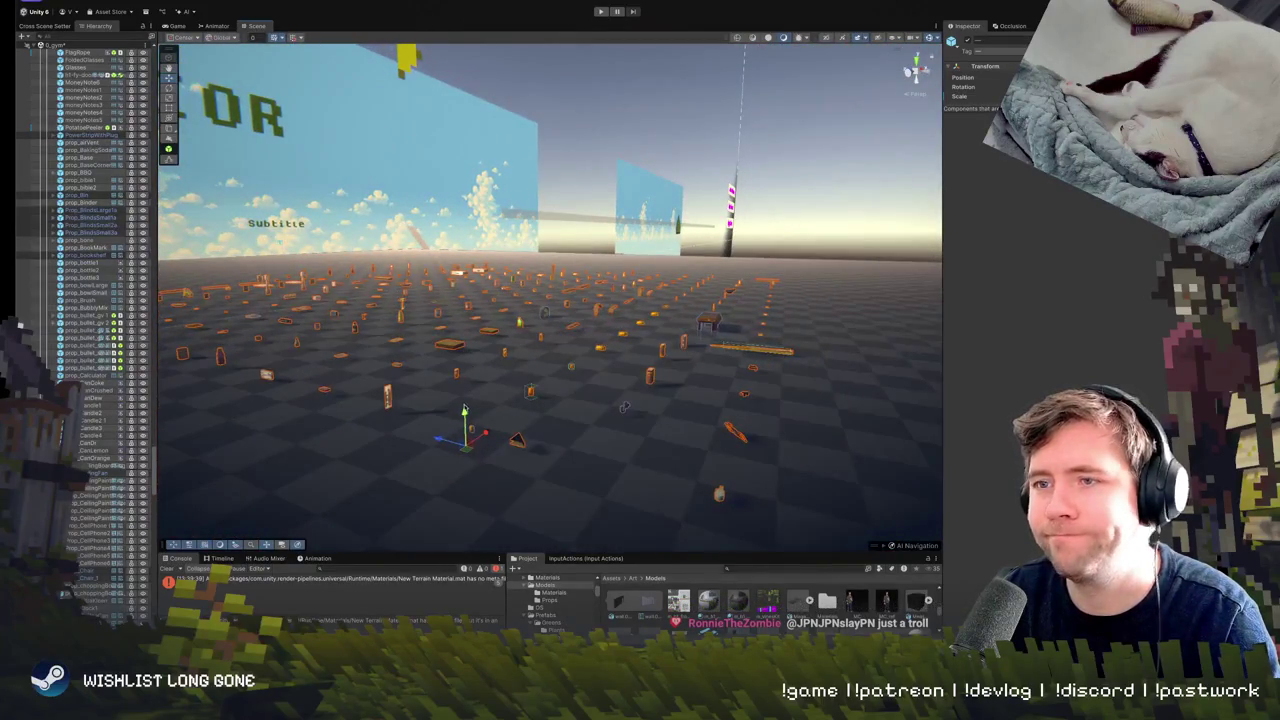
pyautogui.moveTo(759, 320); pyautogui.dragTo(604, 346)
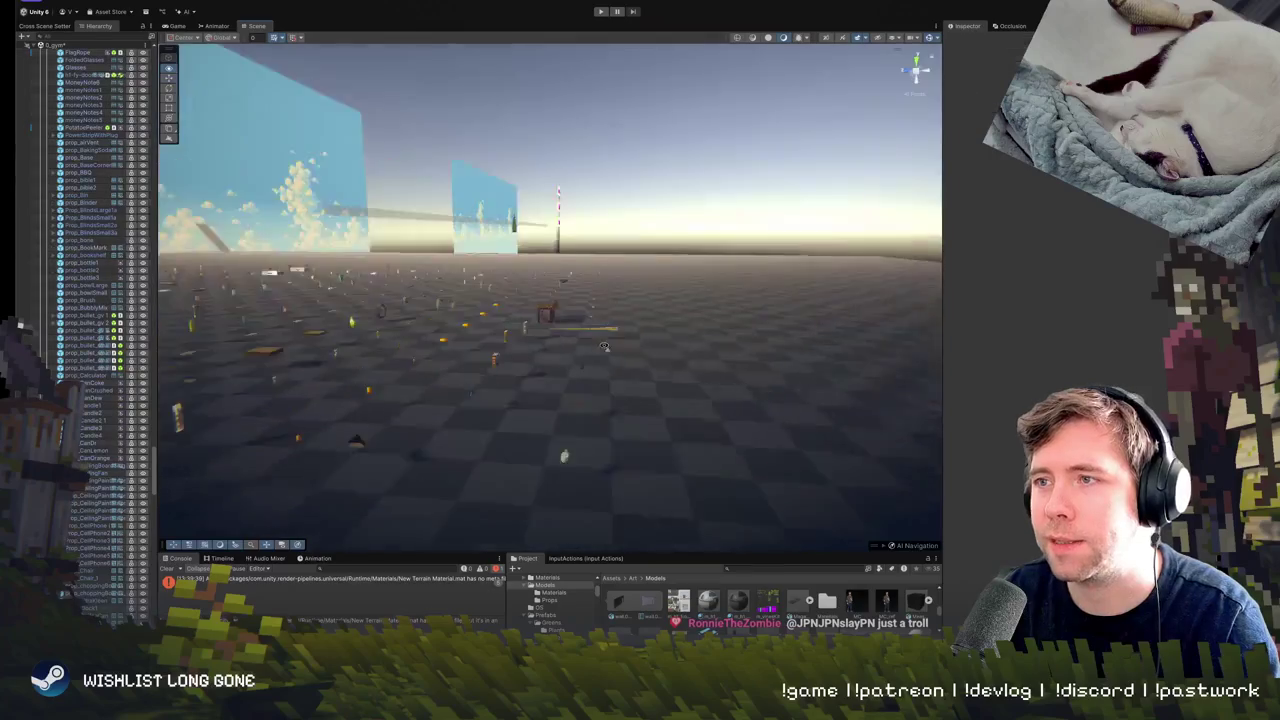
pyautogui.moveTo(424, 325)
pyautogui.mouseDown()
pyautogui.moveTo(175, 330)
pyautogui.moveTo(247, 408)
pyautogui.mouseUp()
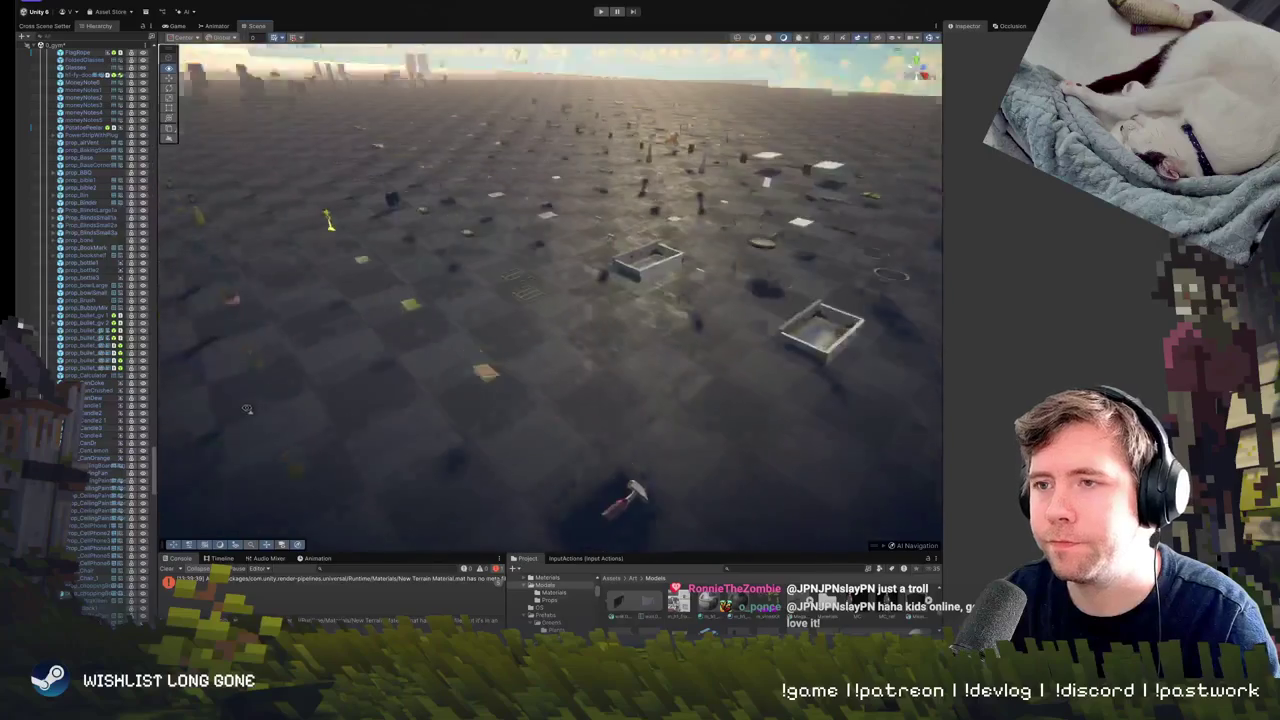
# Delete the two LandingStorage boxes from the floor and select the rail lying nearby.
pyautogui.click(409, 278)
pyautogui.moveTo(409, 278)
pyautogui.mouseDown()
pyautogui.moveTo(350, 320)
pyautogui.moveTo(311, 278)
pyautogui.mouseUp()
pyautogui.press('Delete')
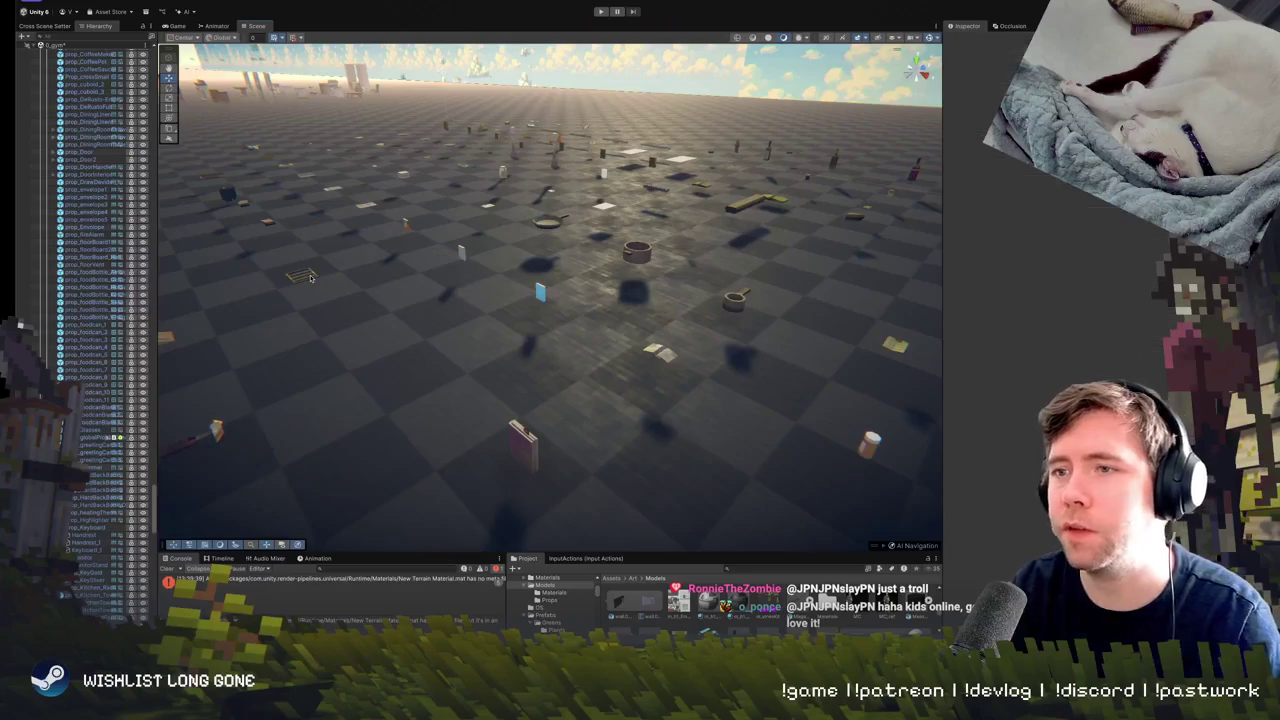
pyautogui.moveTo(498, 190); pyautogui.dragTo(568, 155)
pyautogui.click(600, 477)
pyautogui.moveTo(600, 477)
pyautogui.mouseDown()
pyautogui.moveTo(516, 483)
pyautogui.moveTo(596, 461)
pyautogui.moveTo(559, 475)
pyautogui.mouseUp()
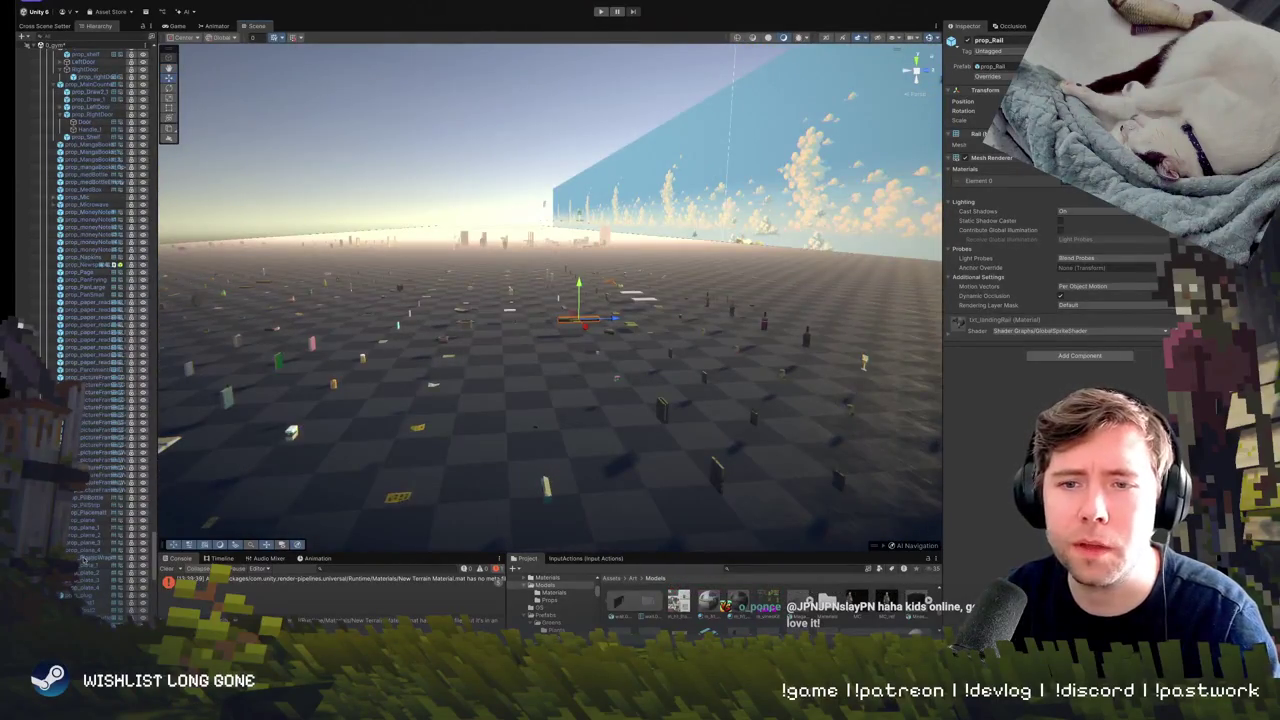
pyautogui.scroll(-5, 82, 559)
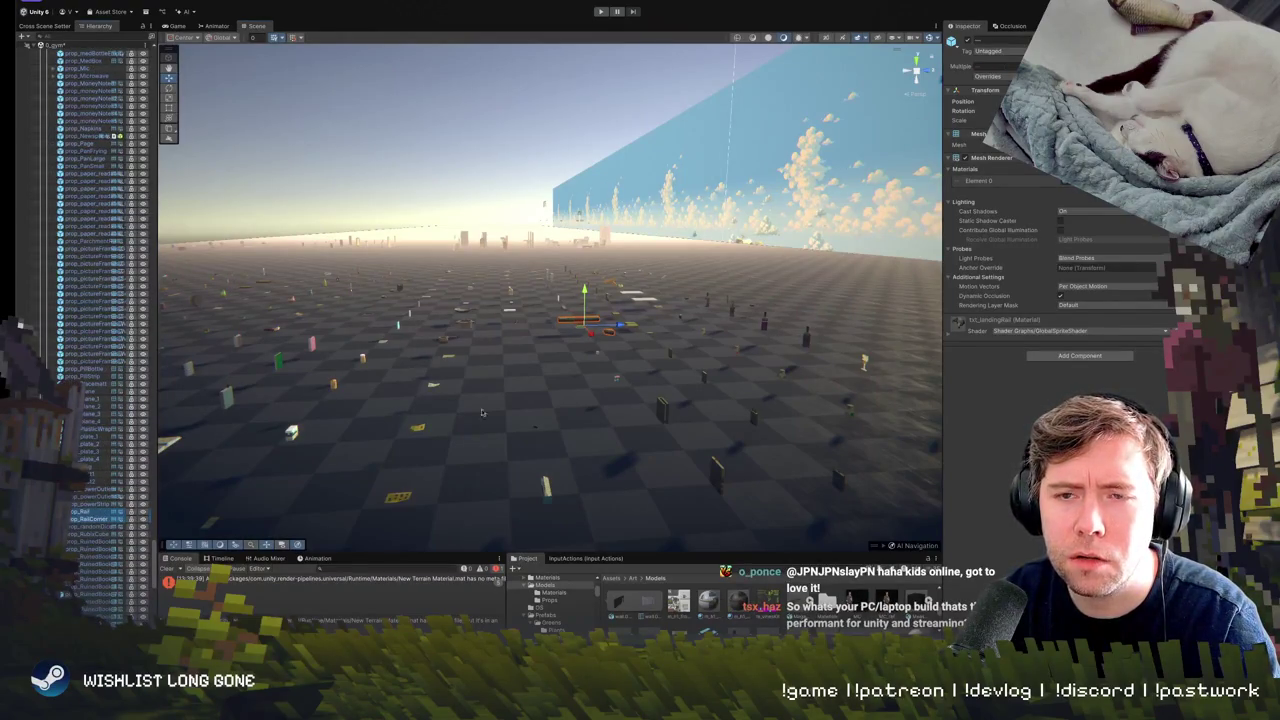
pyautogui.moveTo(481, 412)
pyautogui.mouseDown()
pyautogui.moveTo(590, 351)
pyautogui.moveTo(381, 415)
pyautogui.mouseUp()
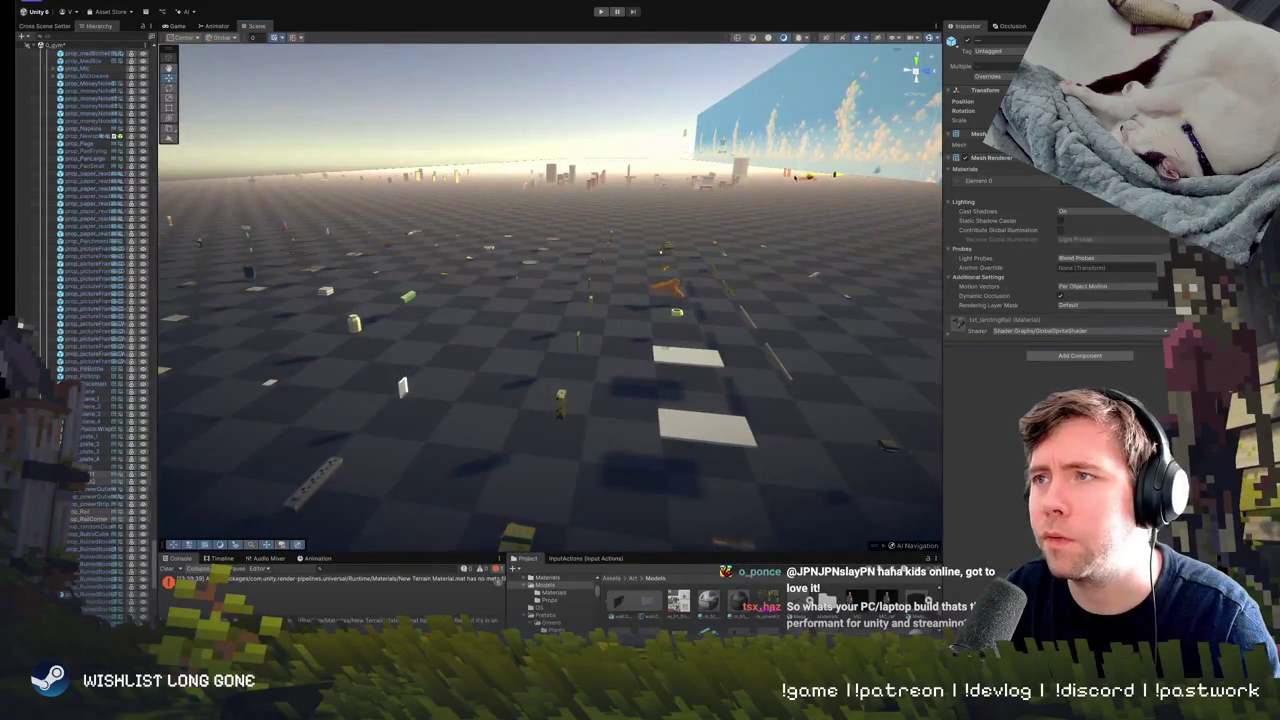
pyautogui.moveTo(540, 300); pyautogui.dragTo(514, 277)
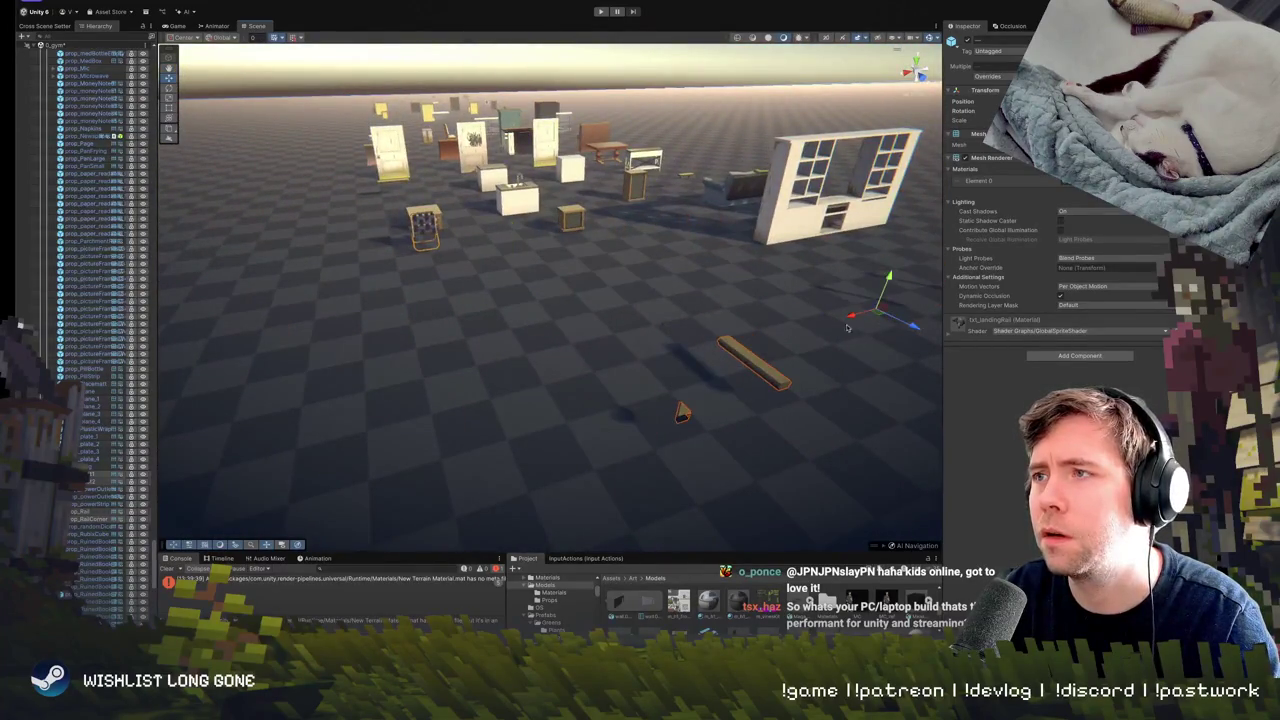
pyautogui.moveTo(665, 292)
pyautogui.mouseDown()
pyautogui.moveTo(420, 200)
pyautogui.moveTo(440, 210)
pyautogui.mouseUp()
pyautogui.moveTo(33, 241)
pyautogui.mouseDown()
pyautogui.moveTo(158, 281)
pyautogui.moveTo(323, 229)
pyautogui.moveTo(474, 209)
pyautogui.moveTo(471, 263)
pyautogui.moveTo(744, 222)
pyautogui.mouseUp()
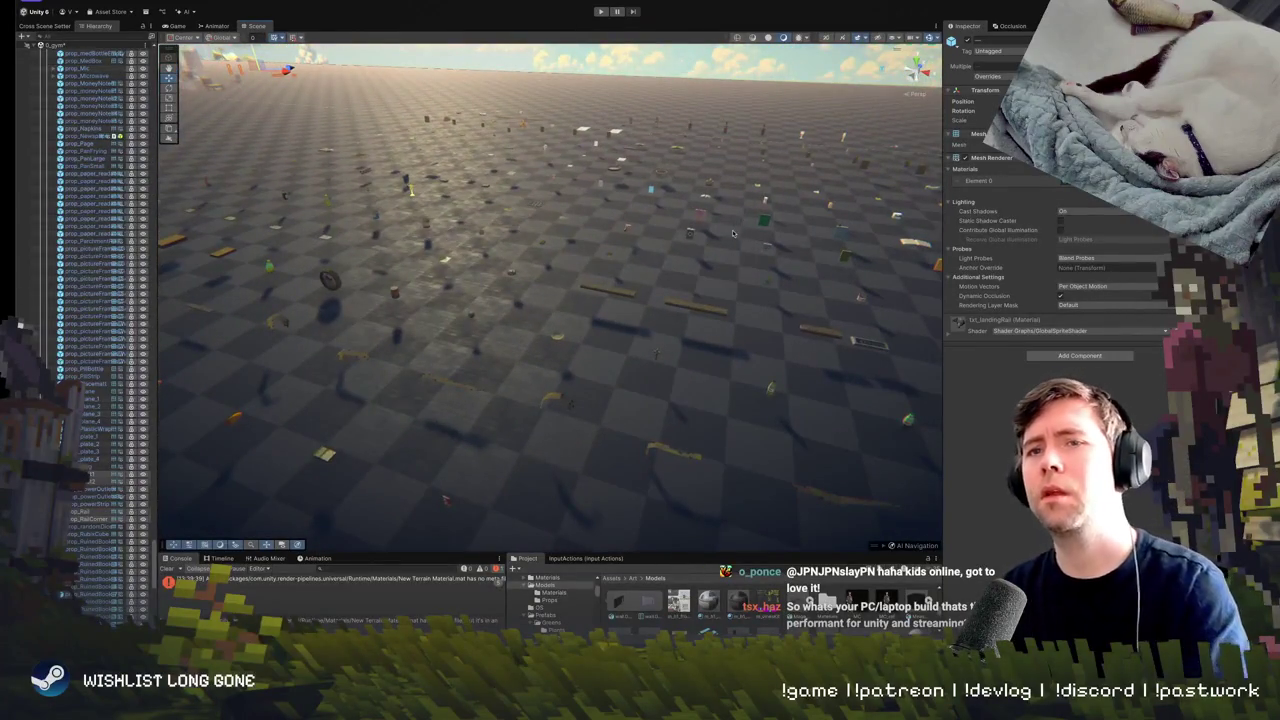
pyautogui.moveTo(620, 268)
pyautogui.mouseDown()
pyautogui.moveTo(769, 243)
pyautogui.moveTo(777, 226)
pyautogui.moveTo(777, 308)
pyautogui.moveTo(680, 239)
pyautogui.mouseUp()
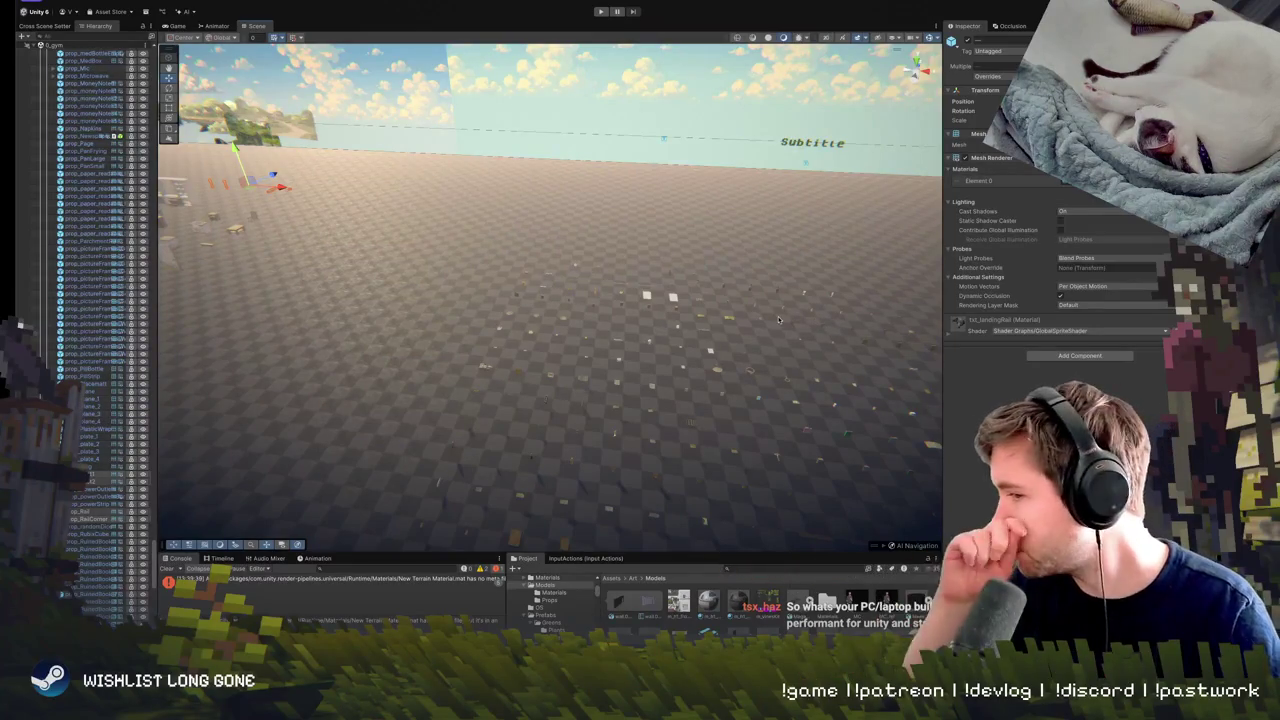
# Look straight down at the ground and box-select several picture frame props.
pyautogui.moveTo(808, 352)
pyautogui.mouseDown()
pyautogui.moveTo(562, 215)
pyautogui.moveTo(634, 229)
pyautogui.mouseUp()
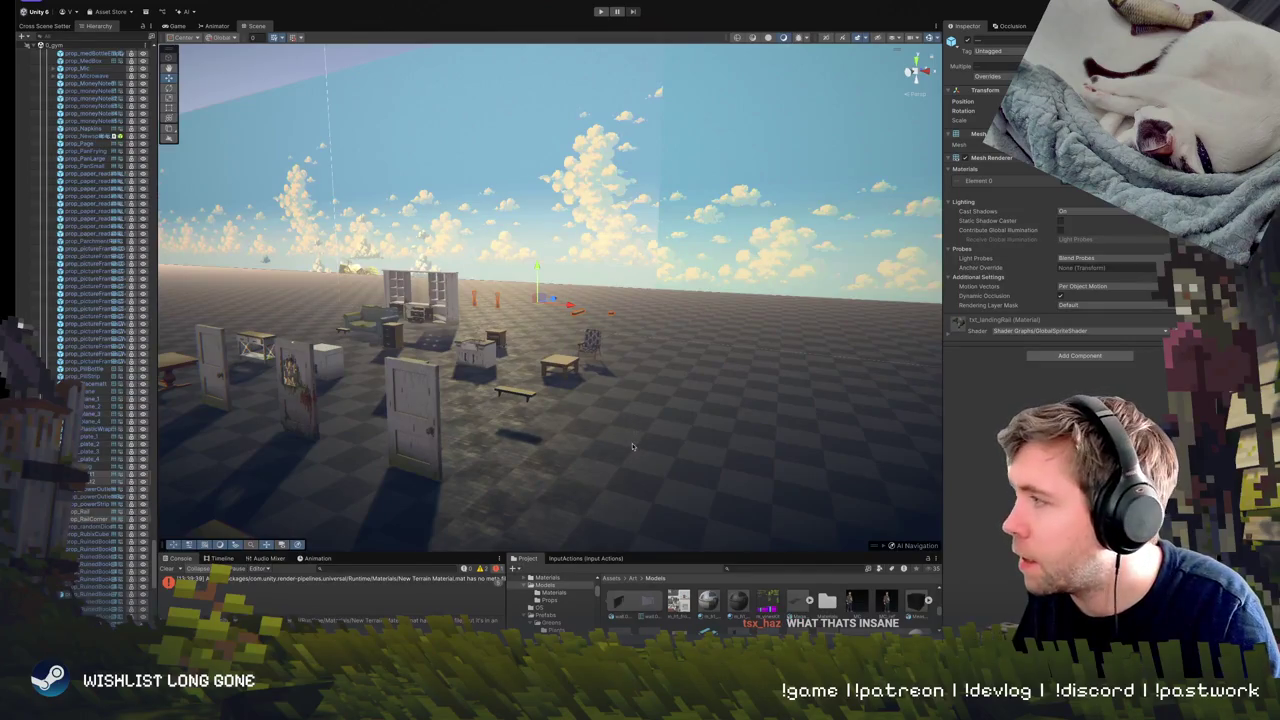
pyautogui.moveTo(632, 447)
pyautogui.mouseDown()
pyautogui.moveTo(896, 513)
pyautogui.moveTo(626, 347)
pyautogui.mouseUp()
pyautogui.moveTo(635, 313)
pyautogui.mouseDown()
pyautogui.moveTo(710, 372)
pyautogui.moveTo(614, 374)
pyautogui.moveTo(651, 320)
pyautogui.moveTo(657, 274)
pyautogui.moveTo(533, 335)
pyautogui.moveTo(468, 386)
pyautogui.moveTo(466, 250)
pyautogui.mouseUp()
pyautogui.moveTo(466, 206)
pyautogui.mouseDown()
pyautogui.moveTo(942, 543)
pyautogui.moveTo(866, 435)
pyautogui.moveTo(663, 403)
pyautogui.moveTo(554, 283)
pyautogui.mouseUp()
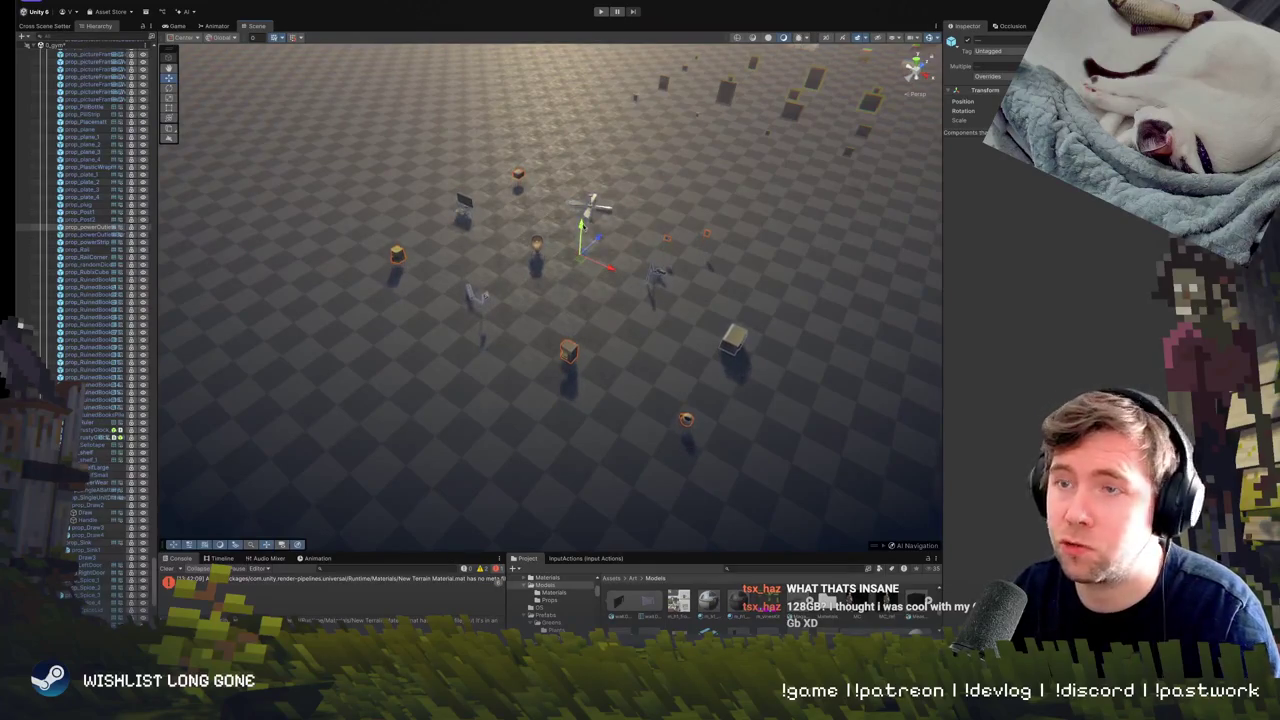
# Swing the view low over the selected picture frames and toward the INTERIOR sign.
pyautogui.moveTo(600, 258)
pyautogui.mouseDown()
pyautogui.moveTo(371, 200)
pyautogui.moveTo(517, 274)
pyautogui.moveTo(761, 184)
pyautogui.moveTo(411, 396)
pyautogui.moveTo(312, 190)
pyautogui.moveTo(916, 485)
pyautogui.moveTo(884, 500)
pyautogui.mouseUp()
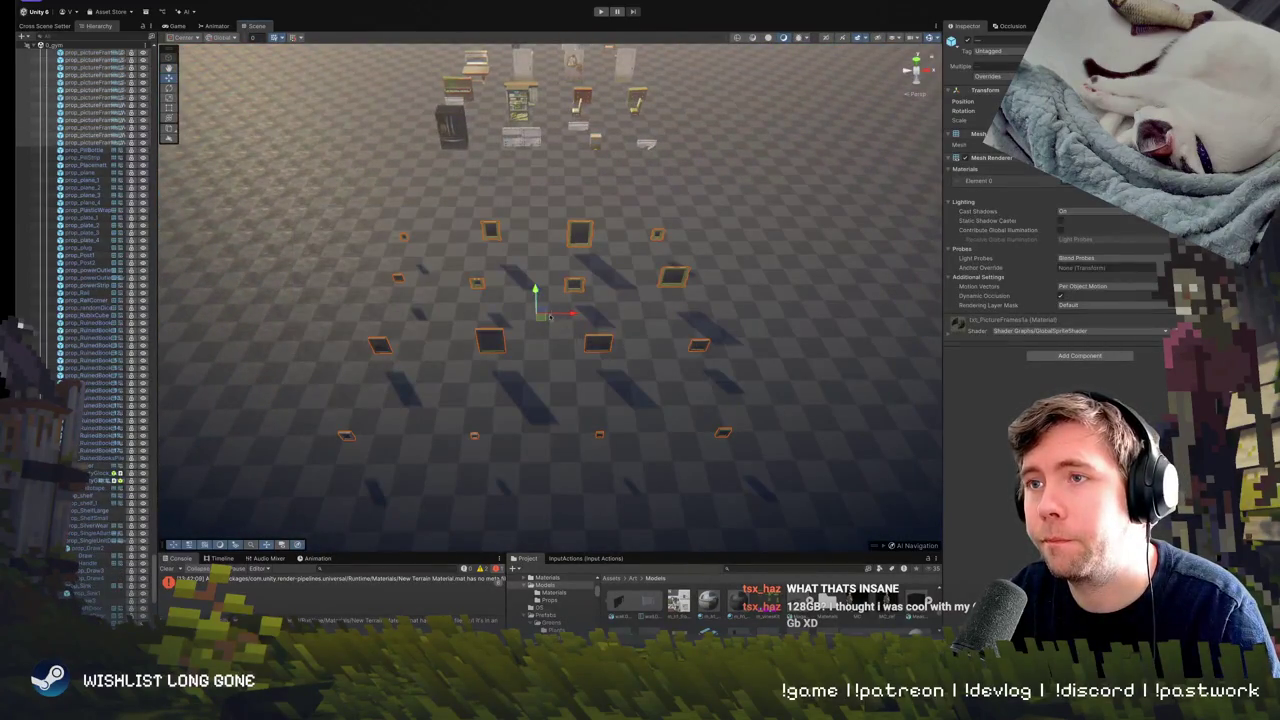
pyautogui.moveTo(550, 317)
pyautogui.mouseDown()
pyautogui.moveTo(940, 405)
pyautogui.moveTo(726, 323)
pyautogui.moveTo(651, 312)
pyautogui.mouseUp()
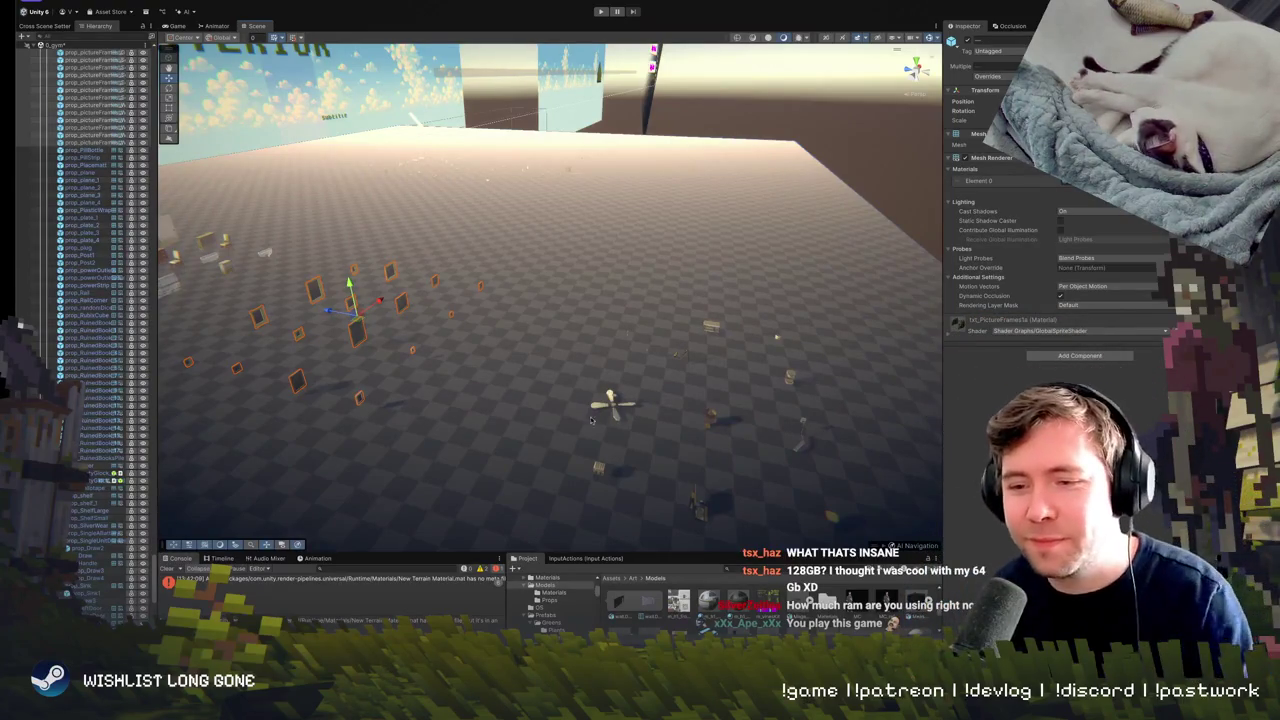
pyautogui.moveTo(787, 183)
pyautogui.mouseDown()
pyautogui.moveTo(425, 340)
pyautogui.moveTo(405, 305)
pyautogui.moveTo(431, 445)
pyautogui.moveTo(766, 129)
pyautogui.moveTo(760, 207)
pyautogui.moveTo(742, 241)
pyautogui.moveTo(901, 262)
pyautogui.mouseUp()
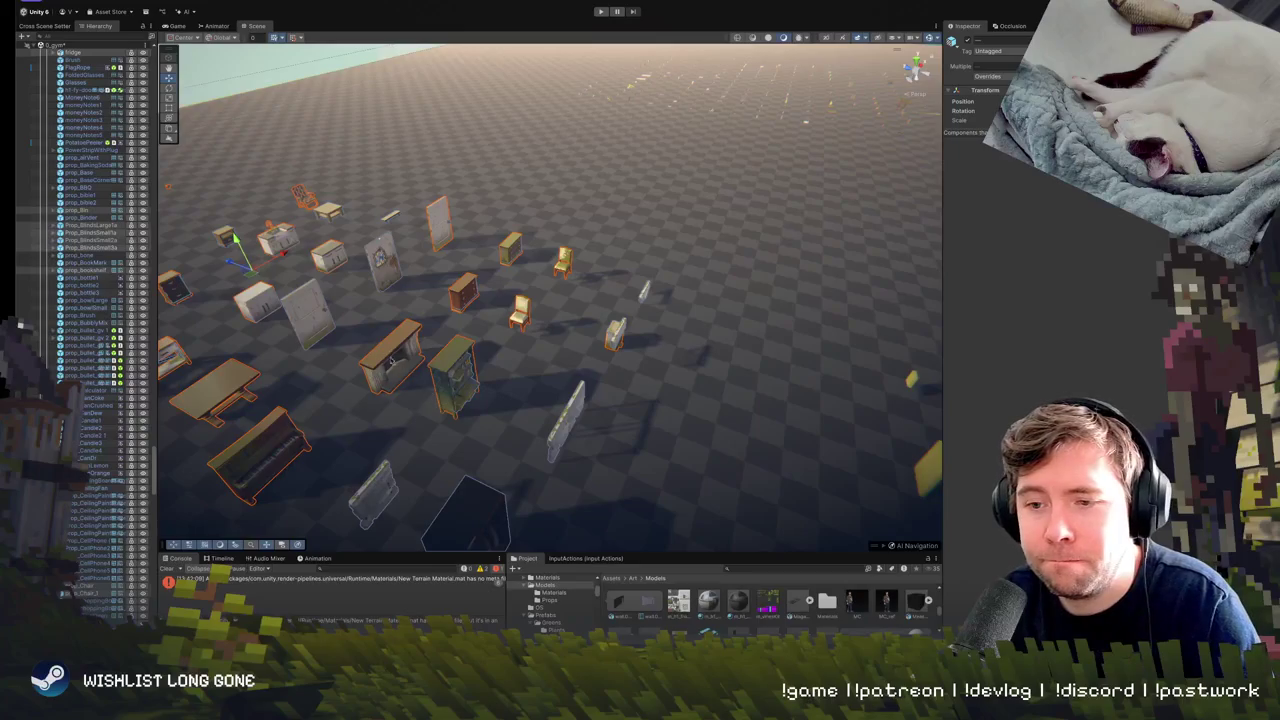
pyautogui.moveTo(338, 330)
pyautogui.mouseDown()
pyautogui.moveTo(378, 343)
pyautogui.moveTo(337, 343)
pyautogui.mouseUp()
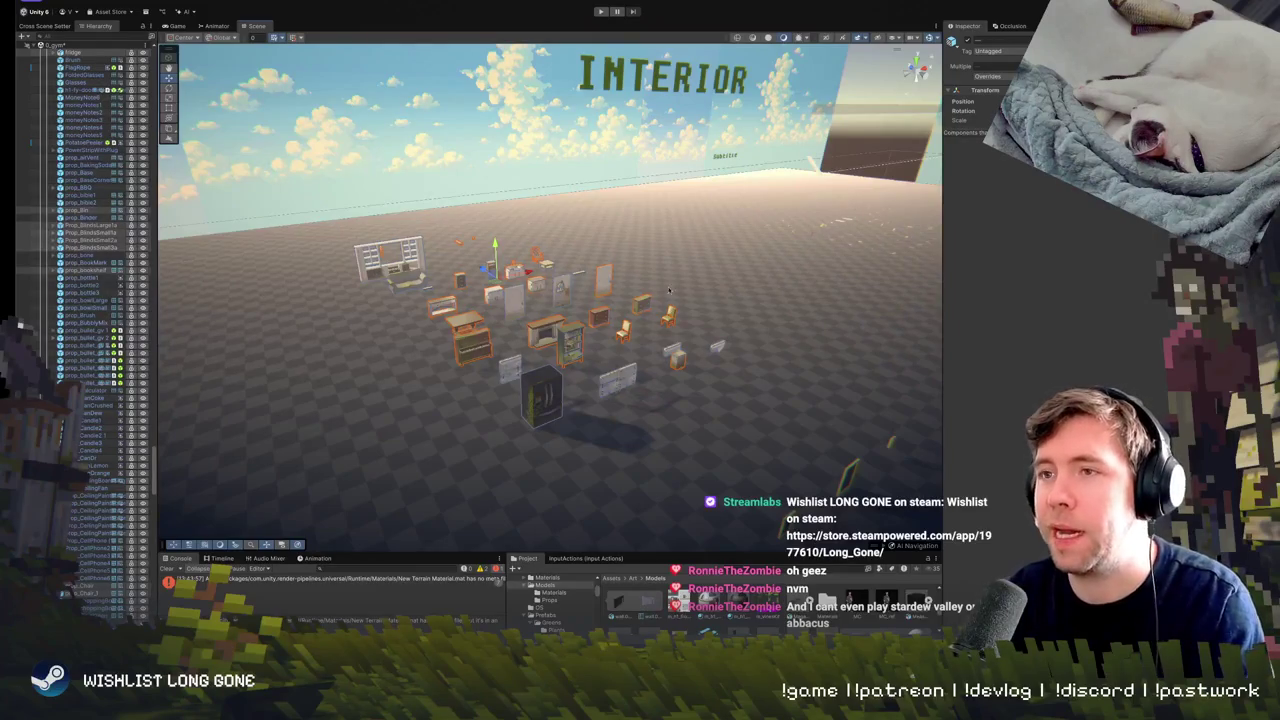
pyautogui.moveTo(669, 290)
pyautogui.mouseDown()
pyautogui.moveTo(560, 209)
pyautogui.moveTo(543, 217)
pyautogui.moveTo(566, 259)
pyautogui.moveTo(665, 243)
pyautogui.moveTo(780, 266)
pyautogui.moveTo(540, 349)
pyautogui.moveTo(377, 148)
pyautogui.moveTo(844, 430)
pyautogui.mouseUp()
# Select and frame the Stairs prop, orbiting to show it beside the cabinet and rail piece.
pyautogui.press('f')
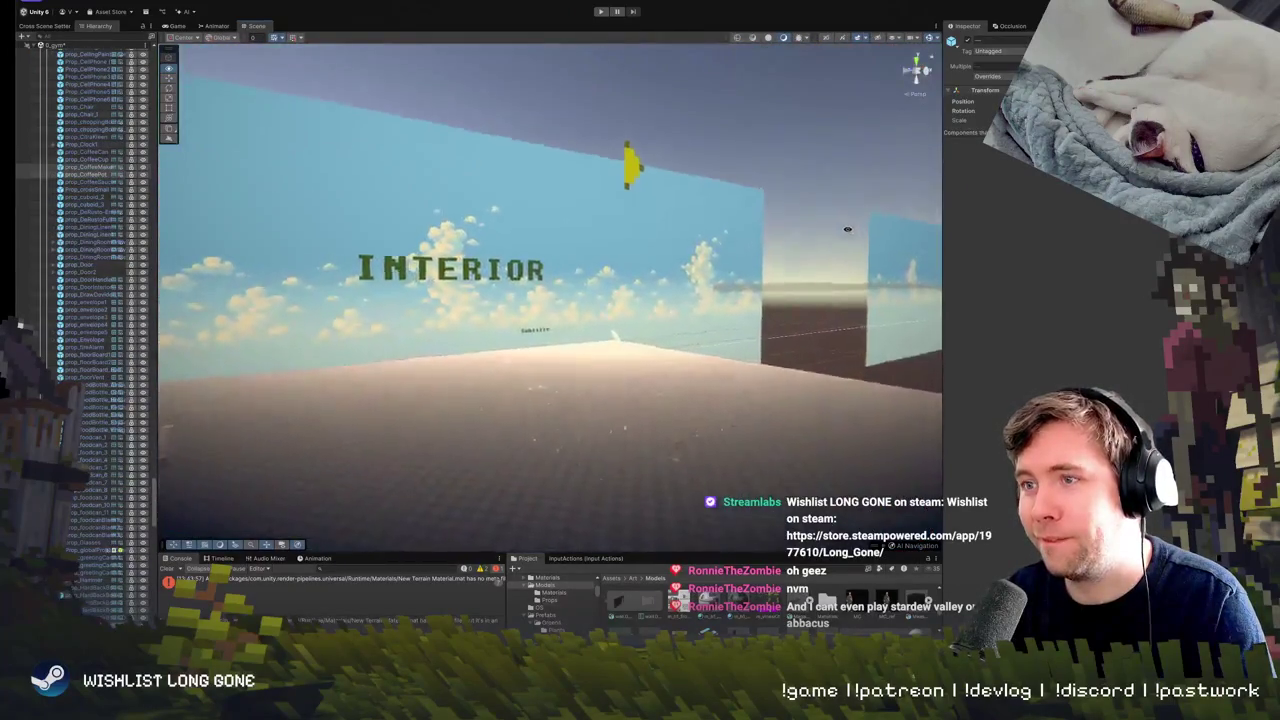
pyautogui.moveTo(847, 229); pyautogui.dragTo(746, 197)
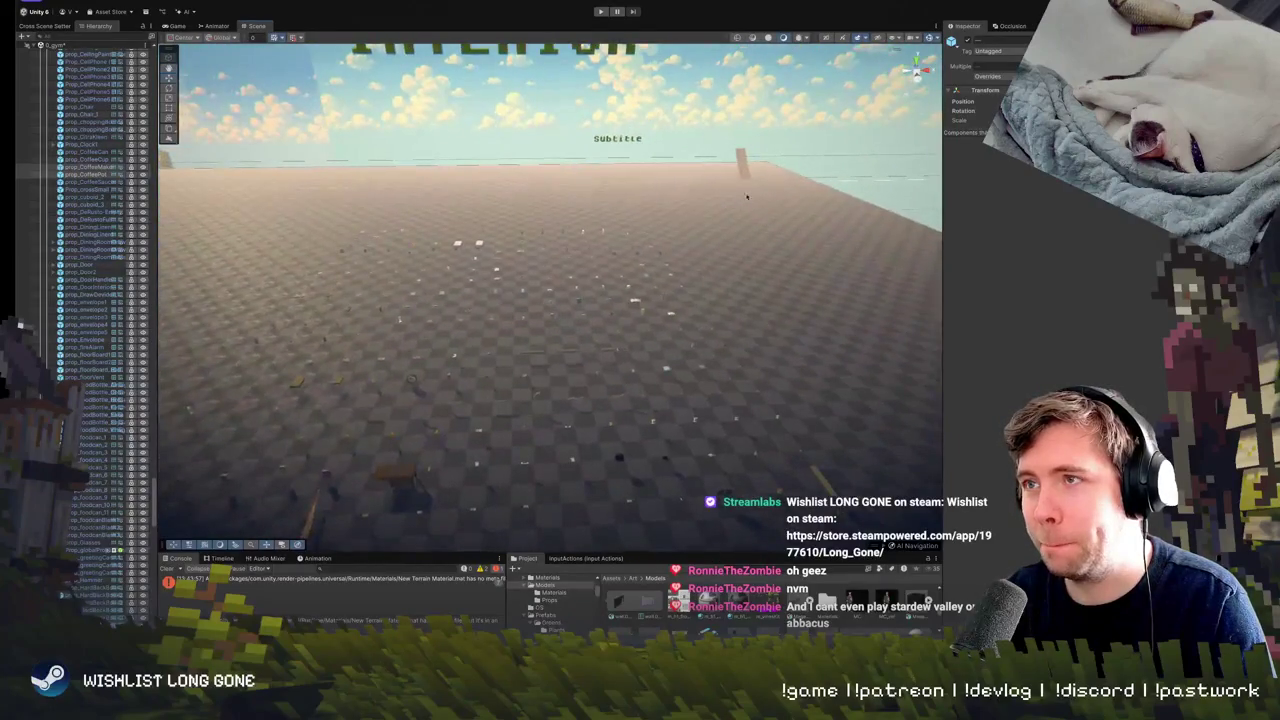
pyautogui.click(748, 197)
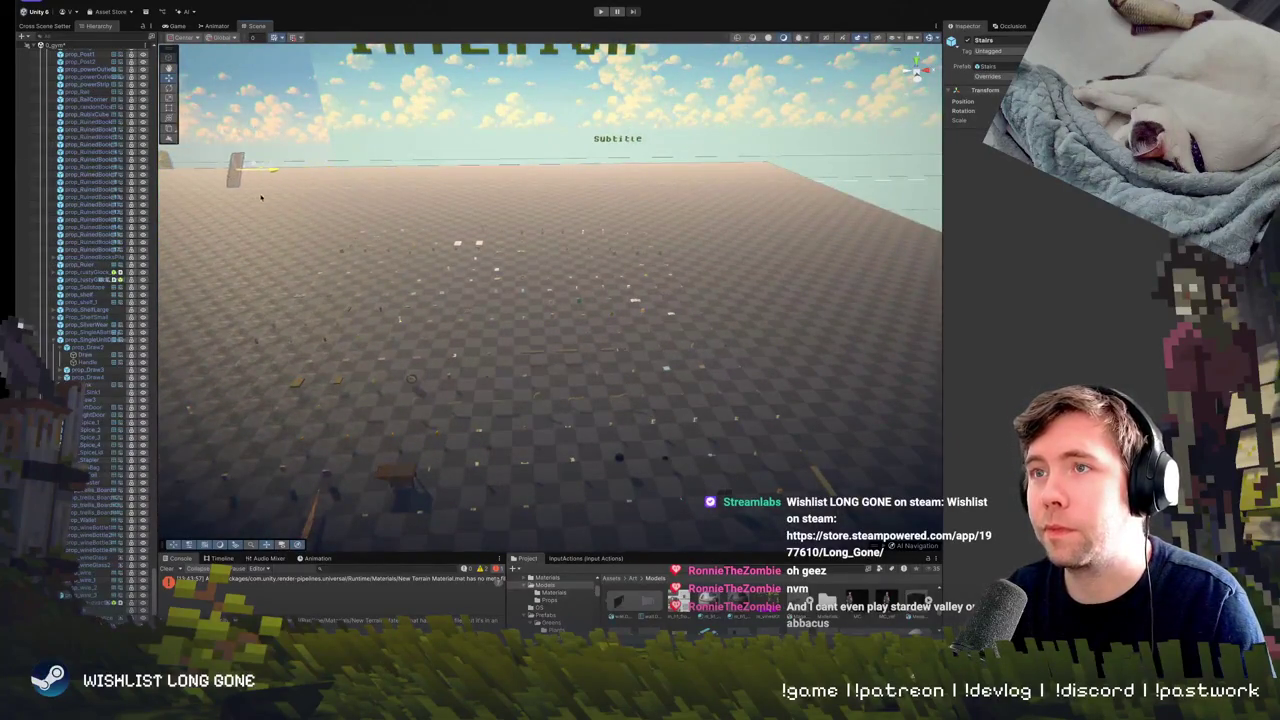
pyautogui.moveTo(238, 156)
pyautogui.mouseDown()
pyautogui.moveTo(215, 140)
pyautogui.moveTo(234, 142)
pyautogui.mouseUp()
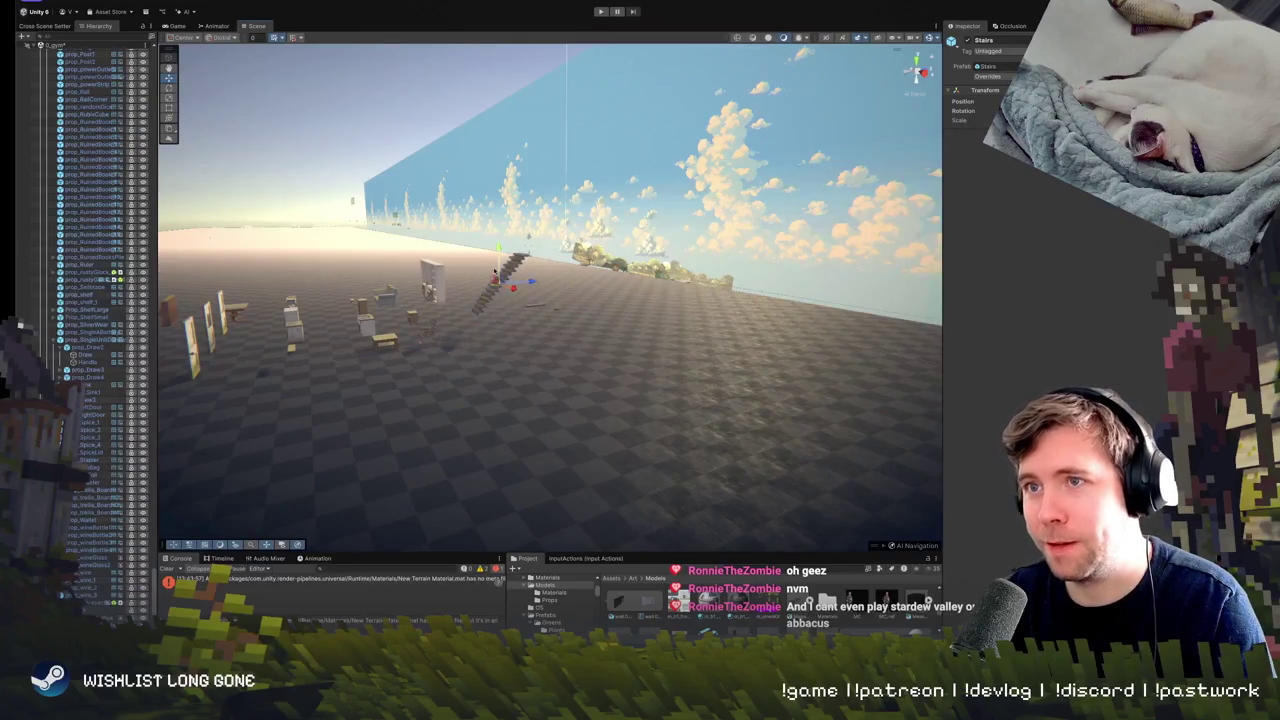
pyautogui.press('f')
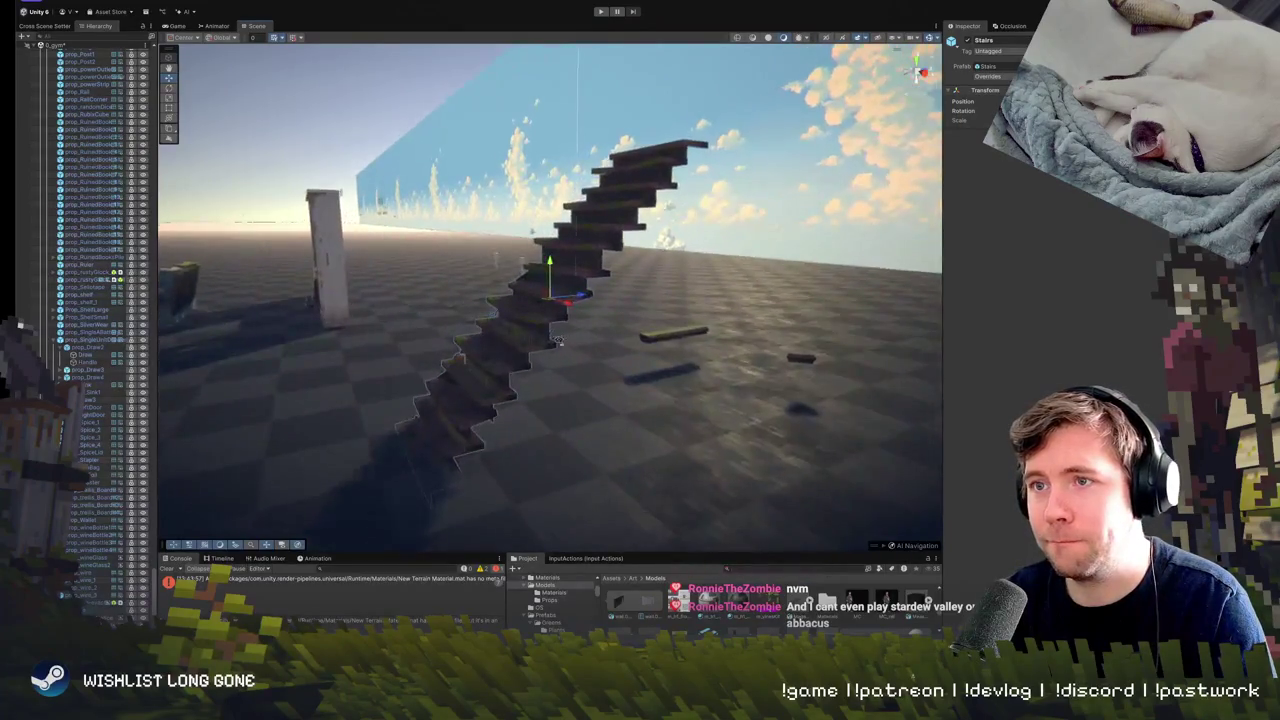
pyautogui.moveTo(617, 269)
pyautogui.mouseDown()
pyautogui.moveTo(586, 271)
pyautogui.moveTo(745, 331)
pyautogui.moveTo(763, 293)
pyautogui.moveTo(686, 283)
pyautogui.moveTo(598, 338)
pyautogui.moveTo(660, 318)
pyautogui.mouseUp()
pyautogui.click(670, 300)
# Move the rail pieces and the two posts across the floor next to the stairs.
pyautogui.keyDown('shift'); pyautogui.click(738, 311); pyautogui.keyUp('shift')
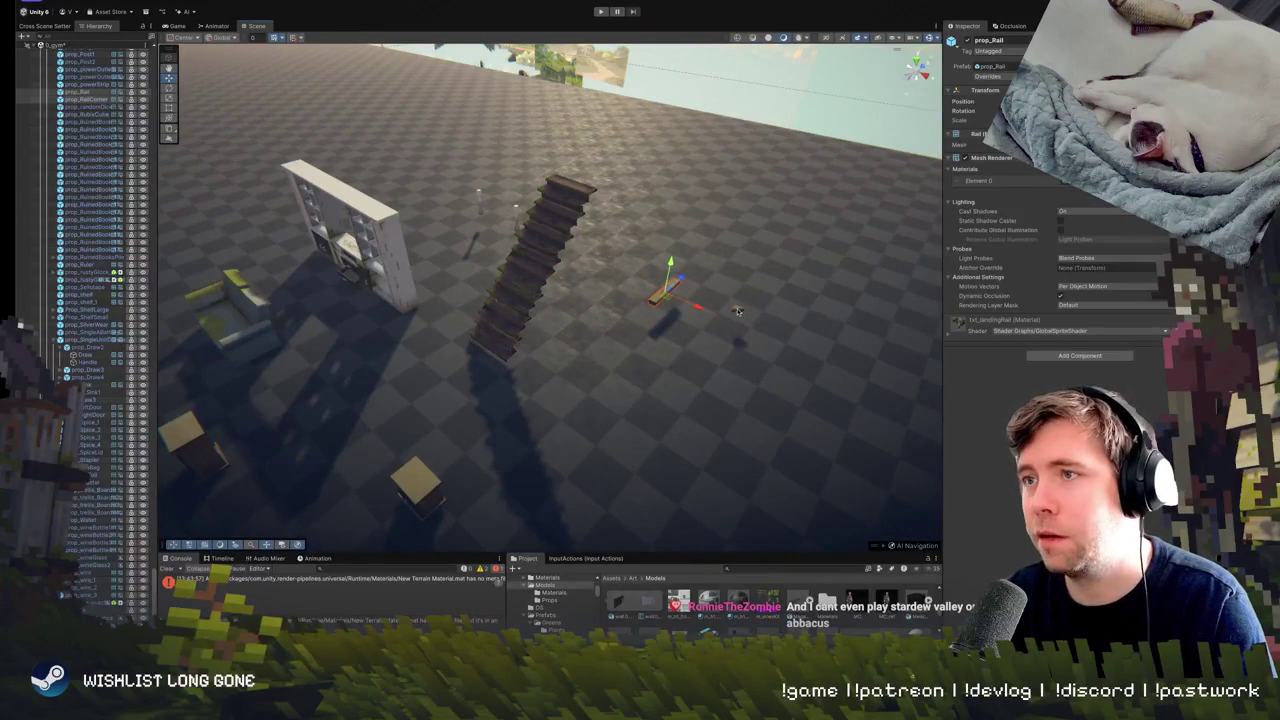
pyautogui.moveTo(740, 312)
pyautogui.mouseDown()
pyautogui.moveTo(630, 350)
pyautogui.moveTo(644, 329)
pyautogui.mouseUp()
pyautogui.click(644, 329)
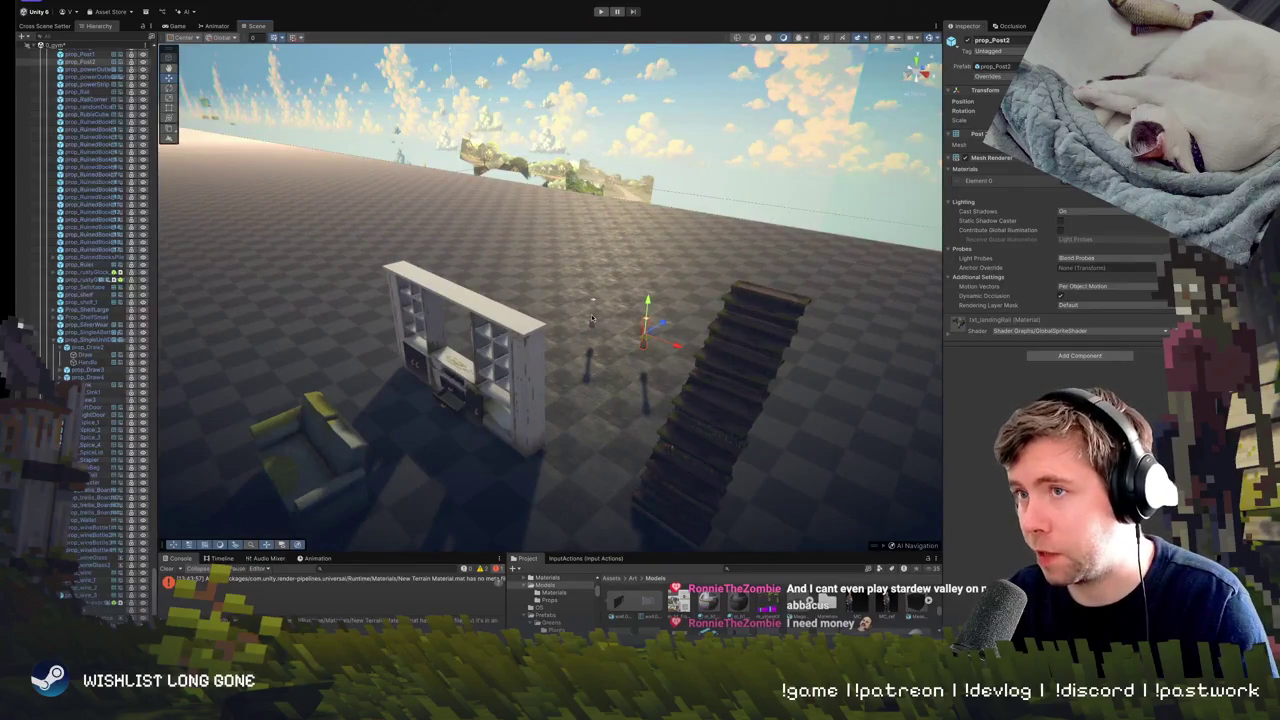
pyautogui.keyDown('shift'); pyautogui.click(591, 318); pyautogui.keyUp('shift')
pyautogui.moveTo(619, 331)
pyautogui.mouseDown()
pyautogui.moveTo(740, 405)
pyautogui.moveTo(830, 515)
pyautogui.moveTo(700, 470)
pyautogui.moveTo(640, 436)
pyautogui.moveTo(640, 420)
pyautogui.mouseUp()
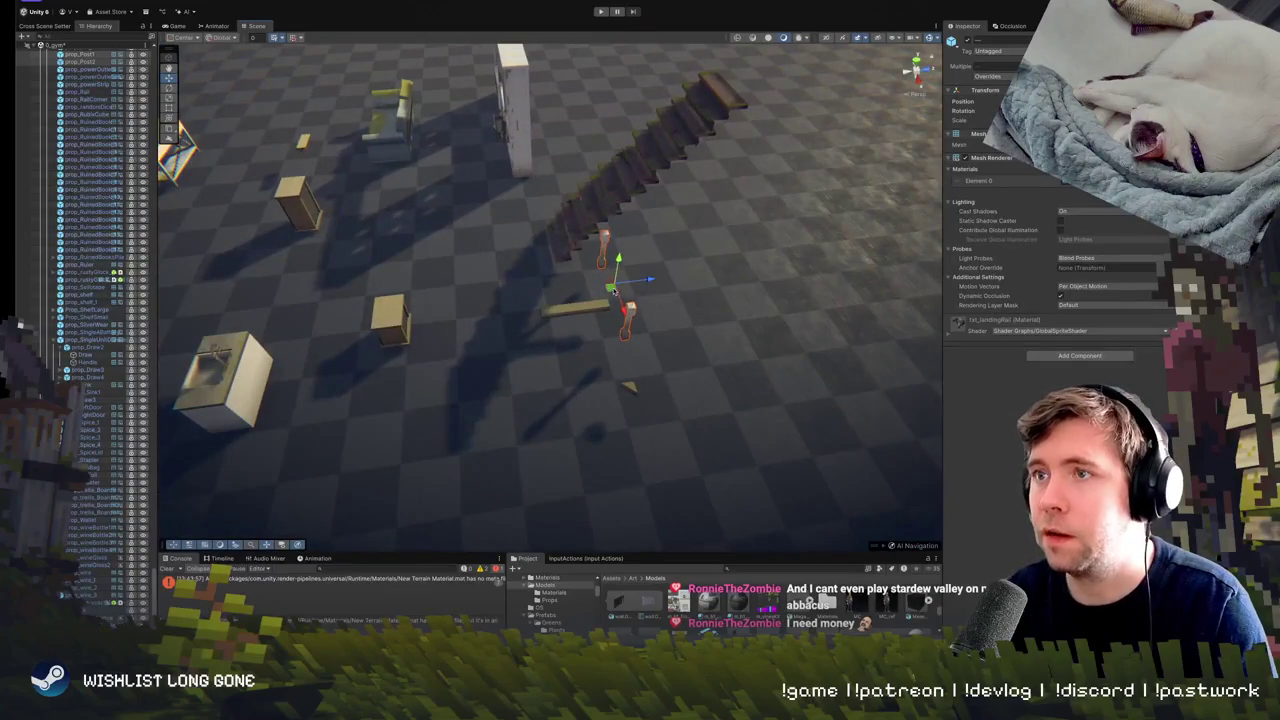
pyautogui.moveTo(614, 291)
pyautogui.mouseDown()
pyautogui.moveTo(680, 429)
pyautogui.moveTo(591, 457)
pyautogui.moveTo(586, 434)
pyautogui.moveTo(716, 405)
pyautogui.moveTo(810, 348)
pyautogui.mouseUp()
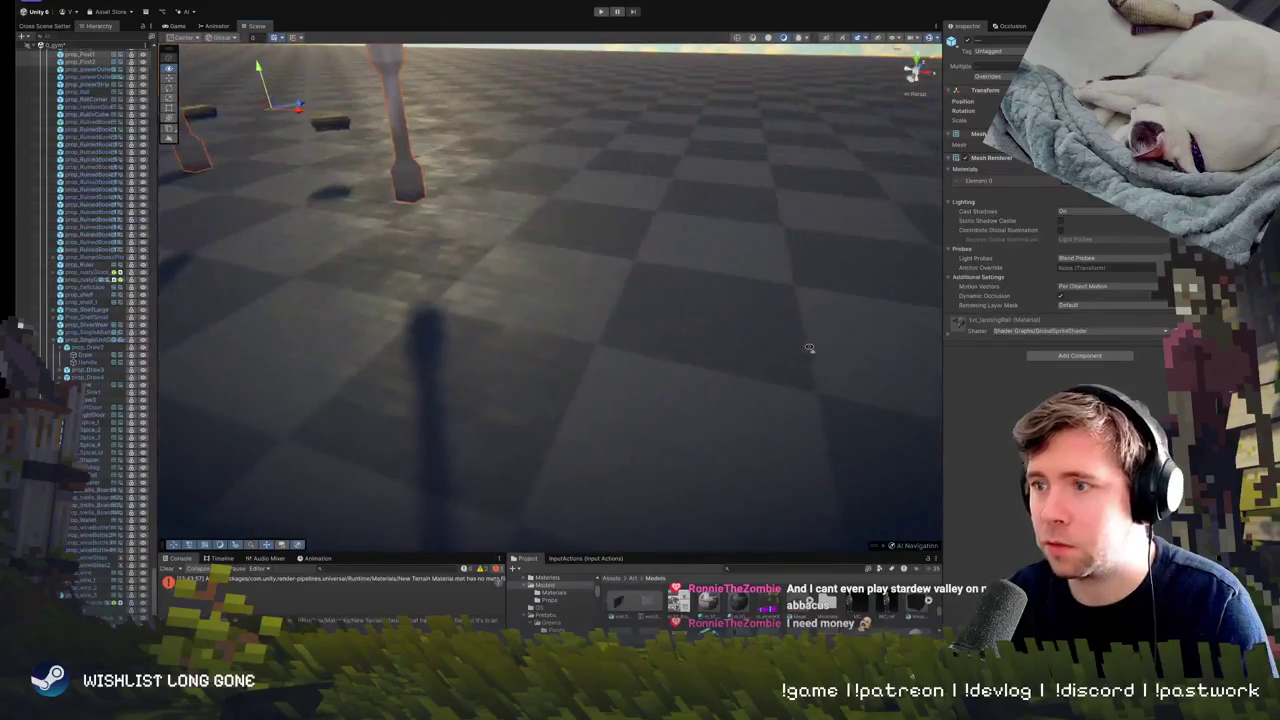
pyautogui.scroll(-10, 810, 348)
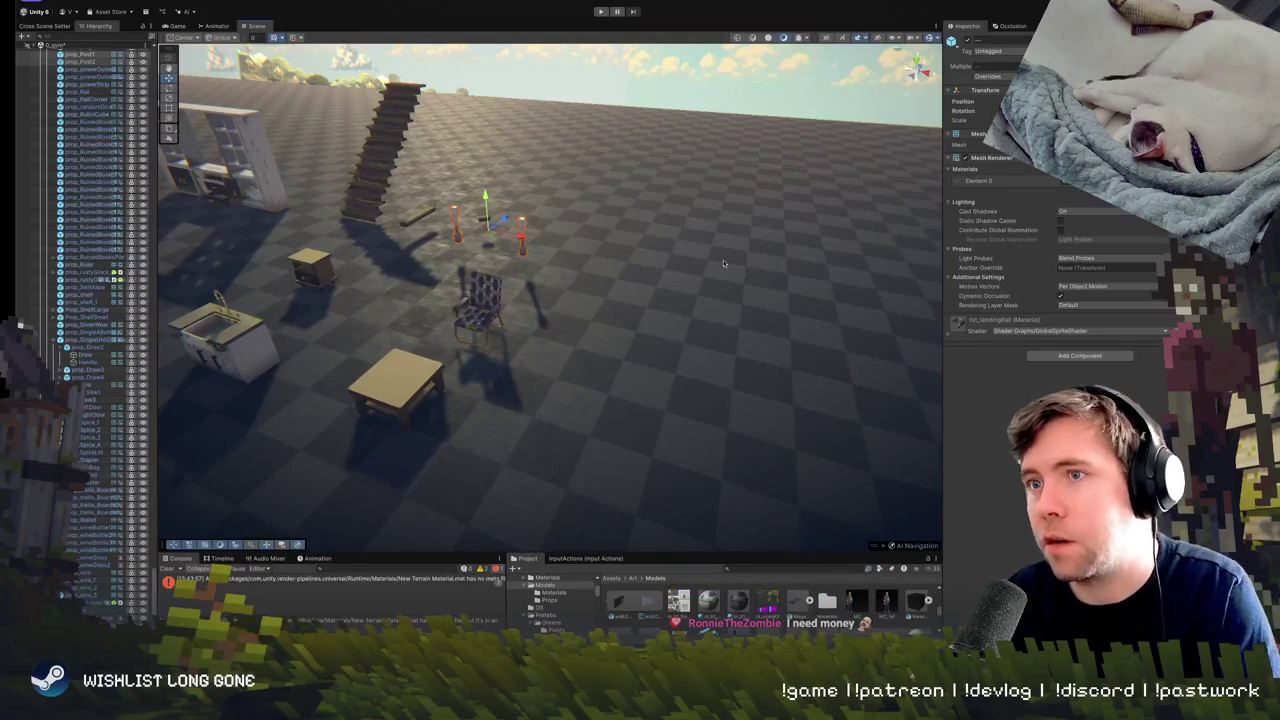
# Orbit around the stairs and chair, adding the plank to the selection.
pyautogui.moveTo(724, 263); pyautogui.dragTo(645, 248)
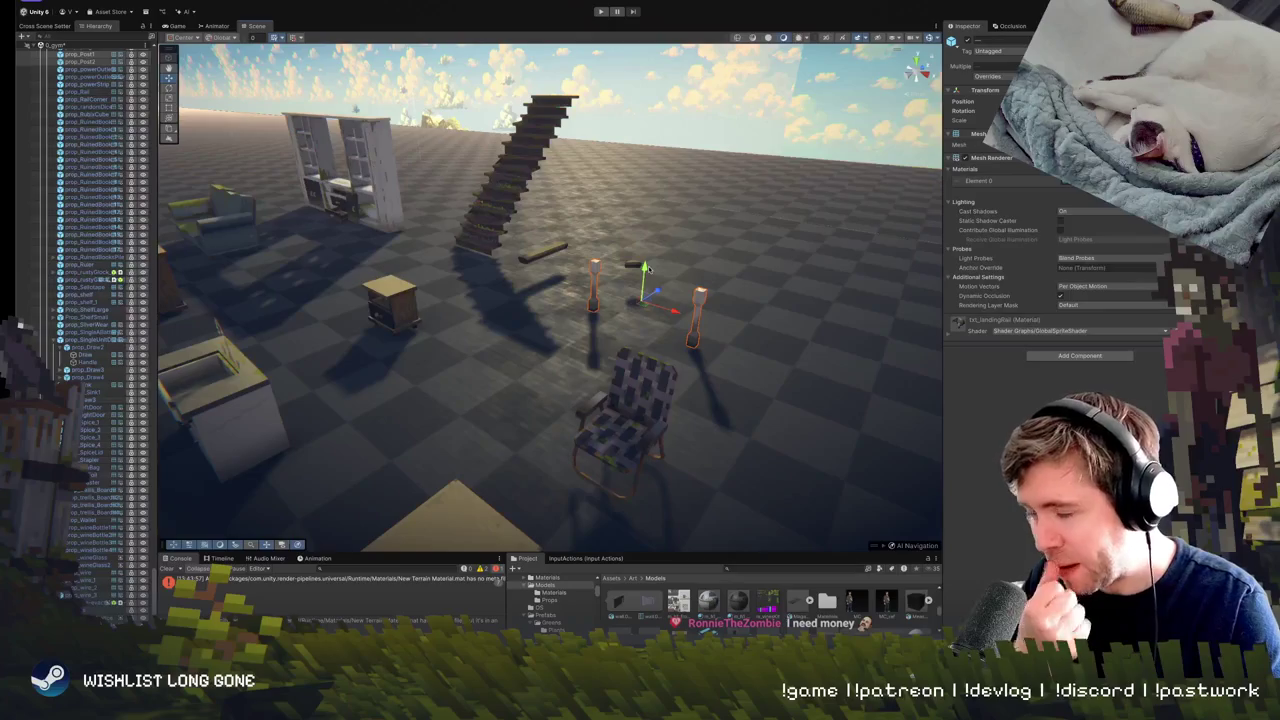
pyautogui.moveTo(722, 258); pyautogui.dragTo(783, 397)
pyautogui.keyDown('shift'); pyautogui.click(546, 348); pyautogui.keyUp('shift')
pyautogui.moveTo(546, 348); pyautogui.dragTo(500, 327)
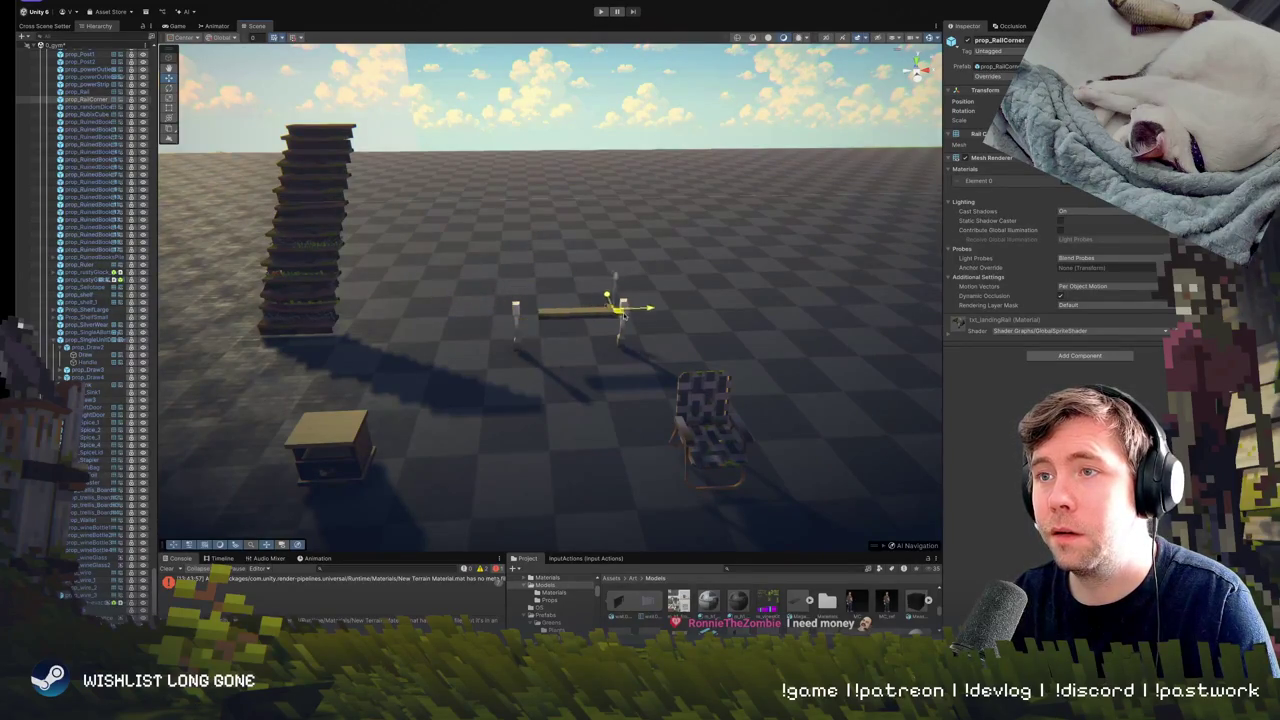
pyautogui.moveTo(658, 322)
pyautogui.mouseDown()
pyautogui.moveTo(848, 271)
pyautogui.moveTo(651, 363)
pyautogui.moveTo(454, 362)
pyautogui.moveTo(668, 351)
pyautogui.moveTo(613, 317)
pyautogui.moveTo(630, 323)
pyautogui.moveTo(590, 386)
pyautogui.mouseUp()
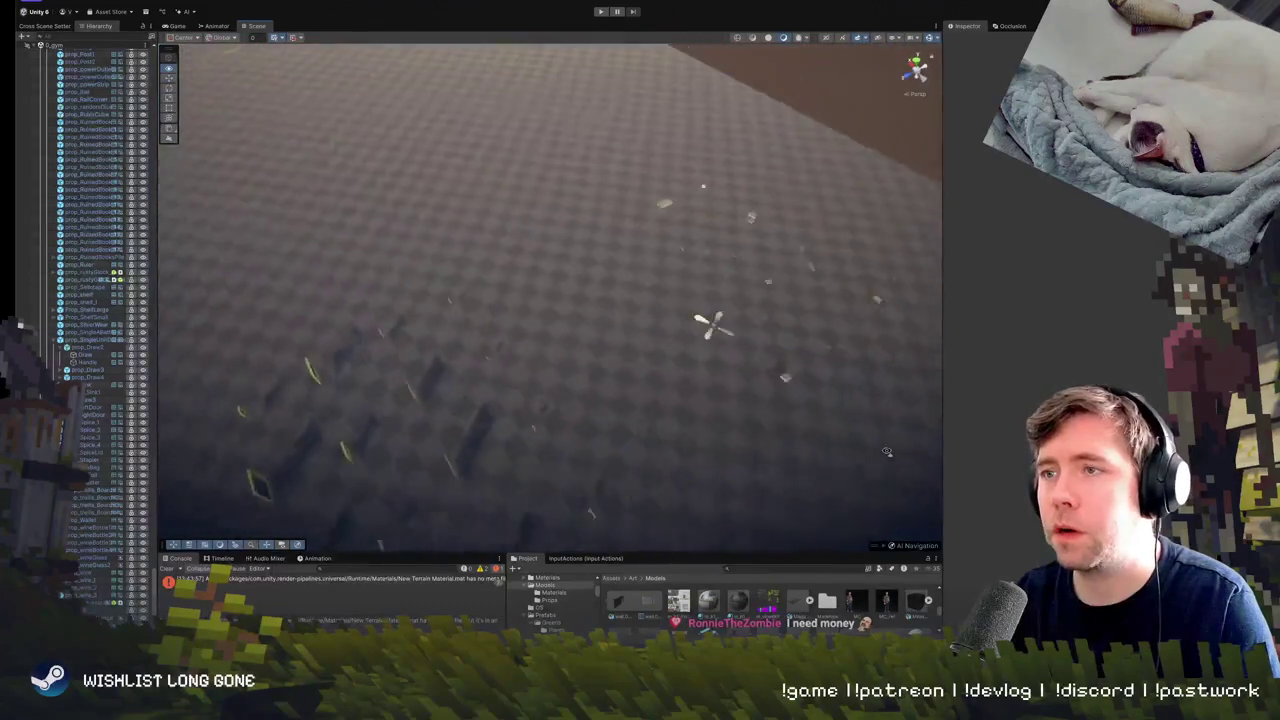
pyautogui.moveTo(631, 505); pyautogui.dragTo(582, 328)
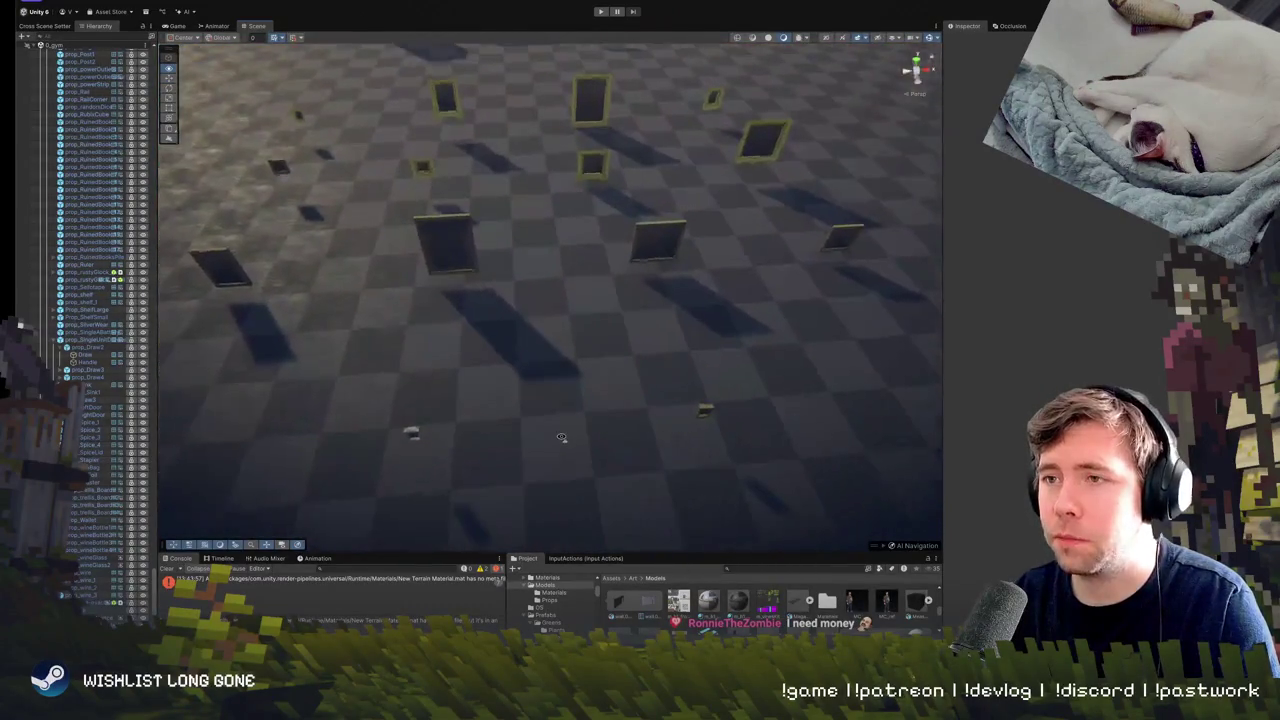
# Box-select and frame the props before the INTERIOR sign, then enter Play mode.
pyautogui.moveTo(561, 437)
pyautogui.mouseDown()
pyautogui.moveTo(547, 361)
pyautogui.moveTo(812, 435)
pyautogui.mouseUp()
pyautogui.scroll(6, 548, 362)
pyautogui.moveTo(380, 405); pyautogui.dragTo(876, 270)
pyautogui.press('f')
pyautogui.moveTo(756, 287); pyautogui.dragTo(713, 440)
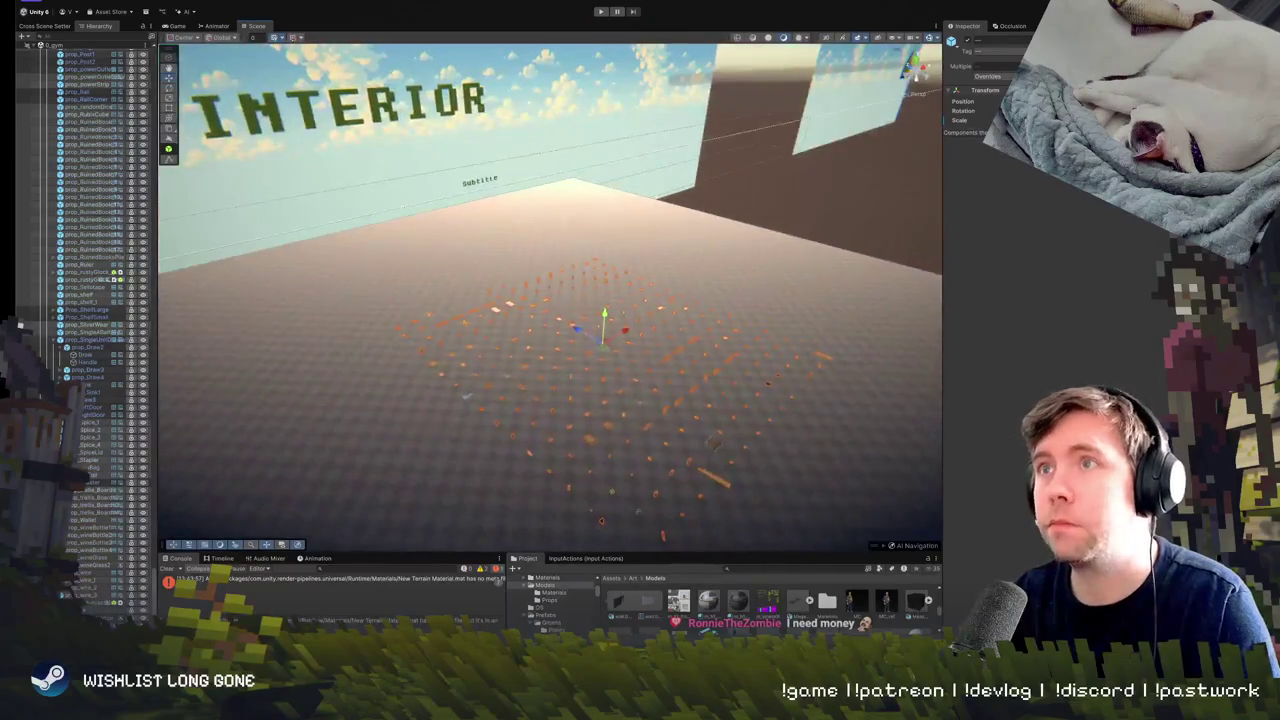
pyautogui.click(600, 11)
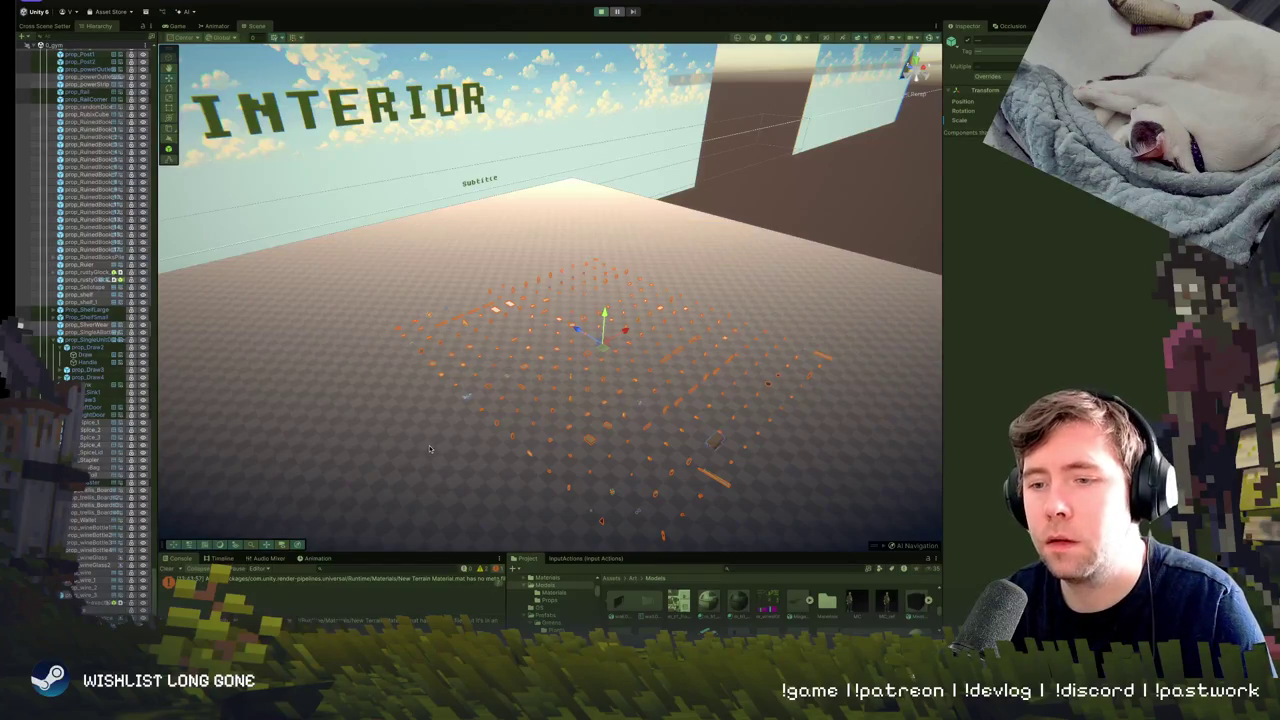
pyautogui.scroll(10, 85, 330)
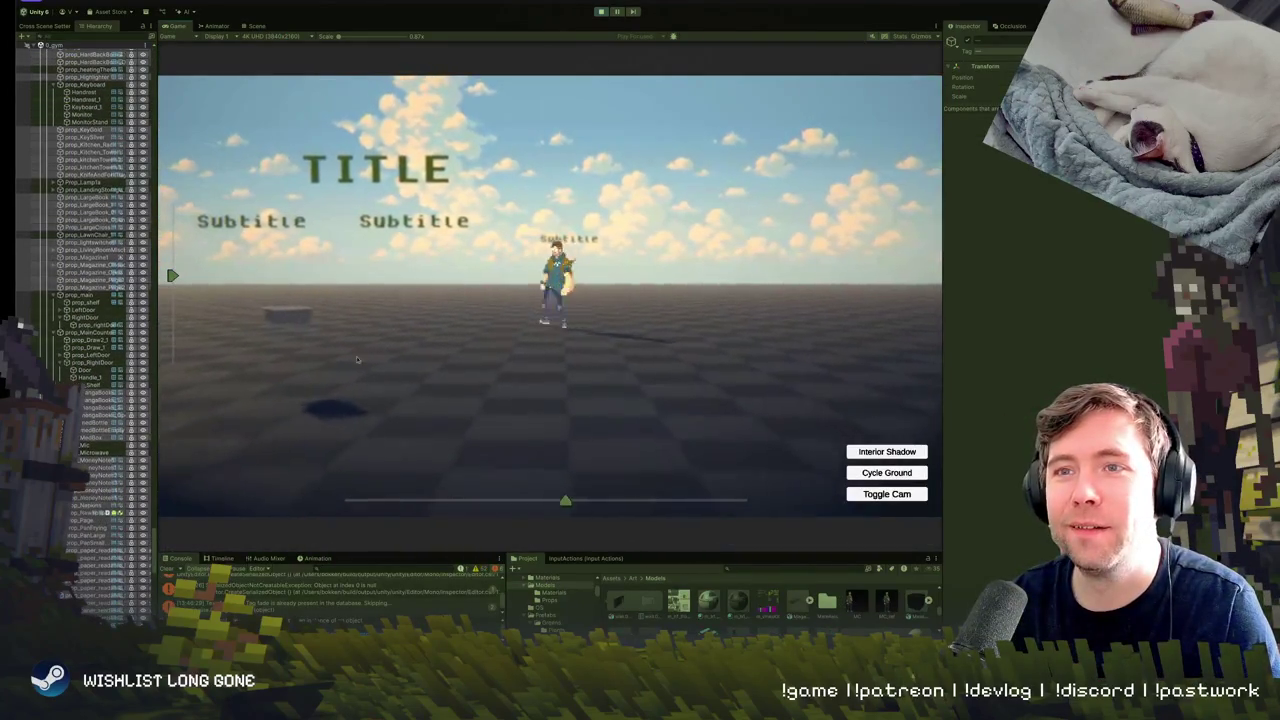
# Drag the Game view slider right to bring the camera over the interior furniture props.
pyautogui.moveTo(565, 500); pyautogui.dragTo(686, 503)
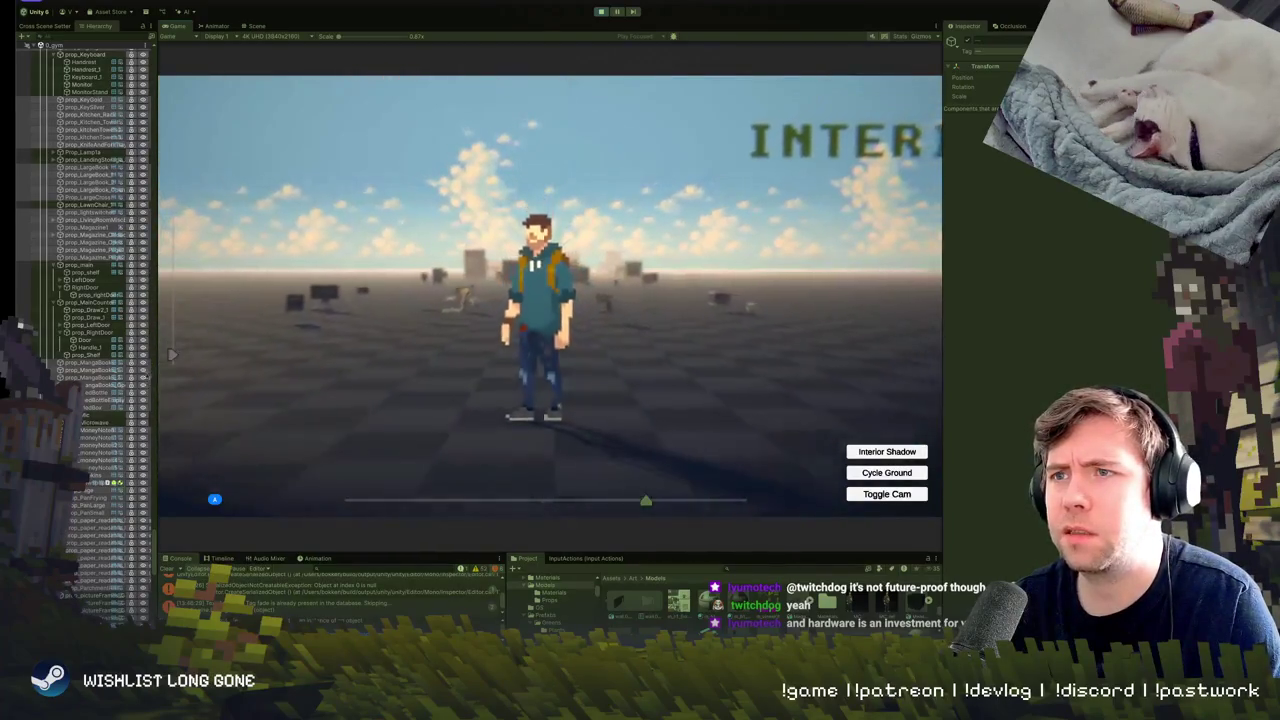
# Run the character left and right past the lamp and rail props, then exit play mode.
pyautogui.press('a')
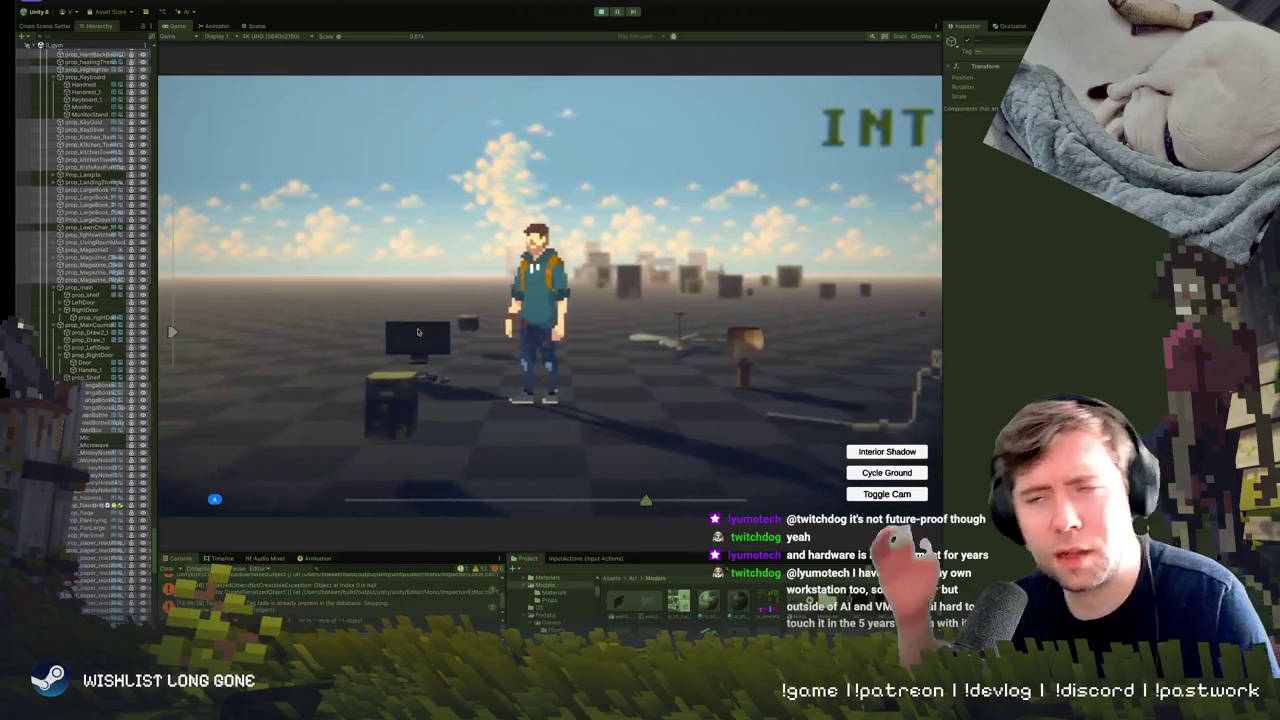
pyautogui.press('a')
pyautogui.press('d')
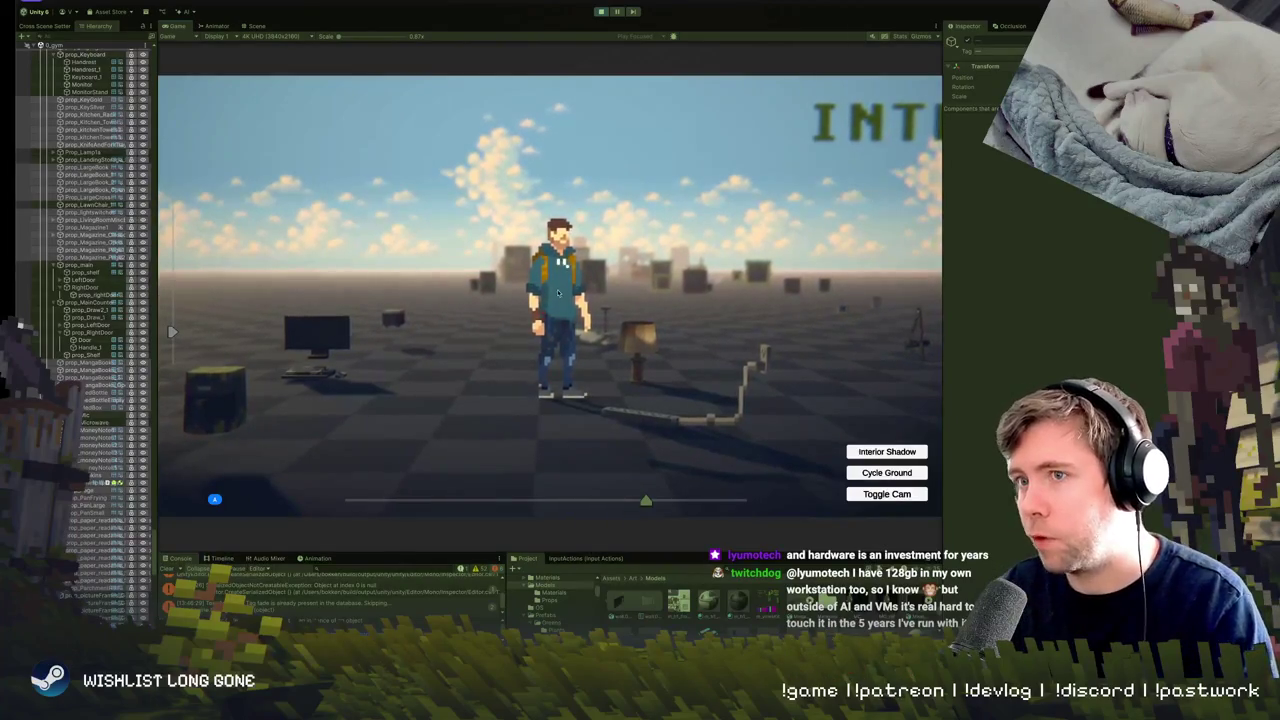
pyautogui.press('a')
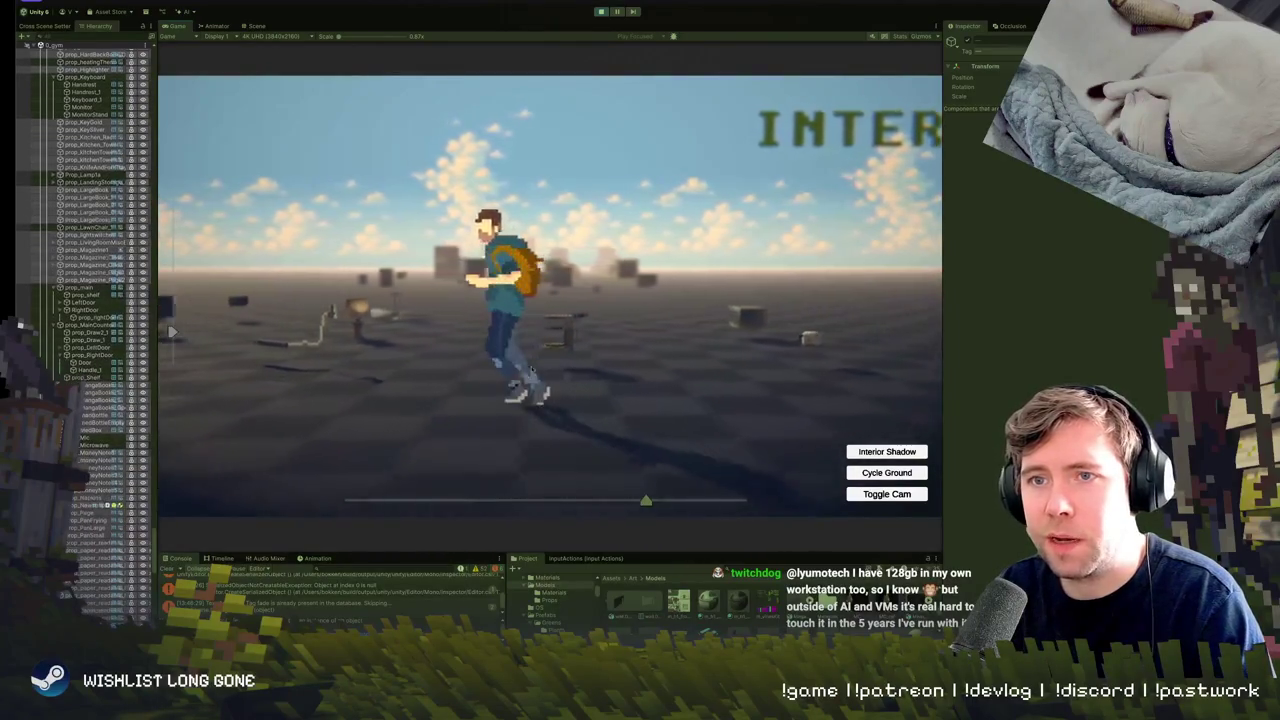
pyautogui.click(604, 12)
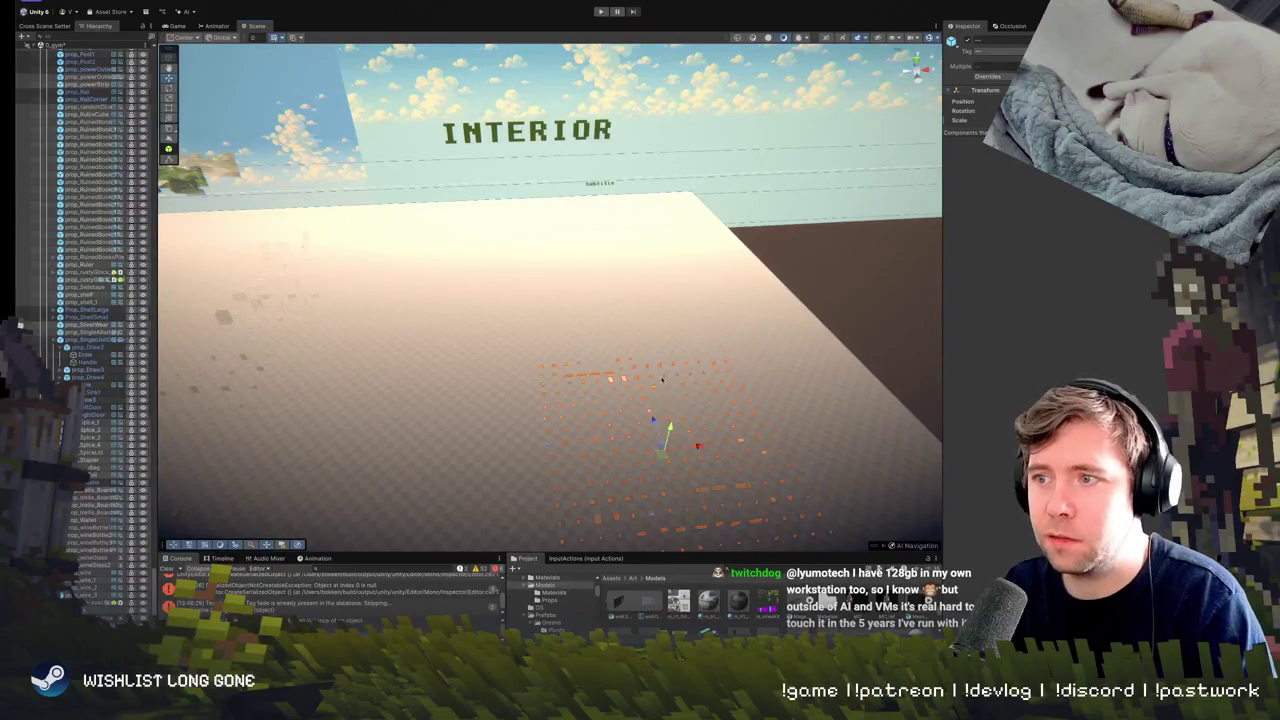
# Frame the selected props and line them up in a single row with Arrange Grid.
pyautogui.press('f')
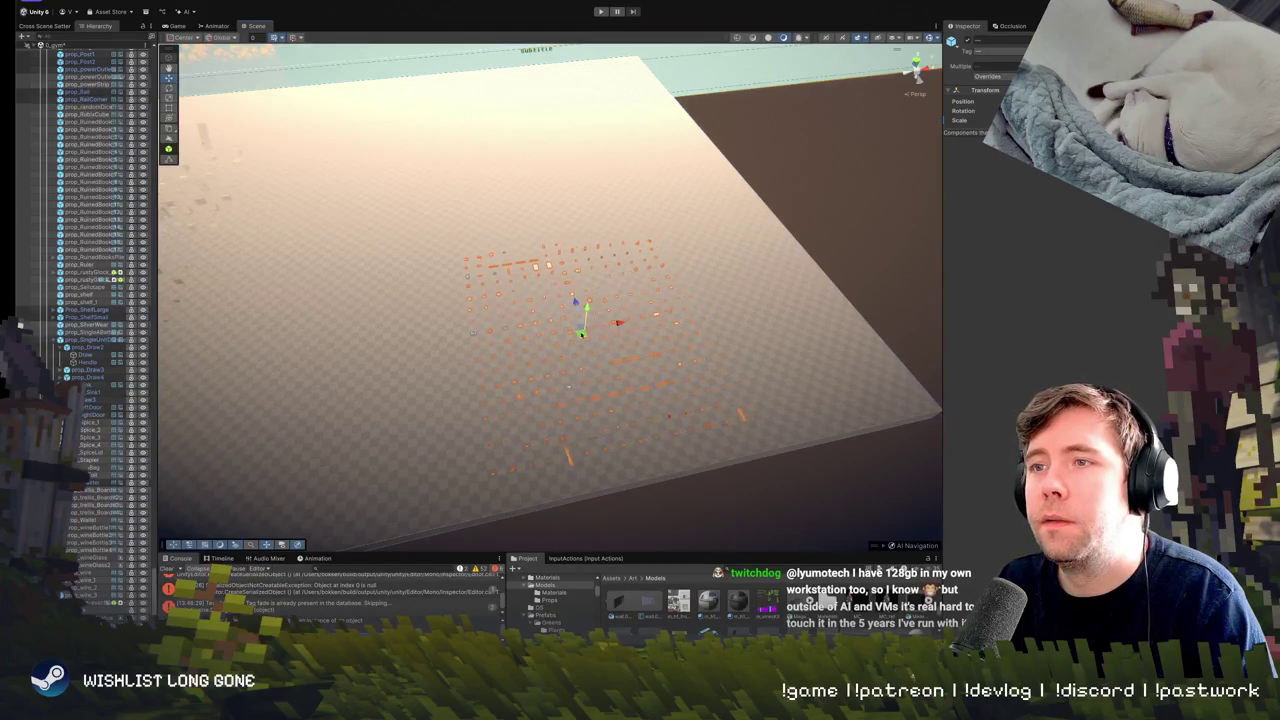
pyautogui.moveTo(593, 334)
pyautogui.mouseDown()
pyautogui.moveTo(511, 329)
pyautogui.moveTo(540, 320)
pyautogui.mouseUp()
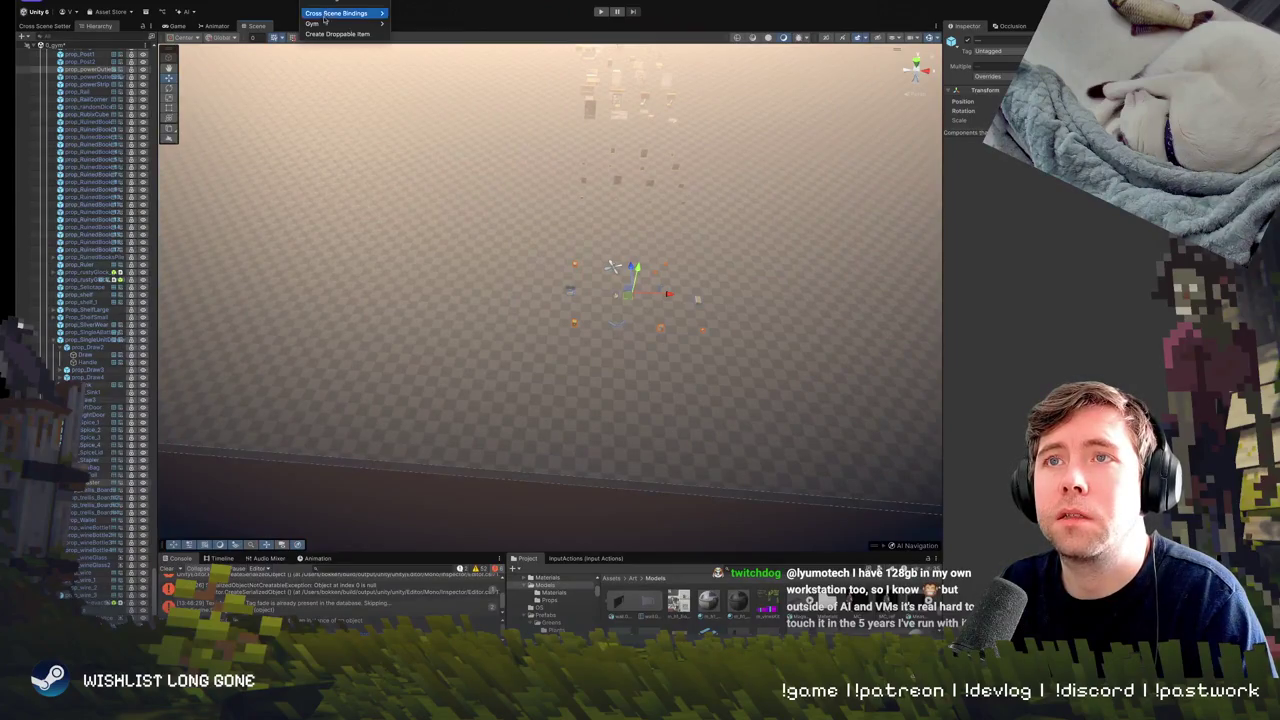
pyautogui.moveTo(340, 23)
pyautogui.click(418, 29)
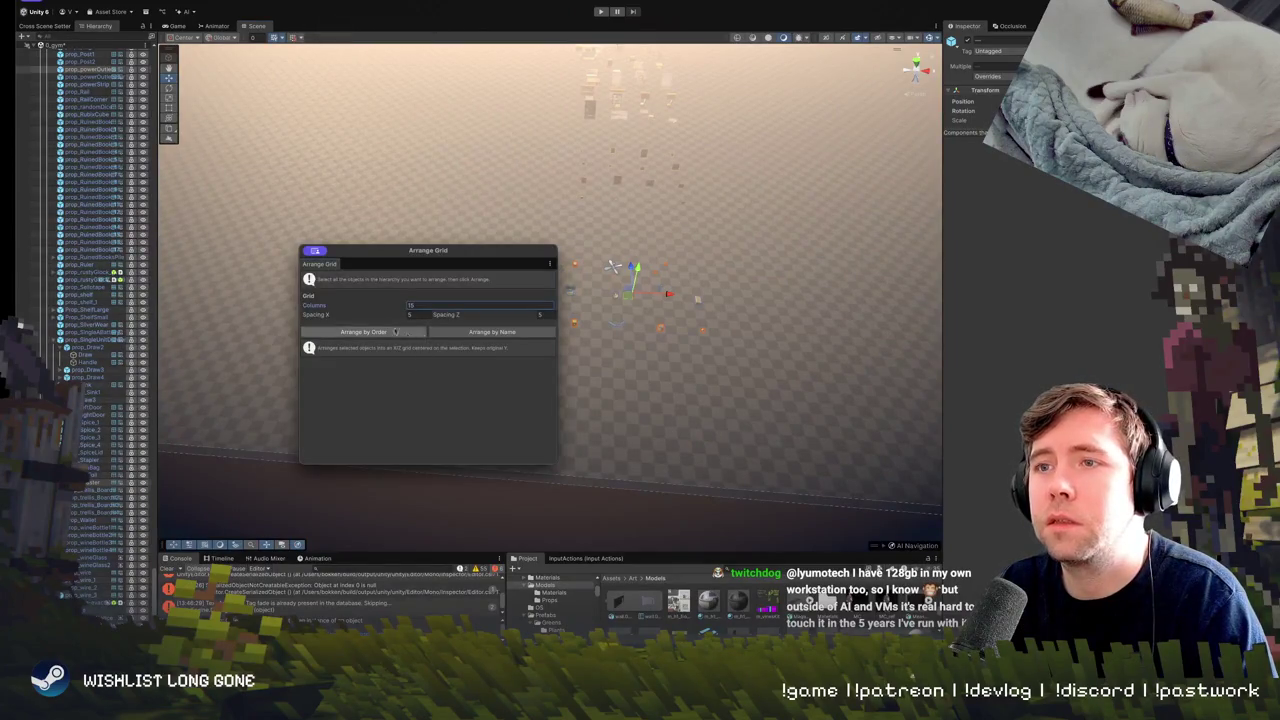
pyautogui.click(363, 331)
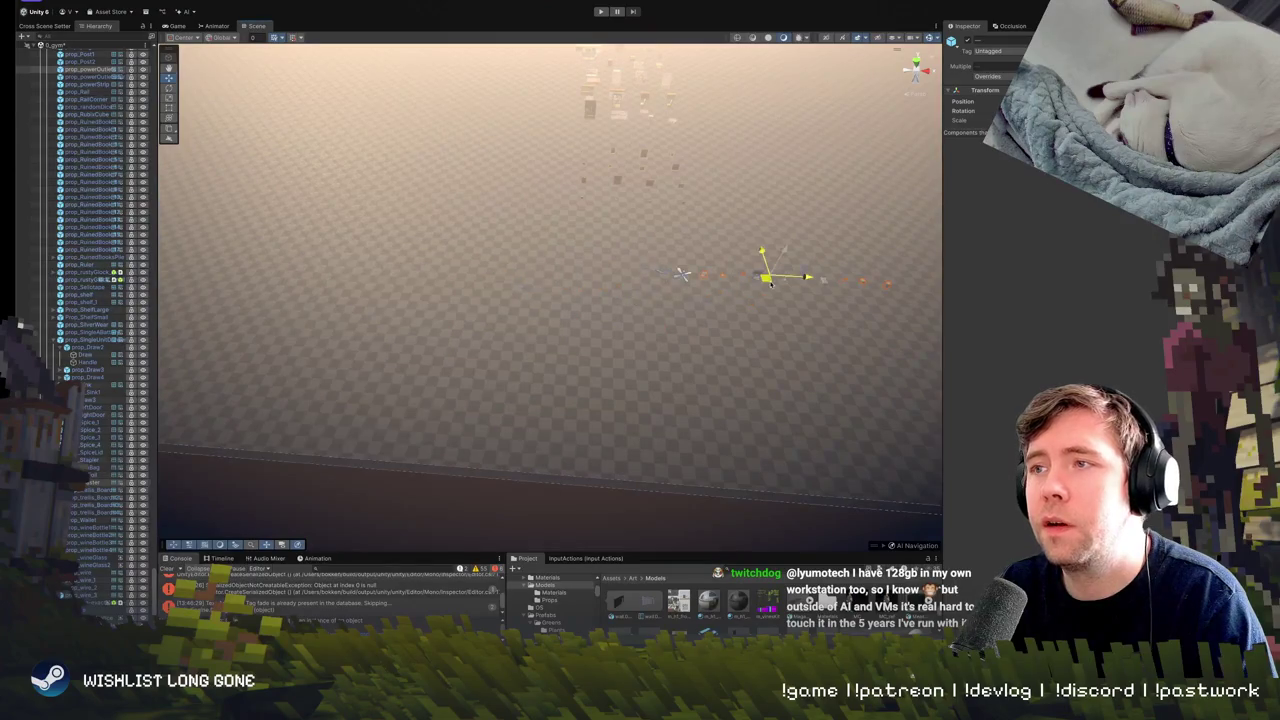
# Look down on the row of picture frames and select one frame.
pyautogui.press('f')
pyautogui.moveTo(829, 252)
pyautogui.mouseDown()
pyautogui.moveTo(760, 251)
pyautogui.moveTo(643, 285)
pyautogui.mouseUp()
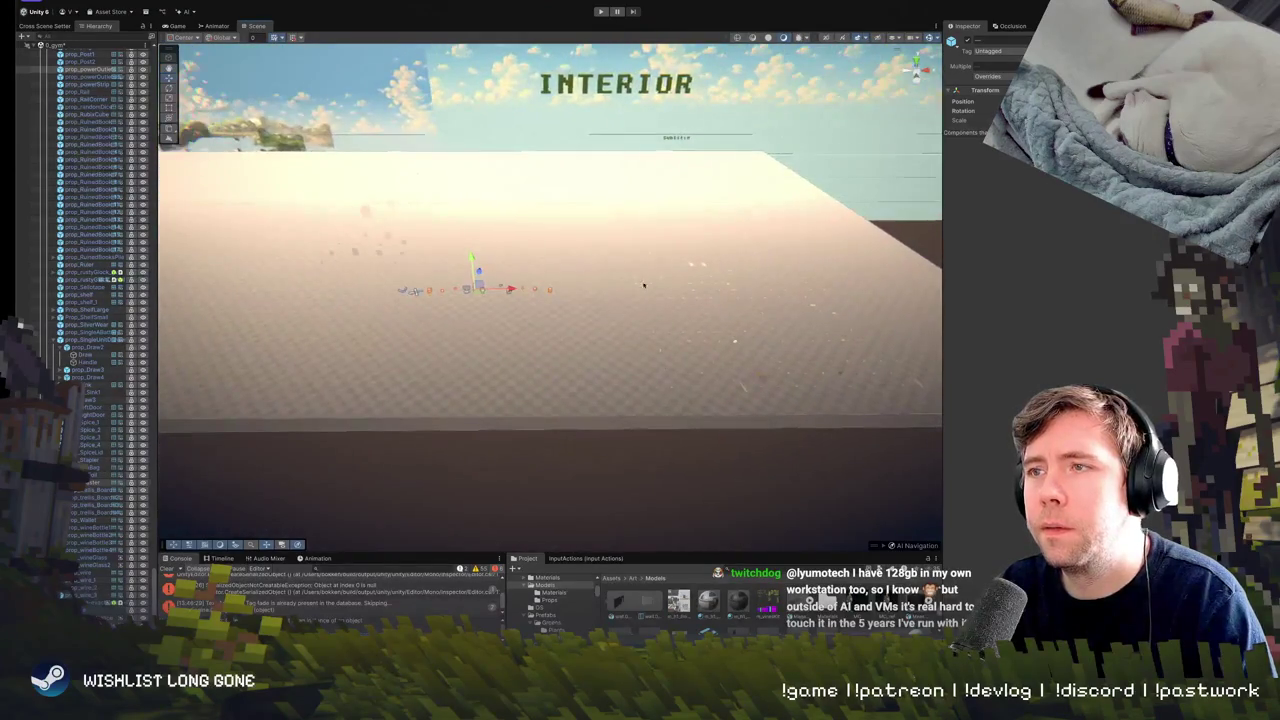
pyautogui.scroll(-5, 723, 211)
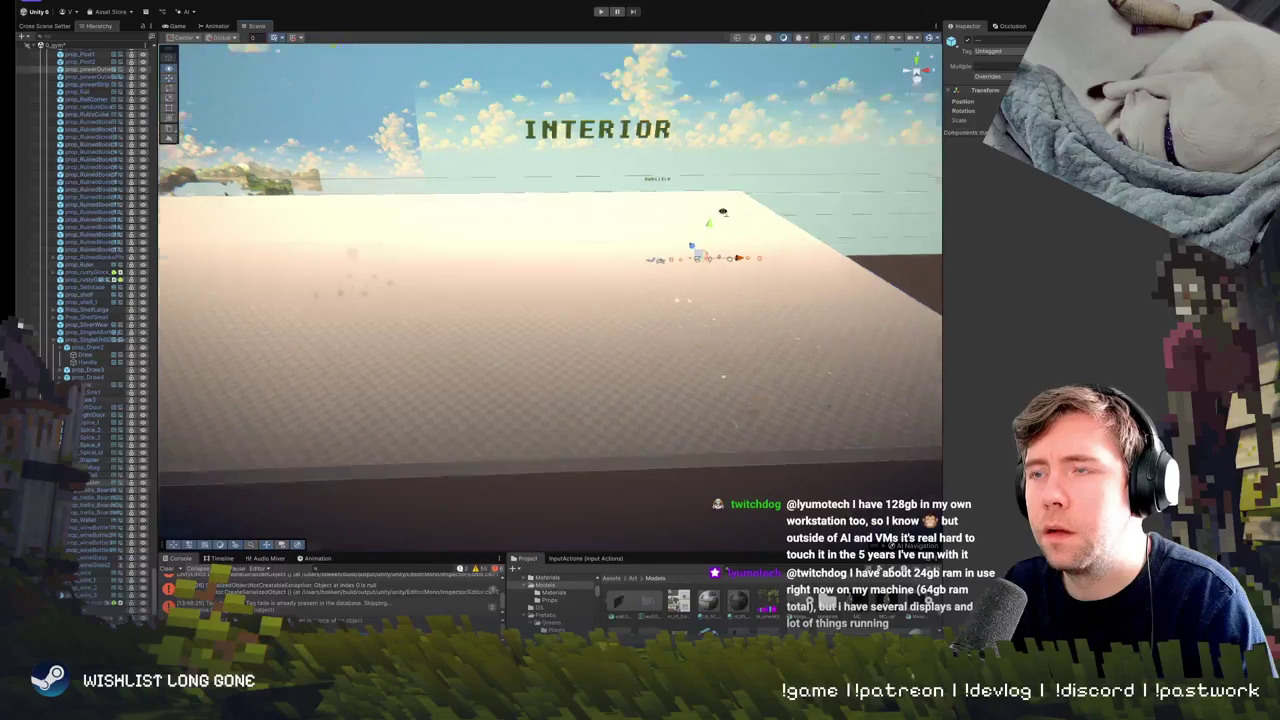
pyautogui.moveTo(723, 211); pyautogui.dragTo(570, 283)
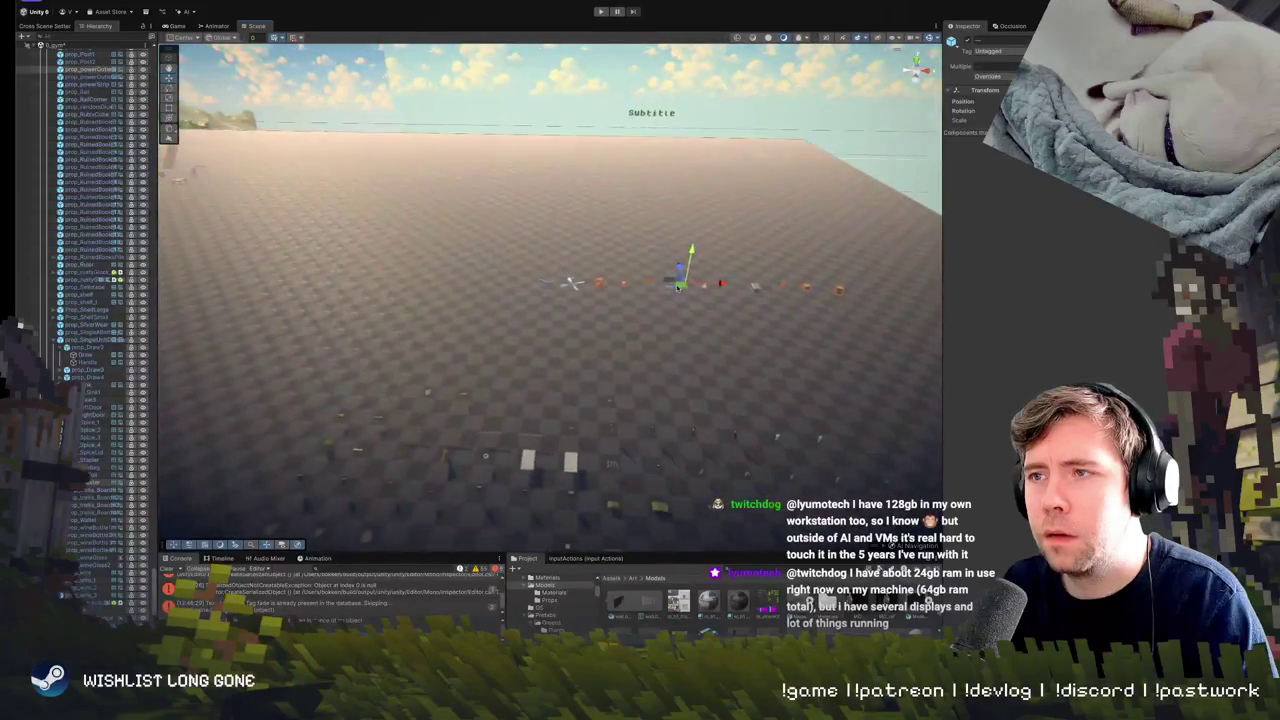
pyautogui.moveTo(682, 287)
pyautogui.mouseDown()
pyautogui.moveTo(573, 198)
pyautogui.moveTo(450, 212)
pyautogui.moveTo(912, 232)
pyautogui.moveTo(920, 200)
pyautogui.moveTo(918, 225)
pyautogui.moveTo(513, 237)
pyautogui.moveTo(600, 250)
pyautogui.moveTo(588, 250)
pyautogui.mouseUp()
pyautogui.click(378, 218)
# Select several picture frames and shift them left along the row's X axis.
pyautogui.click(490, 251)
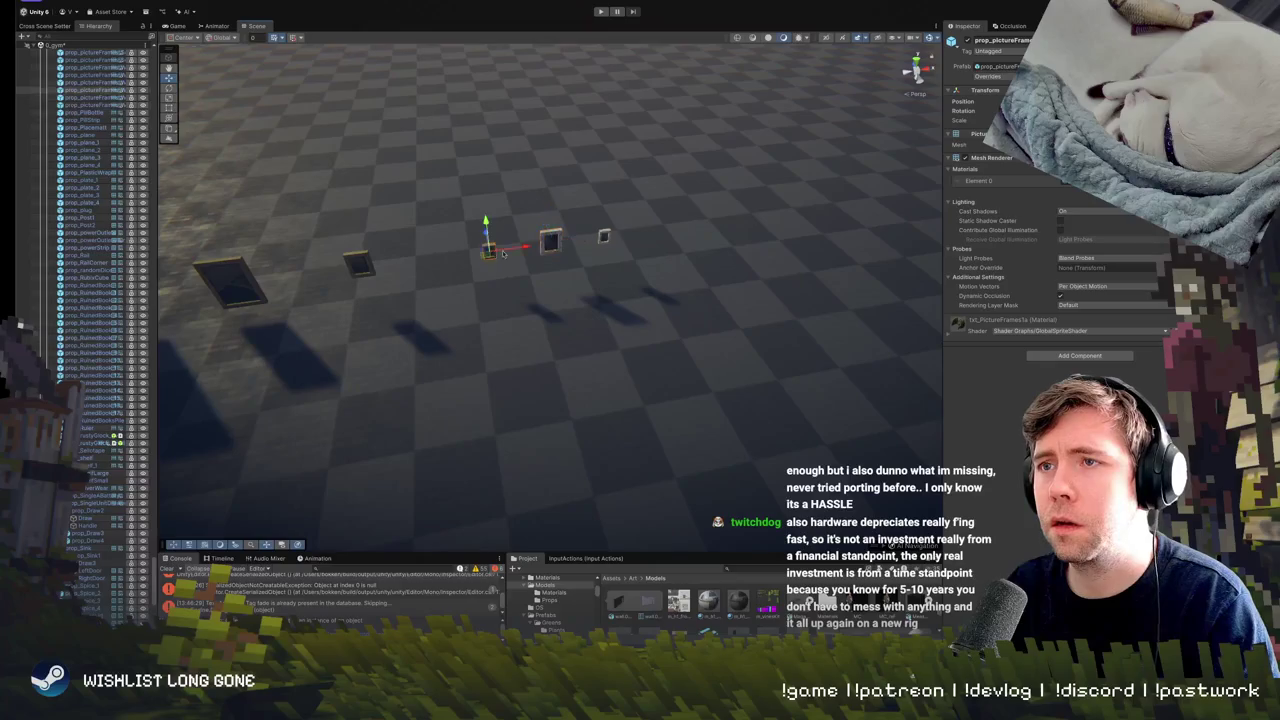
pyautogui.keyDown('shift'); pyautogui.click(604, 236); pyautogui.keyUp('shift')
pyautogui.keyDown('shift'); pyautogui.click(556, 239); pyautogui.keyUp('shift')
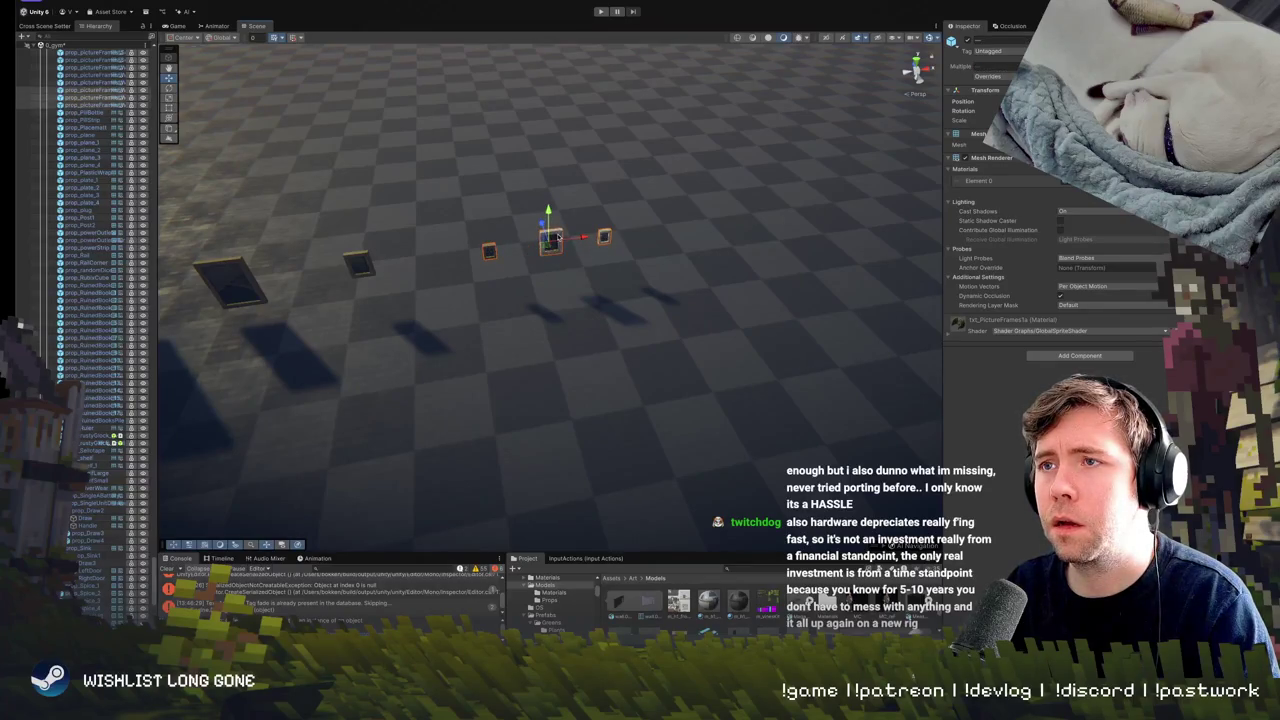
pyautogui.moveTo(585, 237); pyautogui.dragTo(528, 240)
pyautogui.click(580, 300)
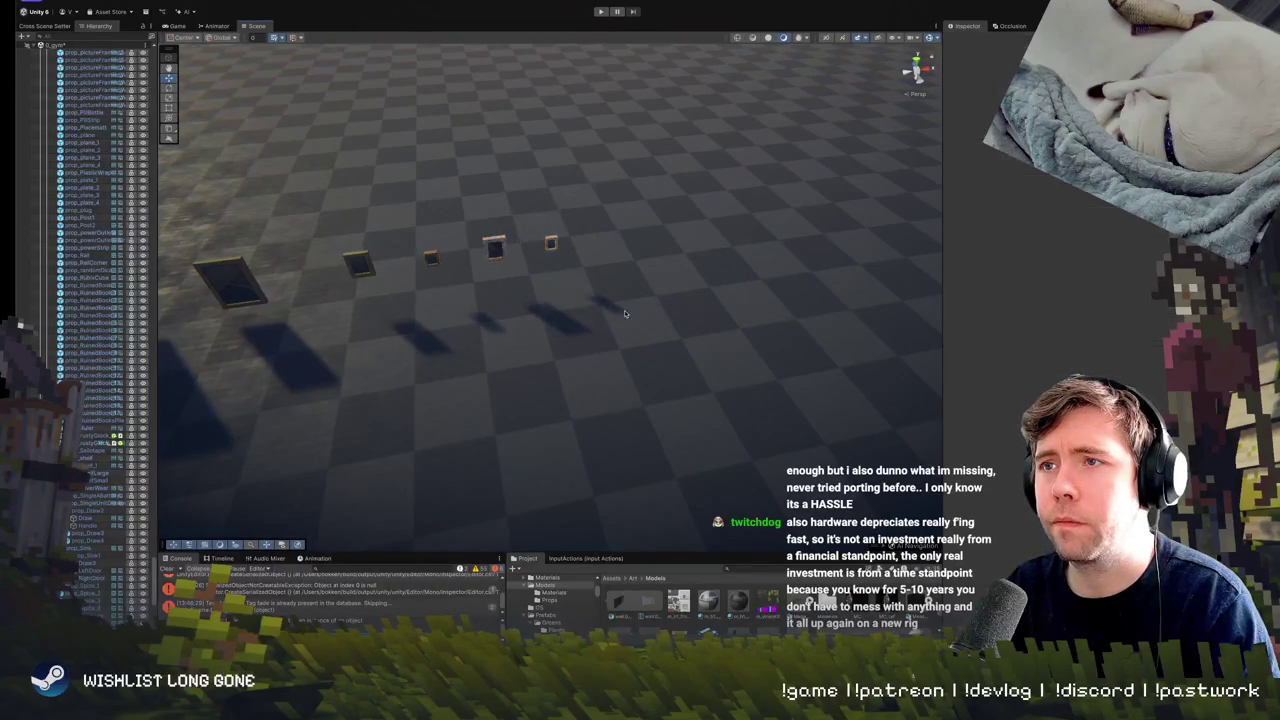
# Marquee-select the whole row of picture frames from a lower view.
pyautogui.moveTo(580, 300)
pyautogui.mouseDown()
pyautogui.moveTo(605, 325)
pyautogui.moveTo(600, 290)
pyautogui.mouseUp()
pyautogui.moveTo(336, 190); pyautogui.dragTo(940, 282)
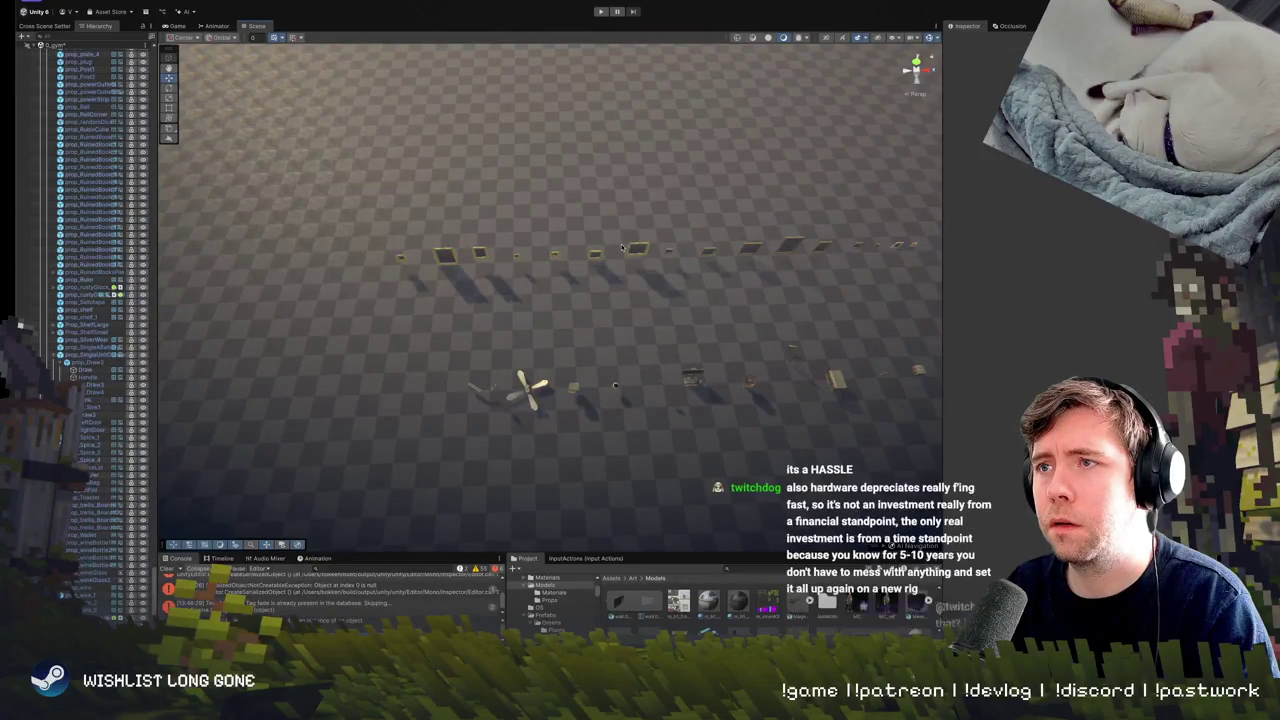
pyautogui.moveTo(652, 246); pyautogui.dragTo(697, 350)
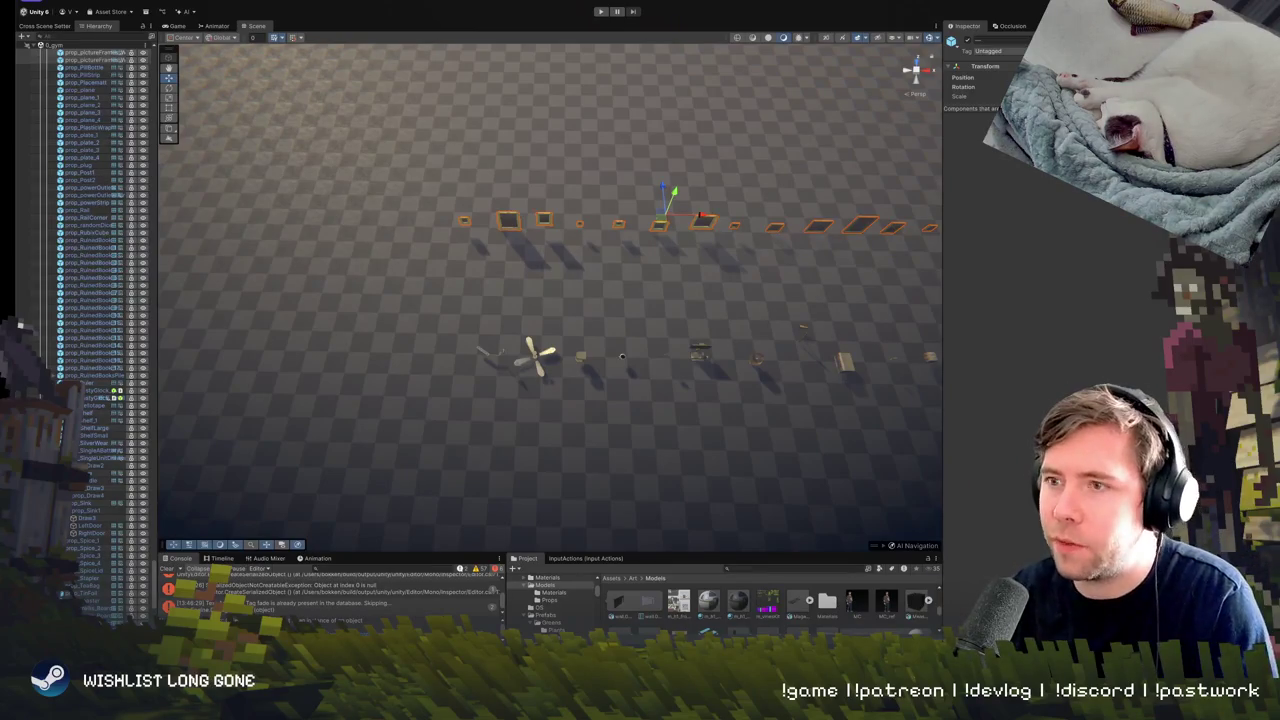
# Box-select all props under the INTERIOR sign, view them top-down, and open the Assets menu.
pyautogui.moveTo(532, 304)
pyautogui.mouseDown()
pyautogui.moveTo(563, 214)
pyautogui.moveTo(452, 299)
pyautogui.moveTo(704, 514)
pyautogui.mouseUp()
pyautogui.moveTo(650, 450)
pyautogui.mouseDown()
pyautogui.moveTo(601, 394)
pyautogui.moveTo(408, 257)
pyautogui.mouseUp()
pyautogui.moveTo(397, 200); pyautogui.dragTo(710, 502)
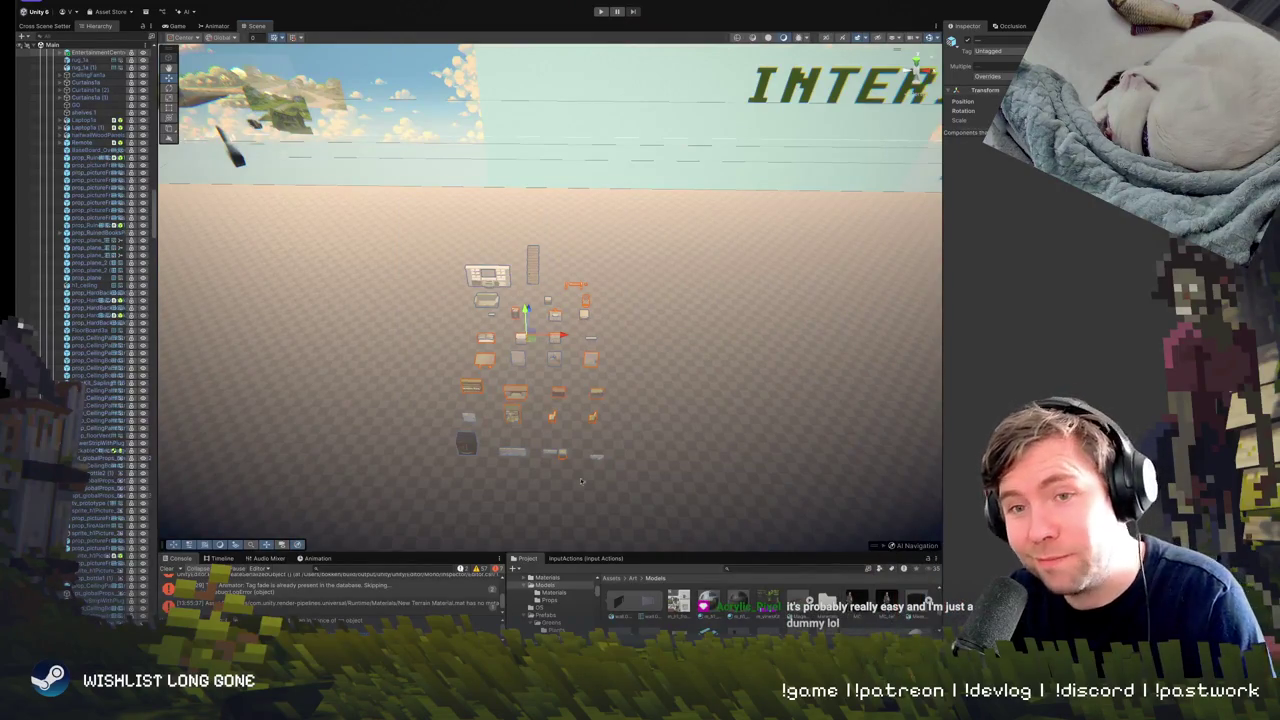
pyautogui.moveTo(586, 299); pyautogui.dragTo(510, 272)
pyautogui.click(220, 2)
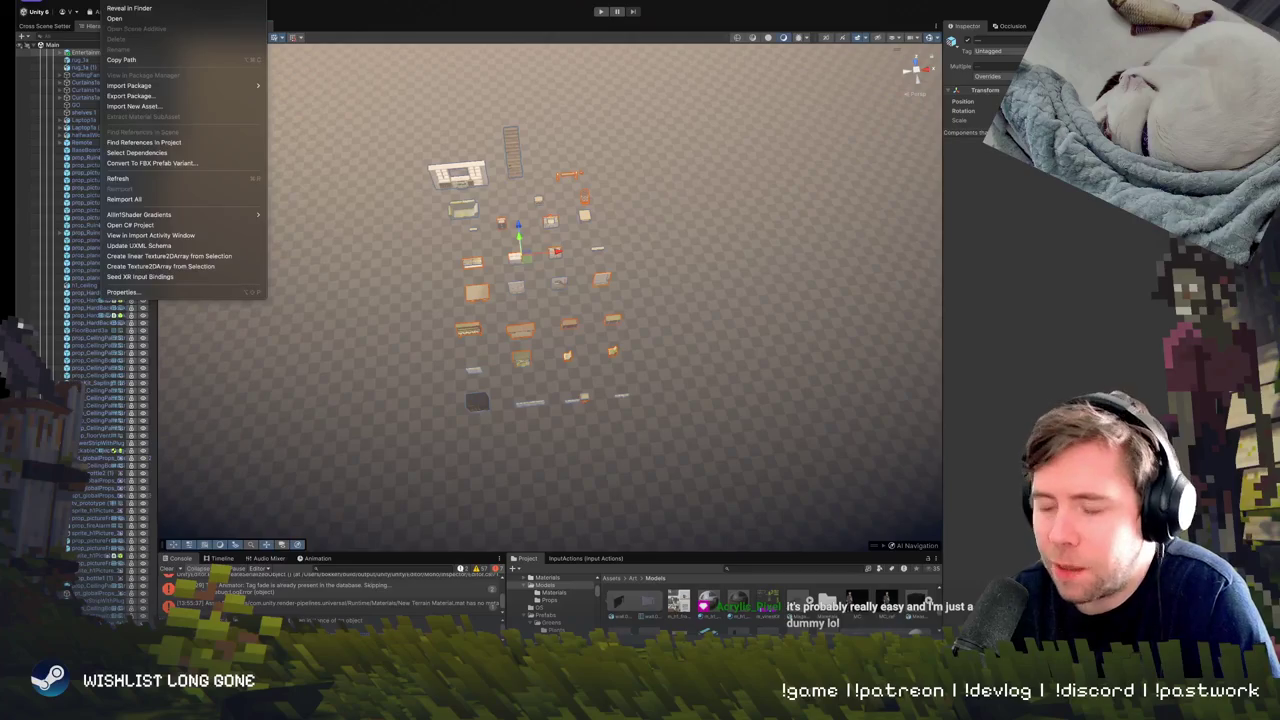
pyautogui.press('Escape')
pyautogui.moveTo(640, 250)
pyautogui.mouseDown()
pyautogui.moveTo(663, 243)
pyautogui.moveTo(655, 259)
pyautogui.moveTo(670, 289)
pyautogui.mouseUp()
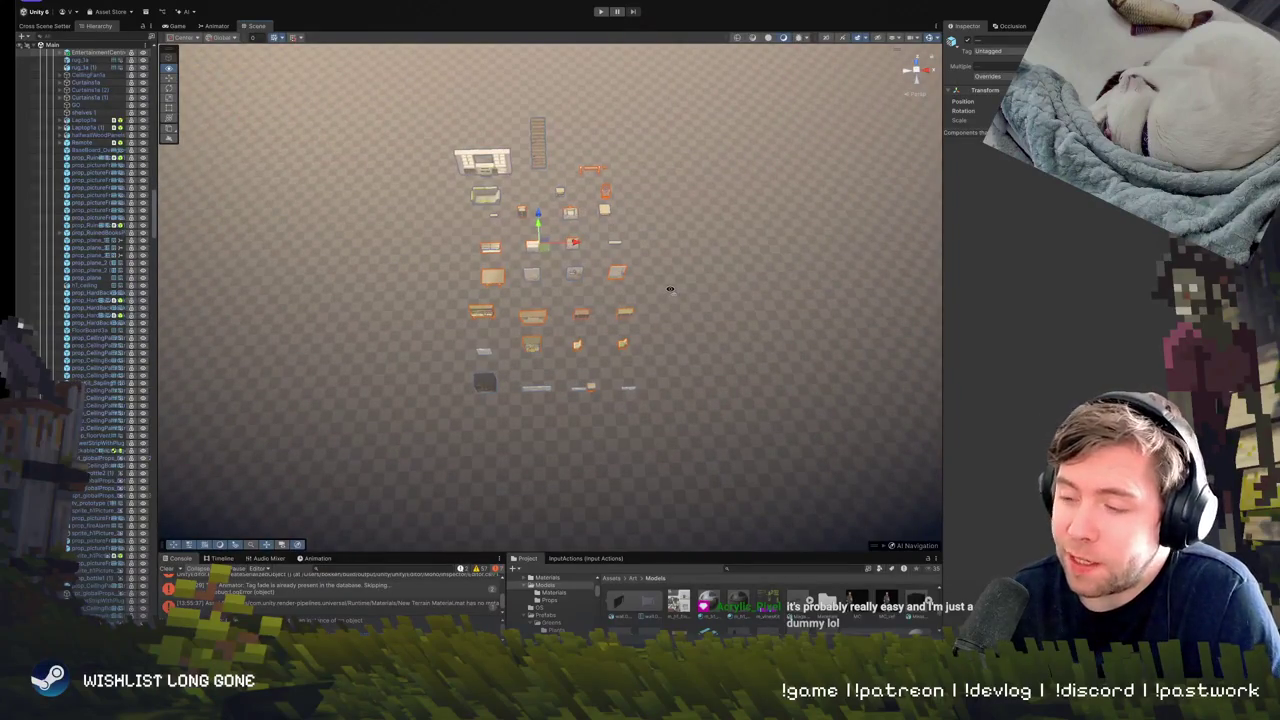
pyautogui.moveTo(670, 289); pyautogui.dragTo(641, 298)
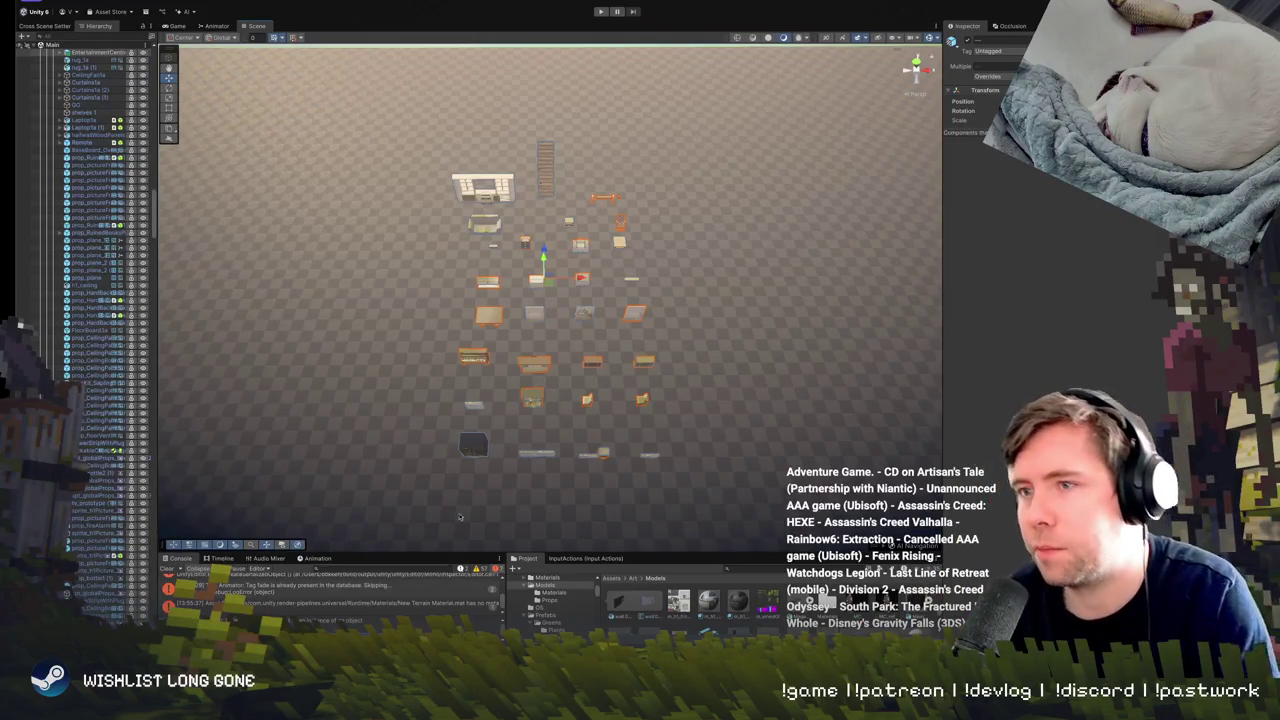
pyautogui.moveTo(629, 373)
pyautogui.mouseDown()
pyautogui.moveTo(626, 330)
pyautogui.moveTo(664, 344)
pyautogui.moveTo(675, 396)
pyautogui.moveTo(675, 369)
pyautogui.mouseUp()
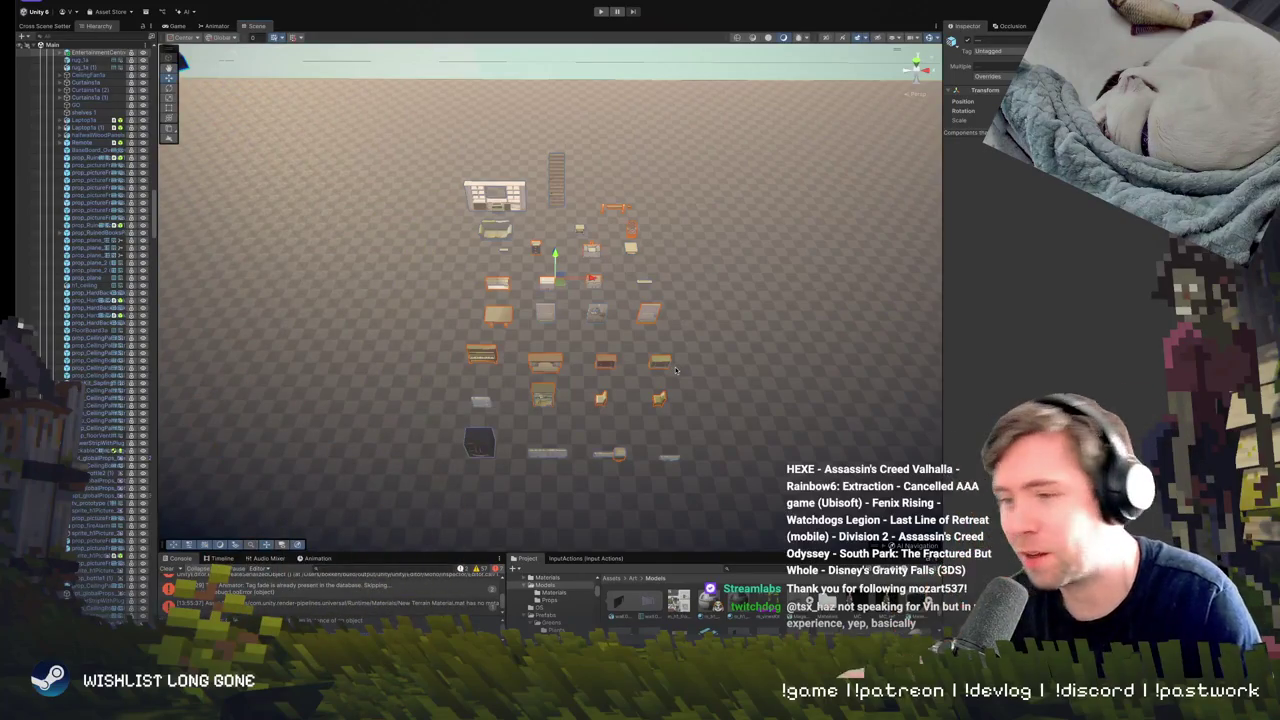
pyautogui.moveTo(671, 364); pyautogui.dragTo(651, 353)
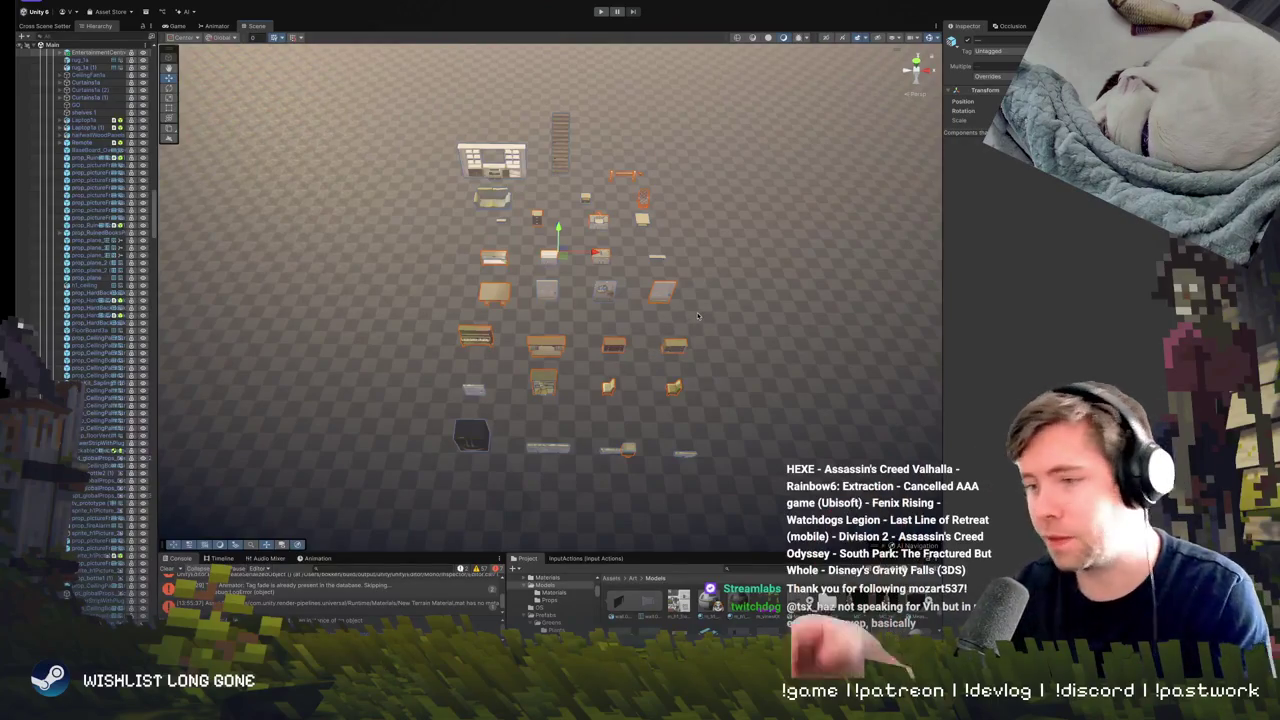
pyautogui.moveTo(708, 333)
pyautogui.mouseDown()
pyautogui.moveTo(679, 316)
pyautogui.moveTo(690, 345)
pyautogui.moveTo(688, 331)
pyautogui.mouseUp()
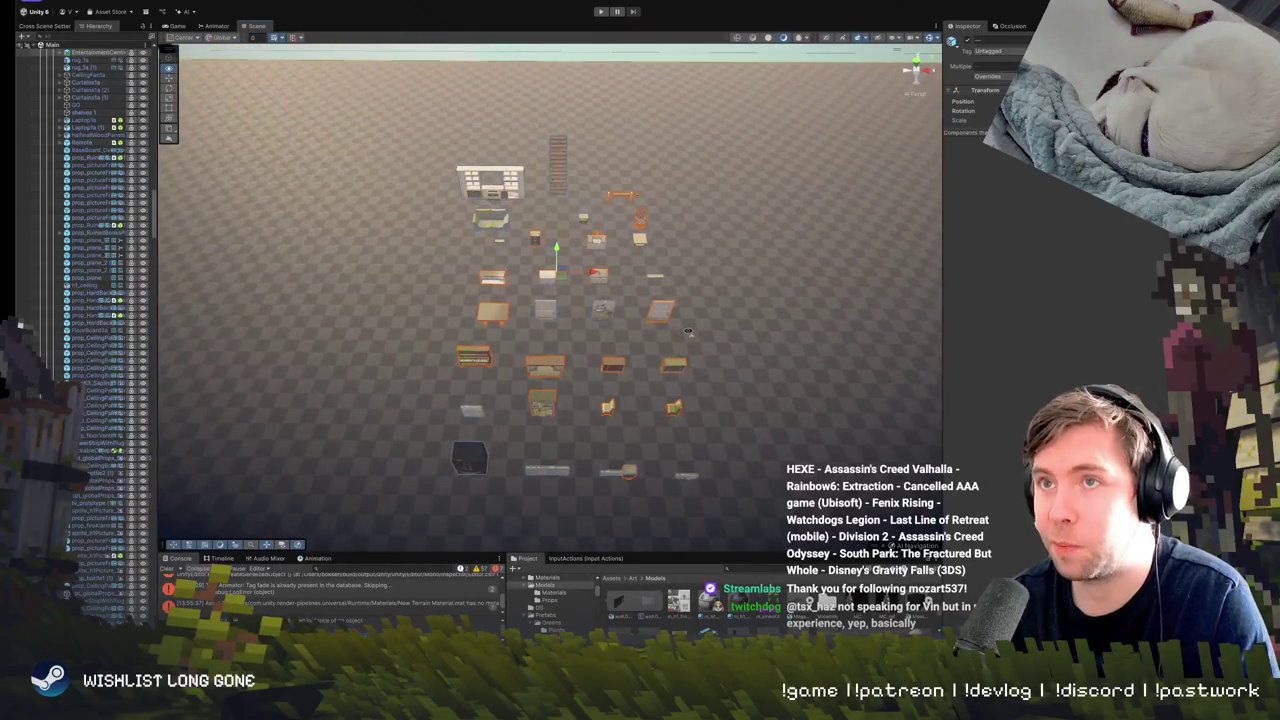
pyautogui.click(310, 2)
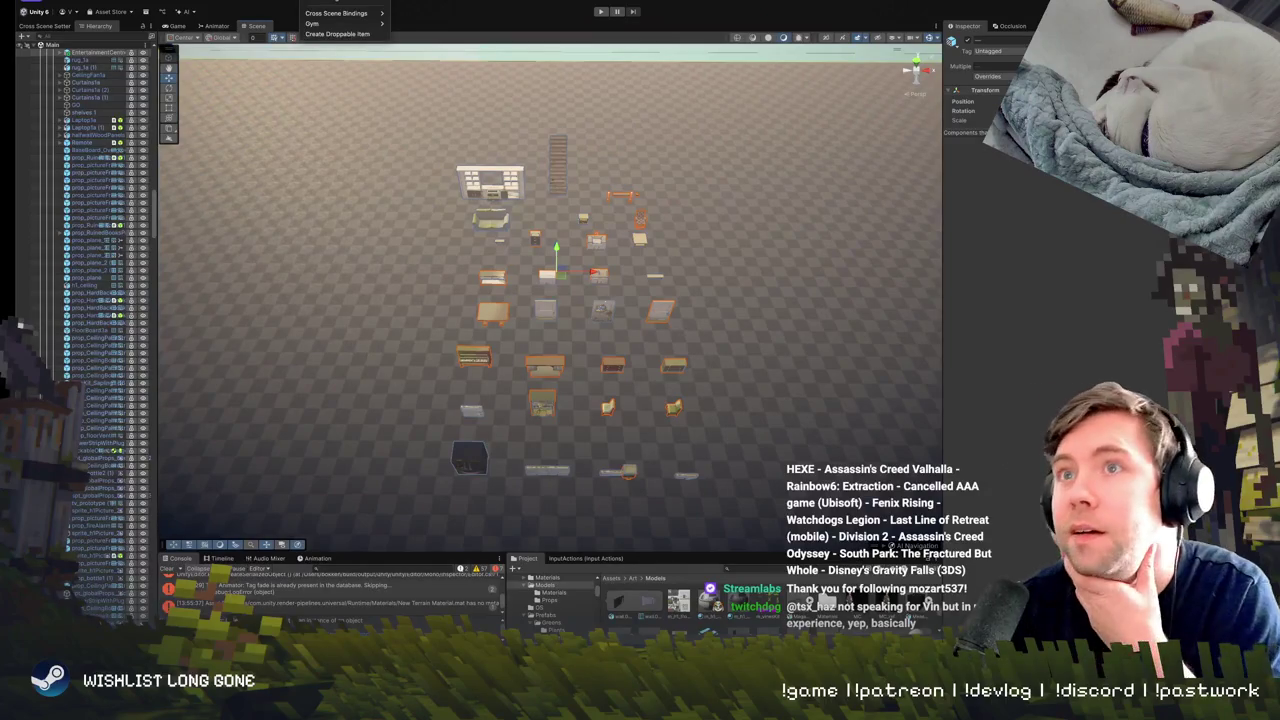
# Arrange the selected props by order in Gym Griddler with spacing 10 and 6 columns.
pyautogui.moveTo(330, 23)
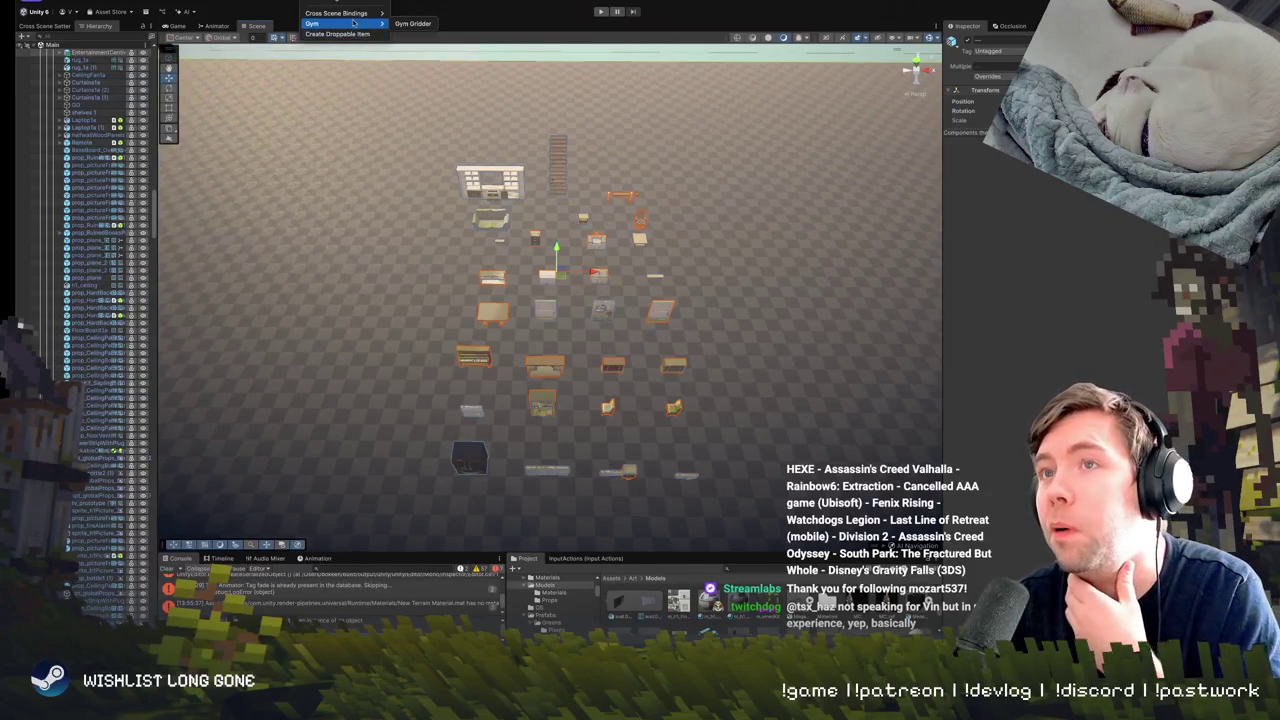
pyautogui.click(413, 24)
pyautogui.moveTo(403, 472); pyautogui.dragTo(377, 351)
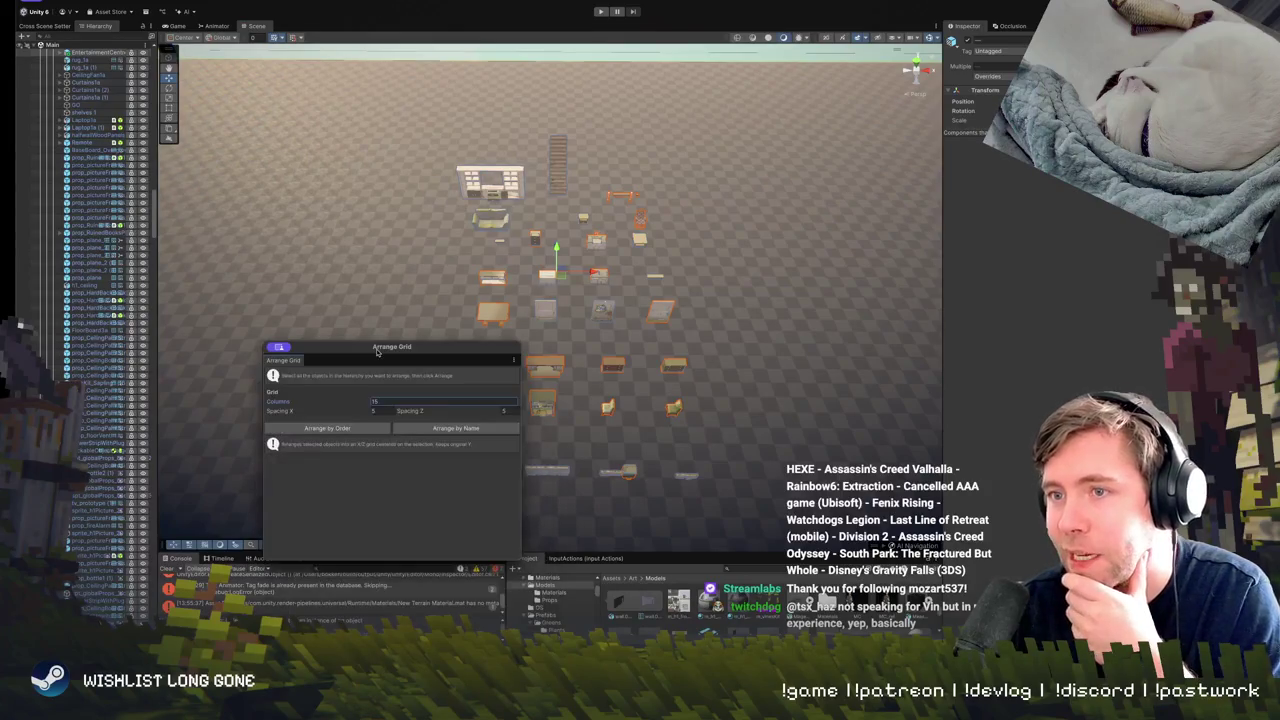
pyautogui.click(373, 411)
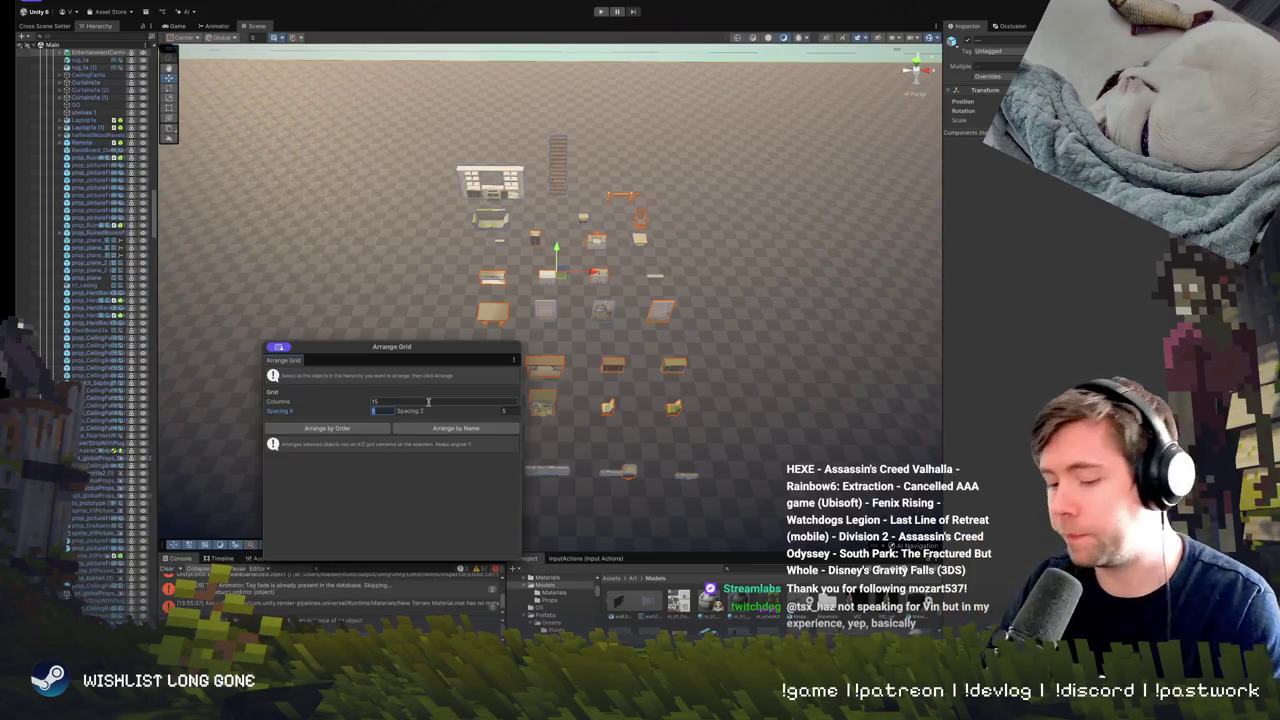
pyautogui.write('10')
pyautogui.click(409, 399)
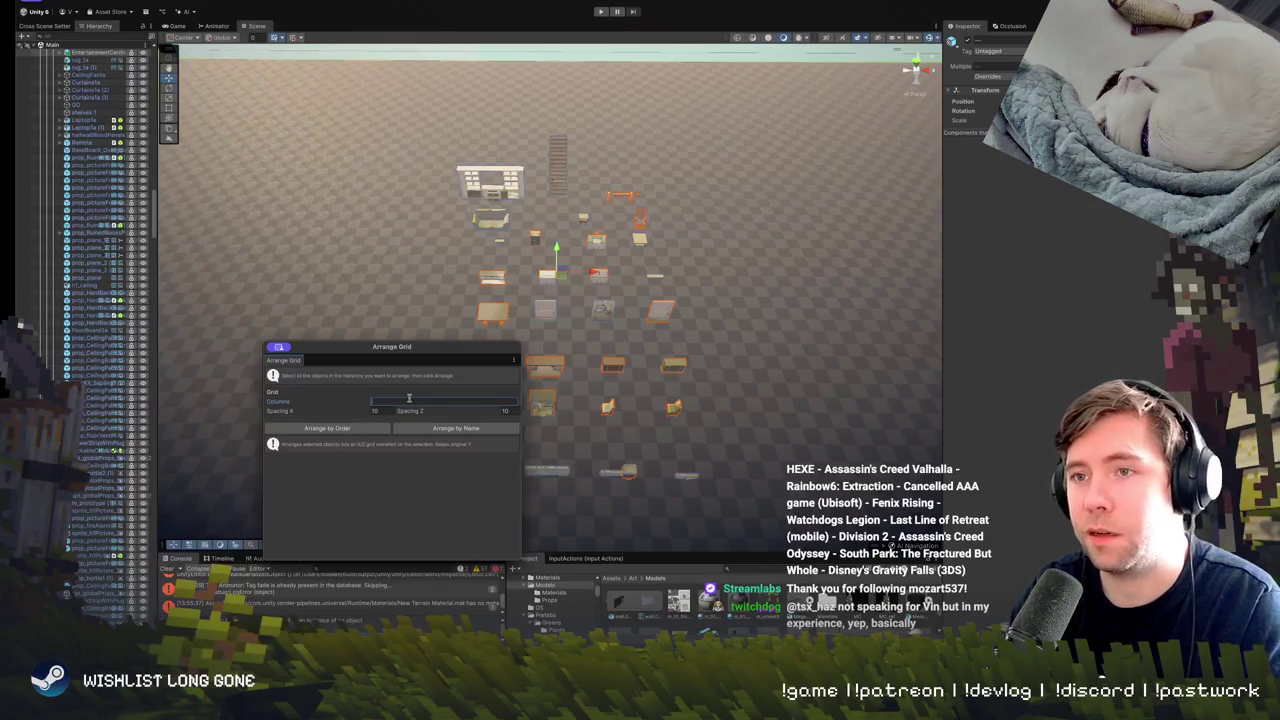
pyautogui.write('6')
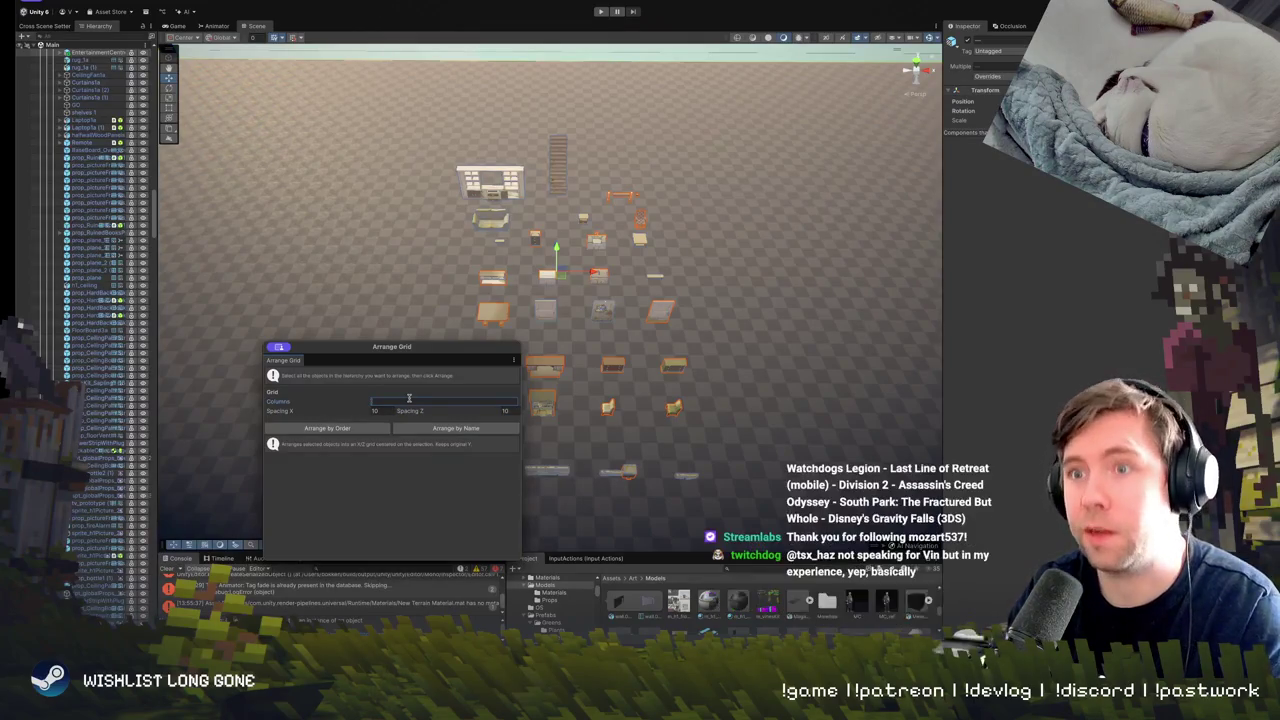
pyautogui.click(354, 430)
pyautogui.moveTo(742, 315)
pyautogui.mouseDown()
pyautogui.moveTo(822, 316)
pyautogui.moveTo(524, 441)
pyautogui.moveTo(609, 343)
pyautogui.moveTo(563, 429)
pyautogui.moveTo(460, 373)
pyautogui.mouseUp()
pyautogui.scroll(-3, 822, 316)
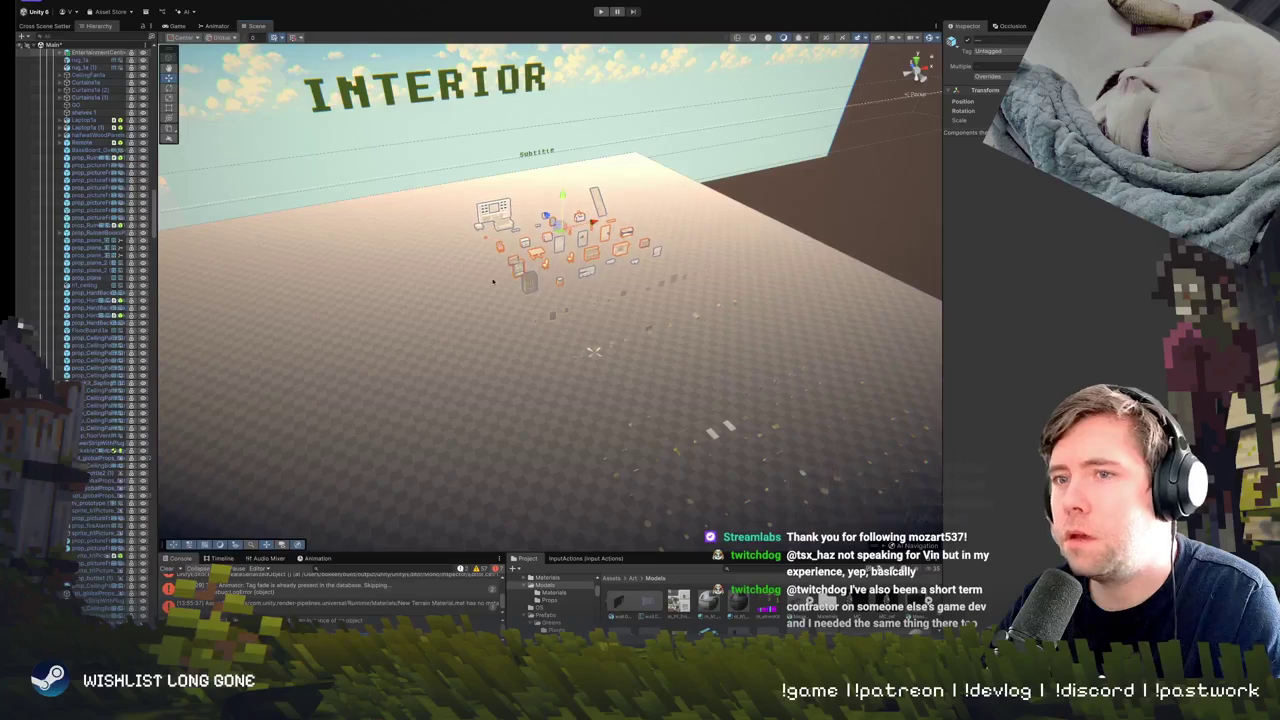
pyautogui.click(230, 3)
# Re-run the grid arrangement on the props with the new column count.
pyautogui.moveTo(330, 23)
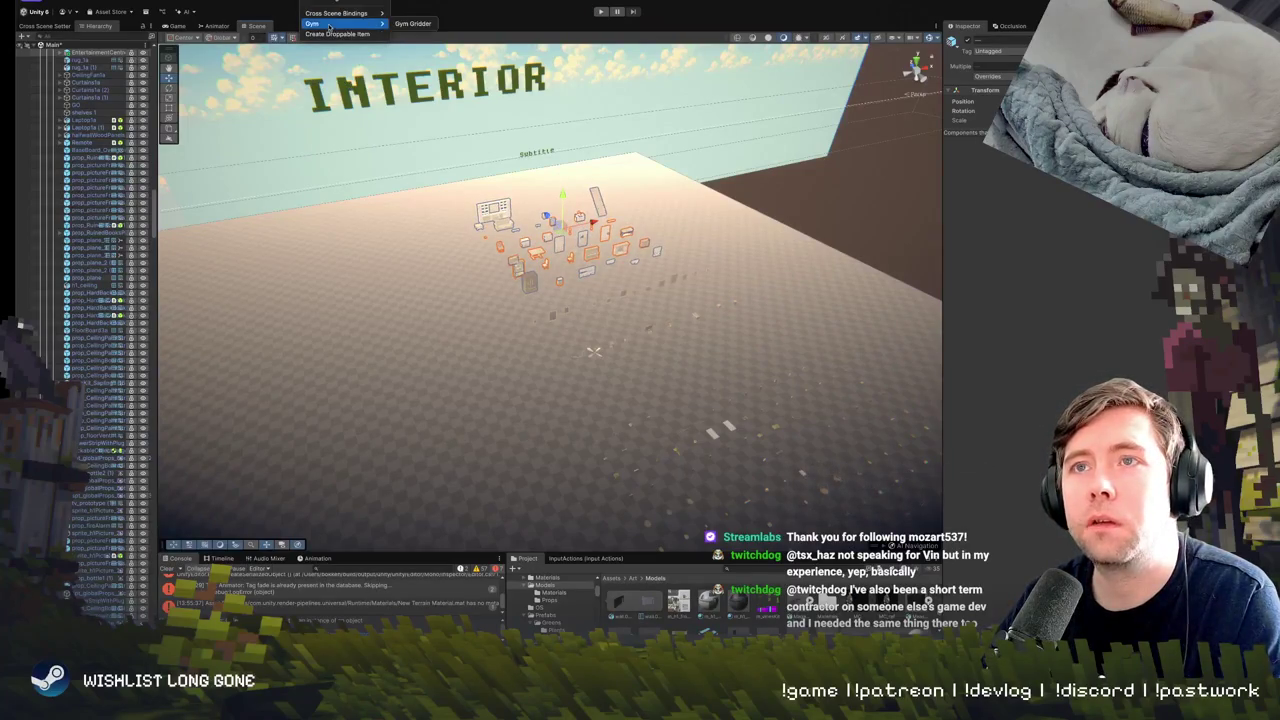
pyautogui.click(415, 24)
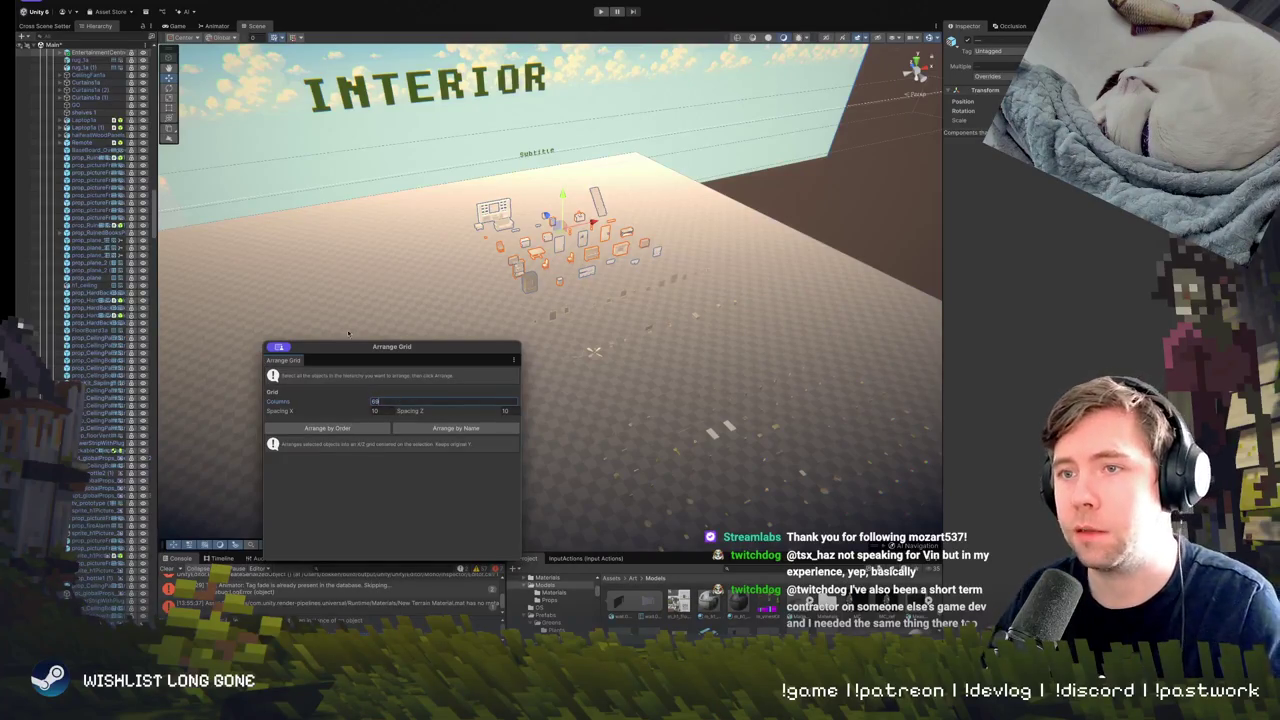
pyautogui.click(327, 428)
pyautogui.moveTo(420, 330)
pyautogui.mouseDown()
pyautogui.moveTo(484, 246)
pyautogui.moveTo(563, 206)
pyautogui.moveTo(591, 214)
pyautogui.moveTo(457, 177)
pyautogui.moveTo(432, 204)
pyautogui.moveTo(254, 149)
pyautogui.moveTo(623, 218)
pyautogui.moveTo(245, 143)
pyautogui.mouseUp()
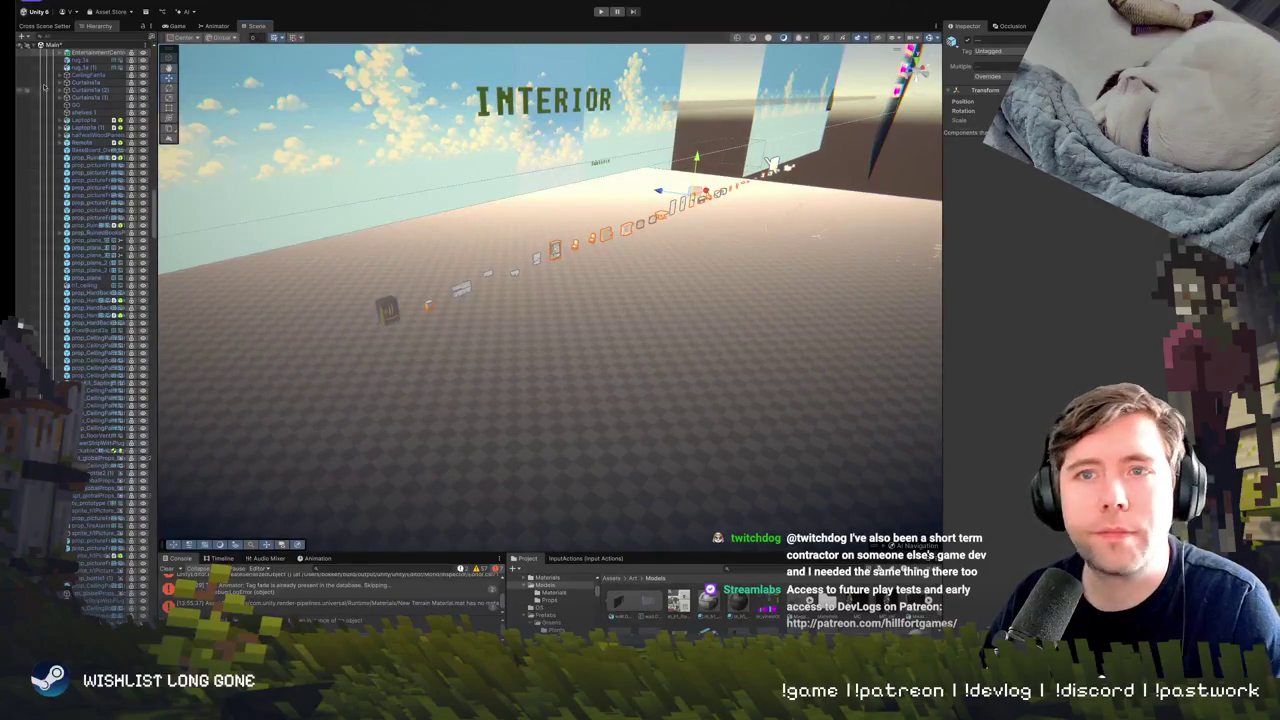
# Reopen the Arrange Grid window and enter 1 in its settings.
pyautogui.click(300, 2)
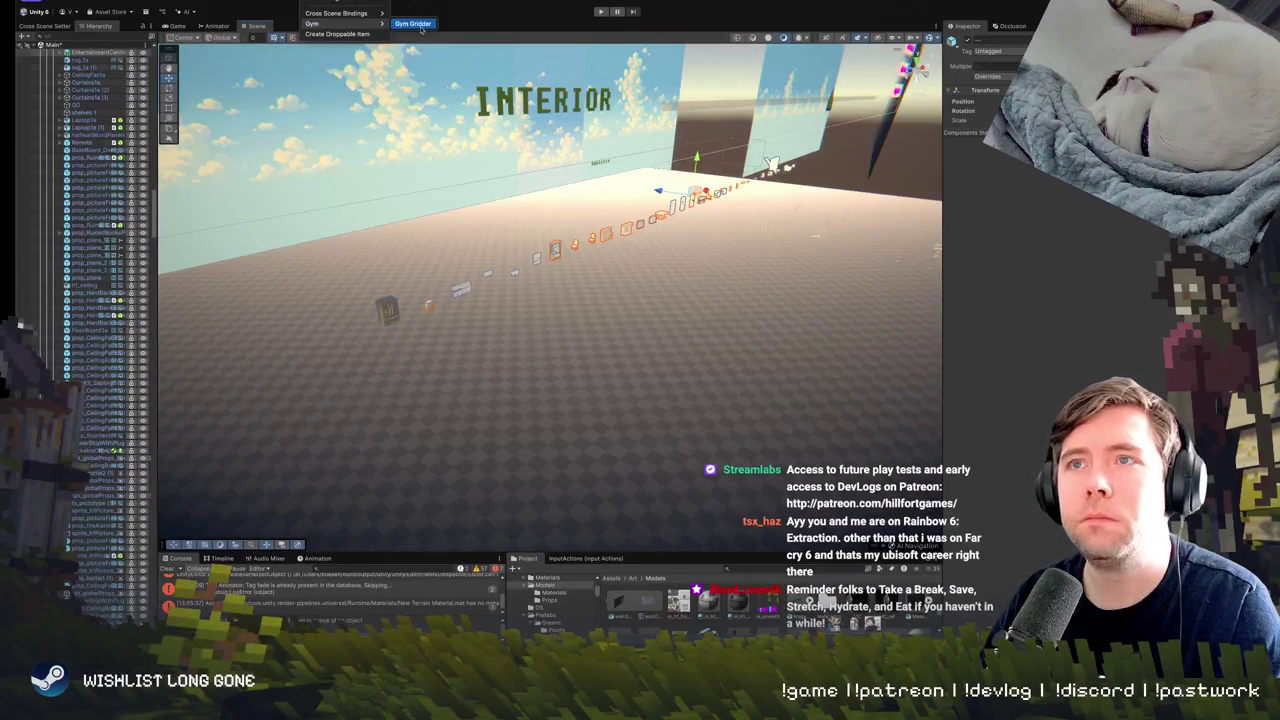
pyautogui.click(410, 28)
pyautogui.moveTo(418, 349); pyautogui.dragTo(477, 300)
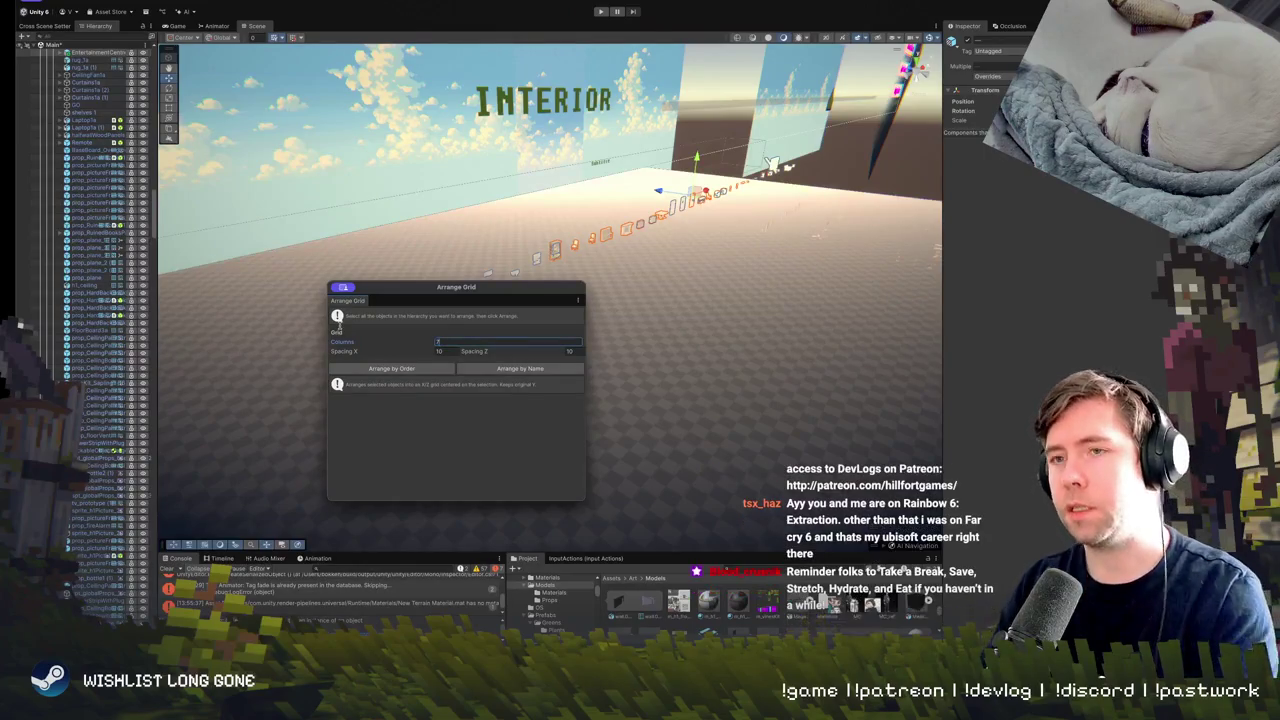
pyautogui.write('1')
pyautogui.moveTo(749, 305)
pyautogui.mouseDown()
pyautogui.moveTo(634, 245)
pyautogui.moveTo(562, 260)
pyautogui.mouseUp()
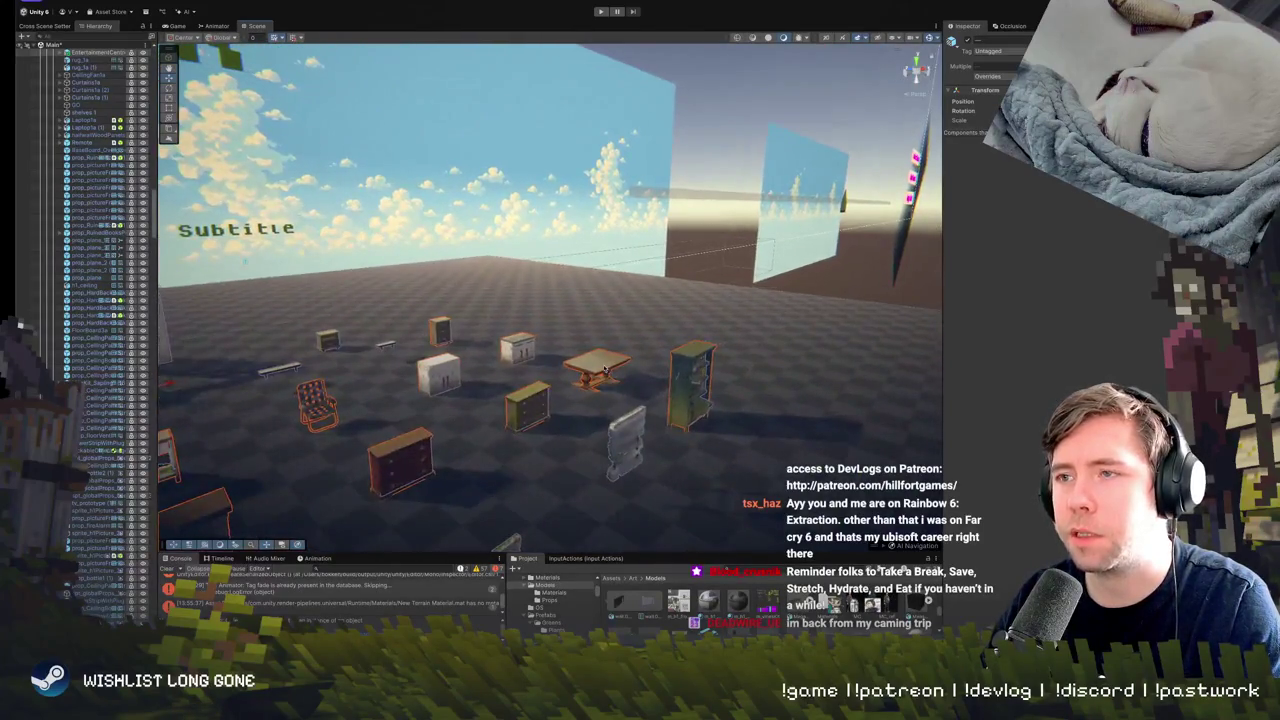
# Select the two dining chairs and rotate them around their own pivots.
pyautogui.click(464, 407)
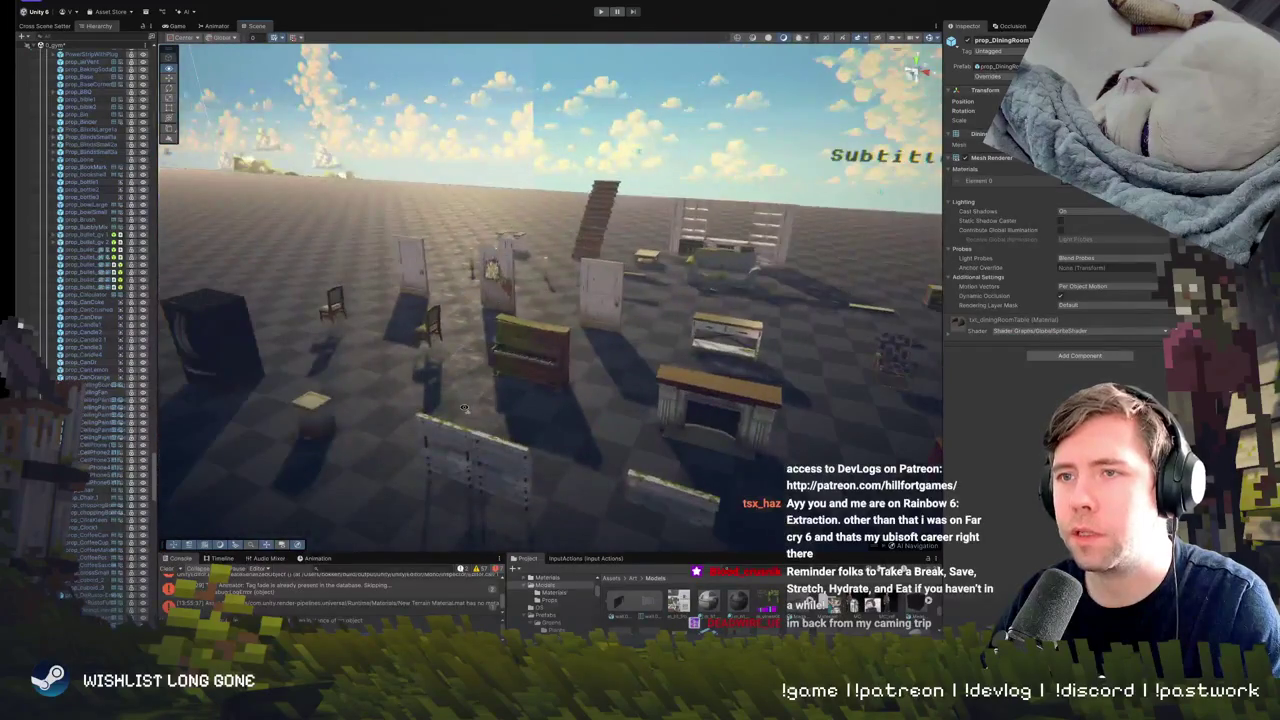
pyautogui.click(330, 312)
pyautogui.keyDown('ctrl'); pyautogui.click(427, 326); pyautogui.keyUp('ctrl')
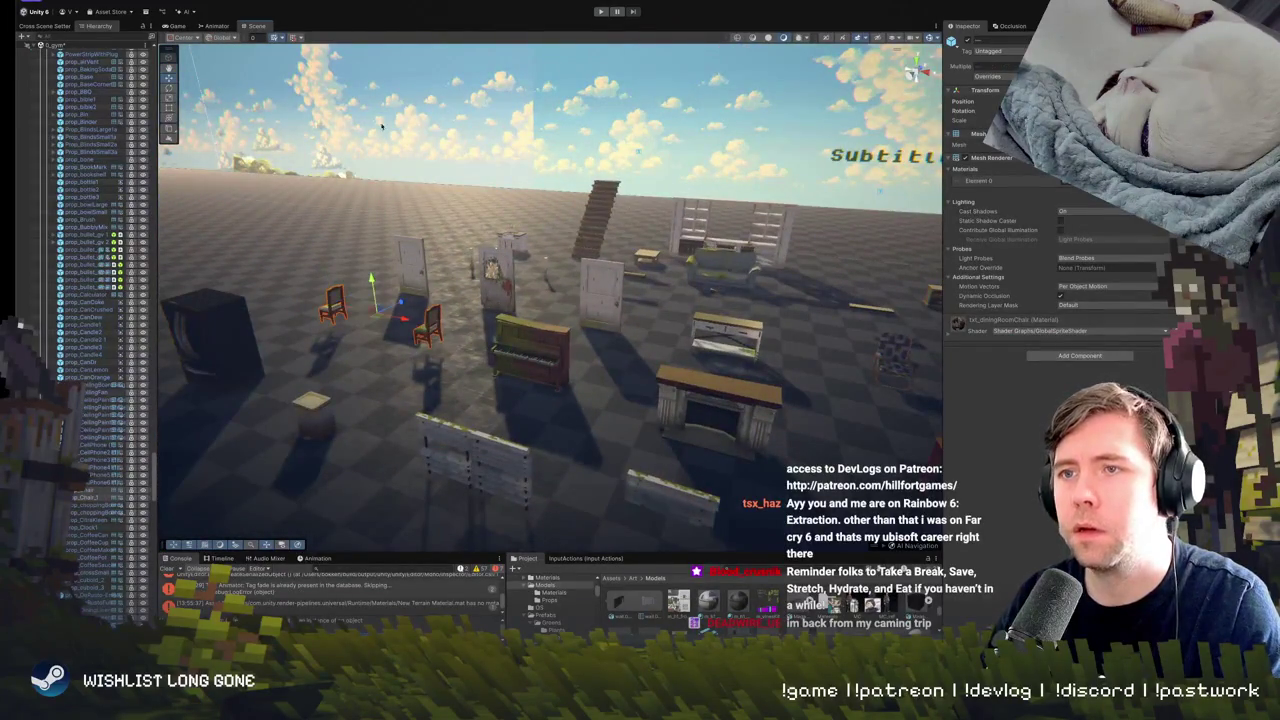
pyautogui.click(190, 37)
pyautogui.press('e')
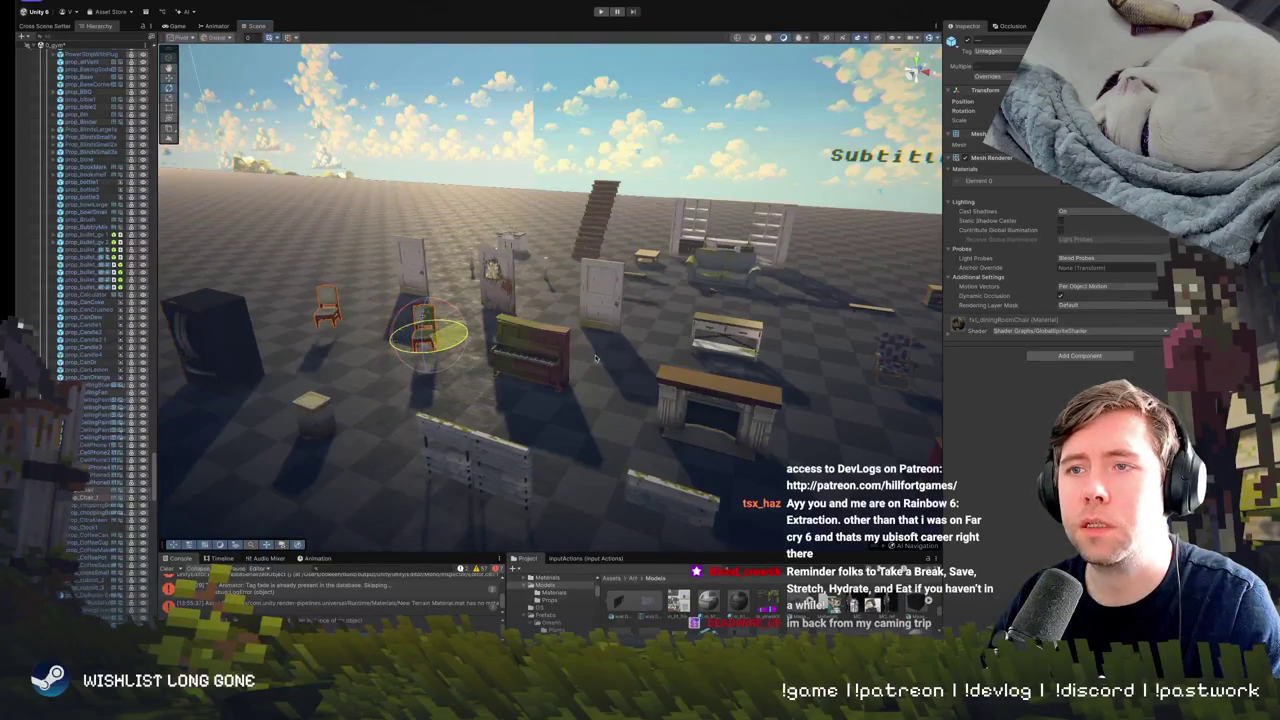
pyautogui.press('f')
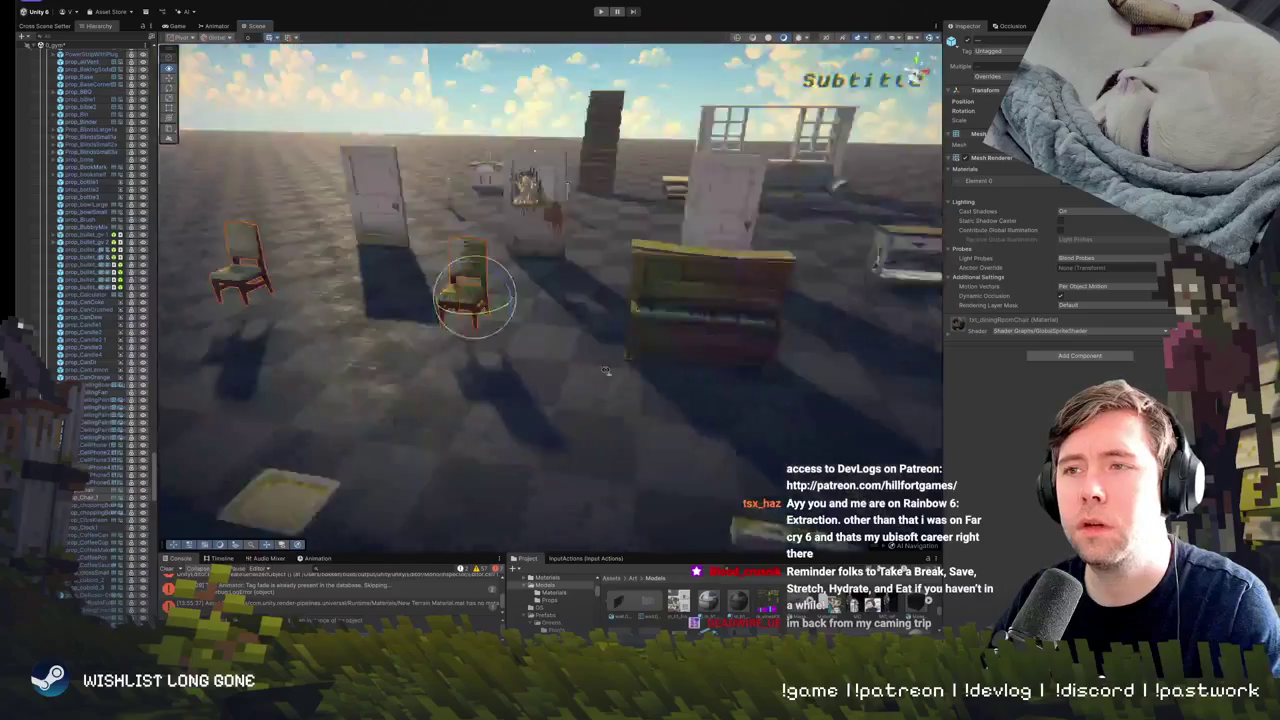
pyautogui.moveTo(552, 364); pyautogui.dragTo(818, 382)
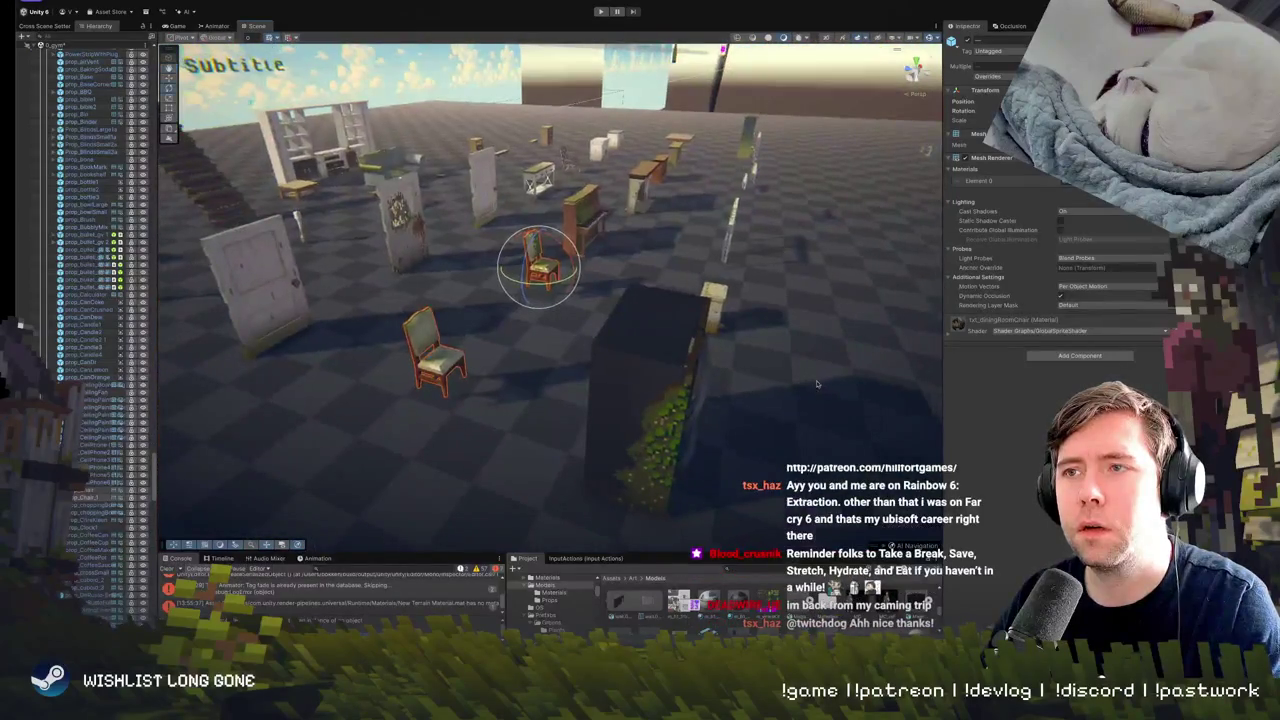
pyautogui.press('w')
pyautogui.click(611, 262)
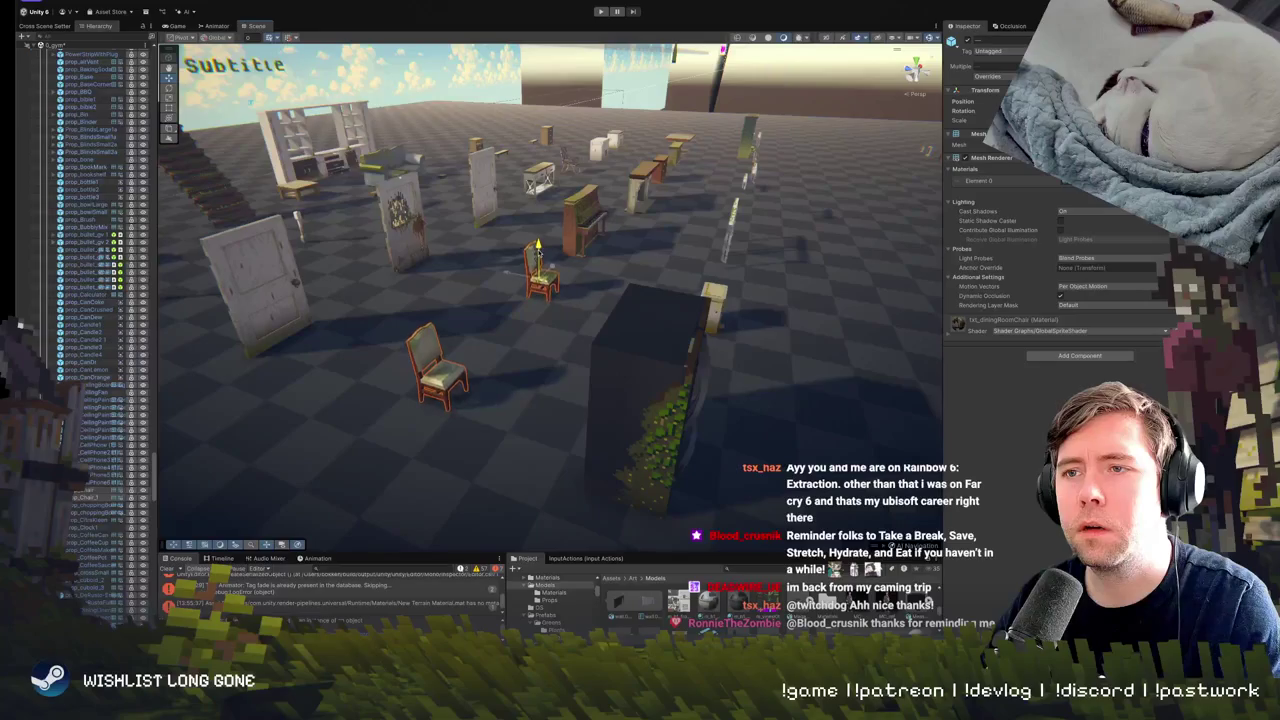
# Zoom out toward the INTERIOR panel and select the Subtitle text label.
pyautogui.scroll(-5, 611, 262)
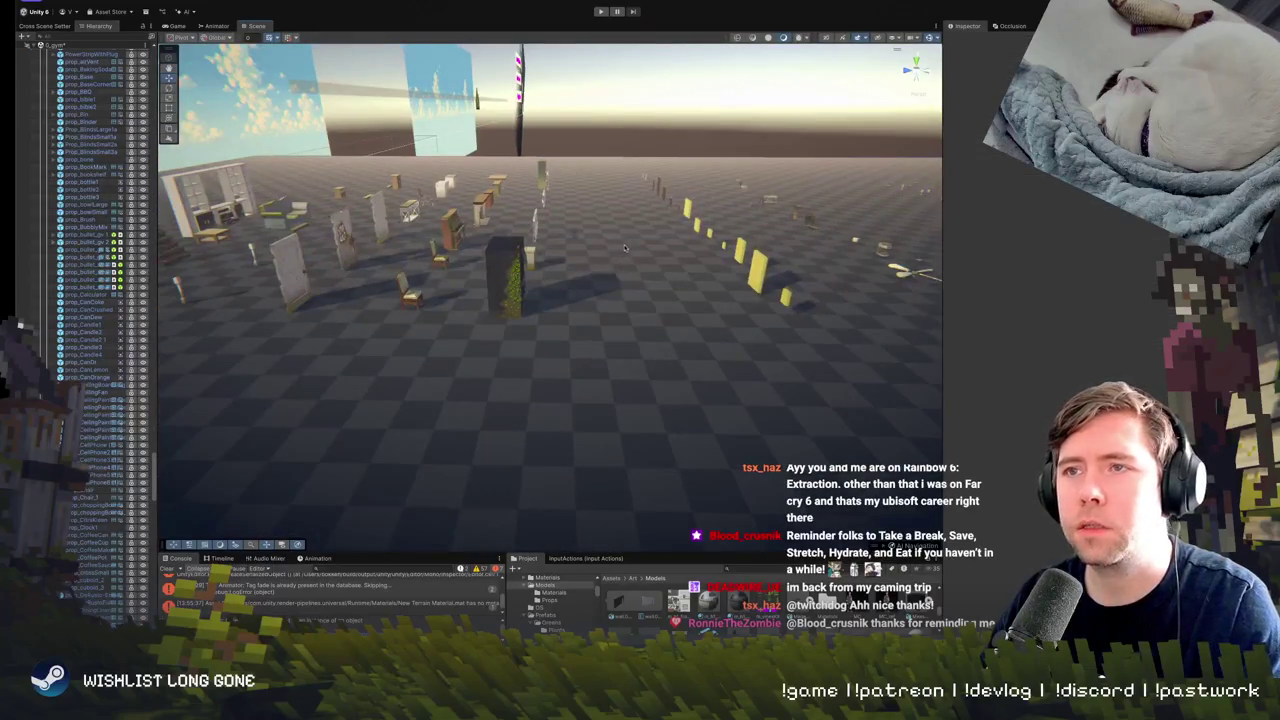
pyautogui.scroll(-5, 741, 268)
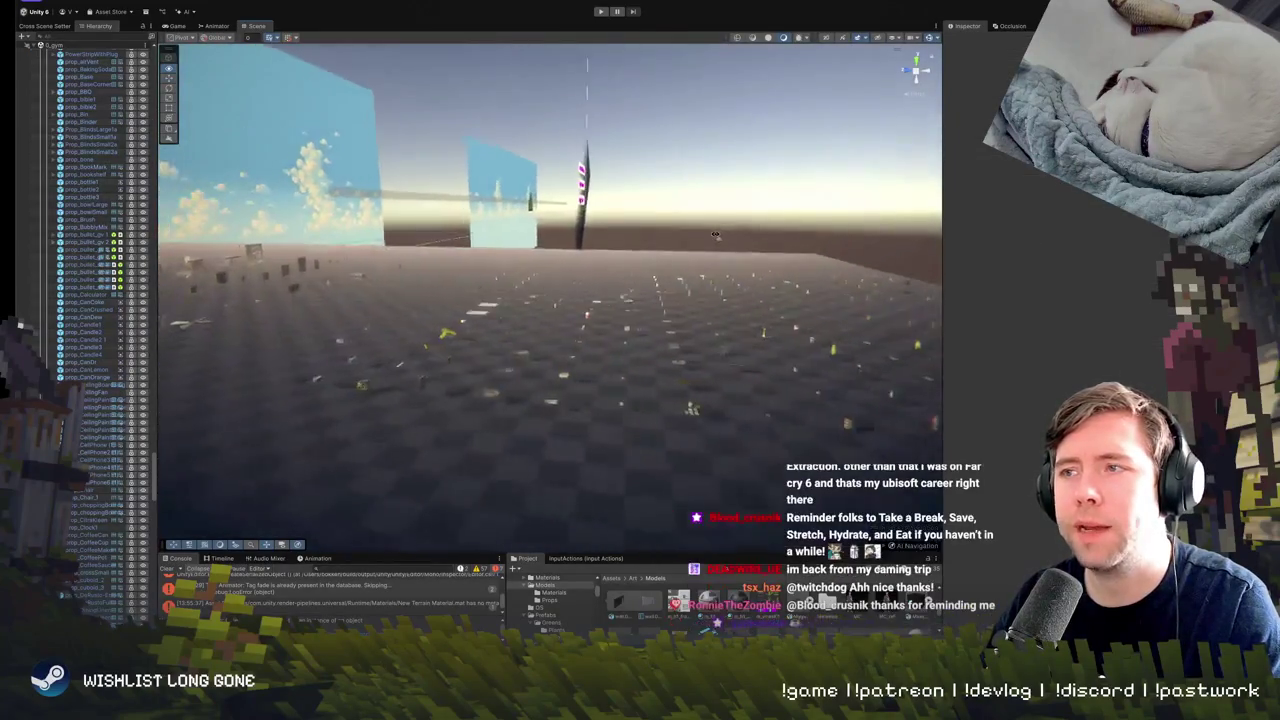
pyautogui.moveTo(680, 237)
pyautogui.mouseDown()
pyautogui.moveTo(351, 238)
pyautogui.moveTo(532, 223)
pyautogui.moveTo(569, 258)
pyautogui.moveTo(591, 311)
pyautogui.mouseUp()
pyautogui.click(591, 311)
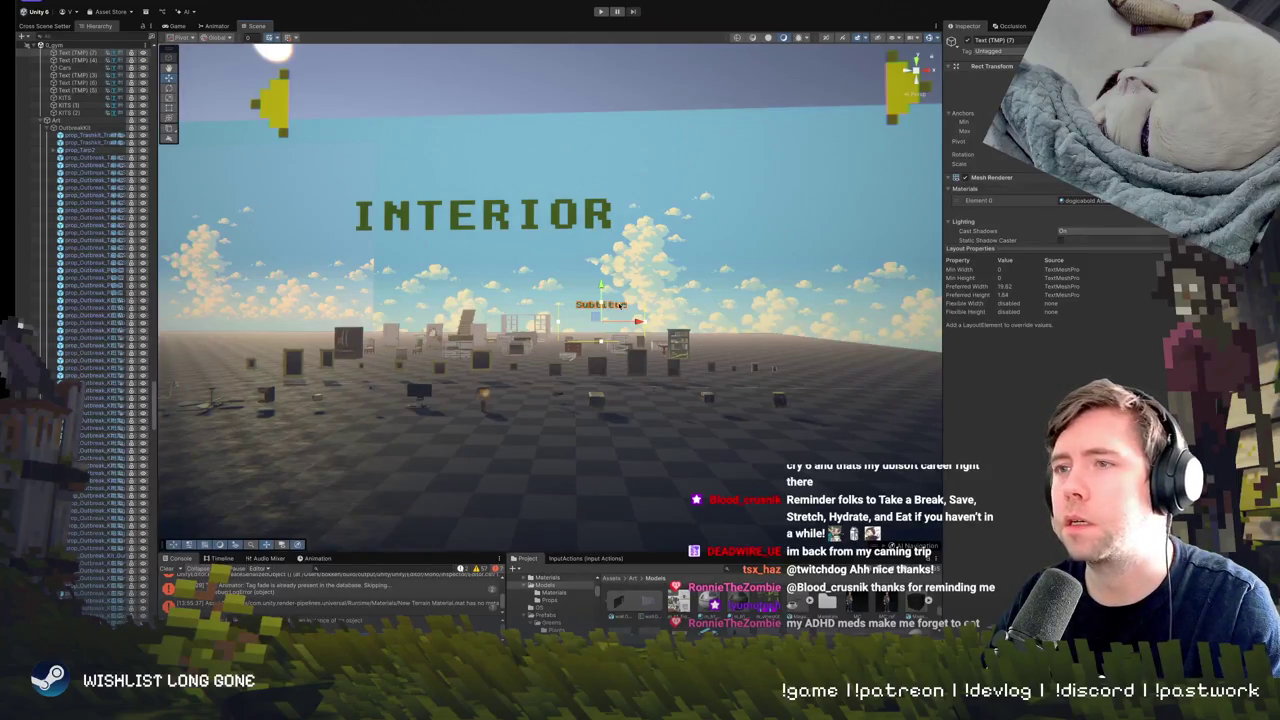
# Change the Subtitle text to 'HOuse 1' and frame the resulting House 1 label.
pyautogui.scroll(2, 85, 97)
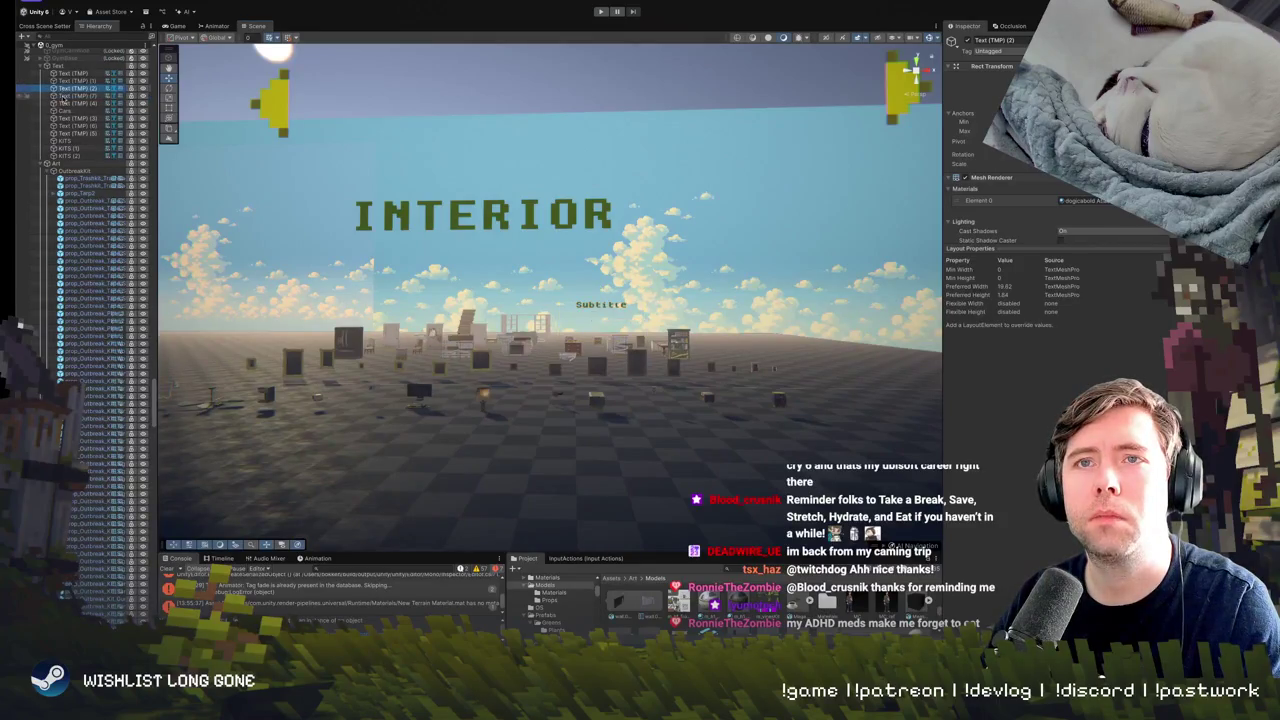
pyautogui.moveTo(1089, 251); pyautogui.dragTo(1089, 558)
pyautogui.click(1060, 378)
pyautogui.write('HOuse 1')
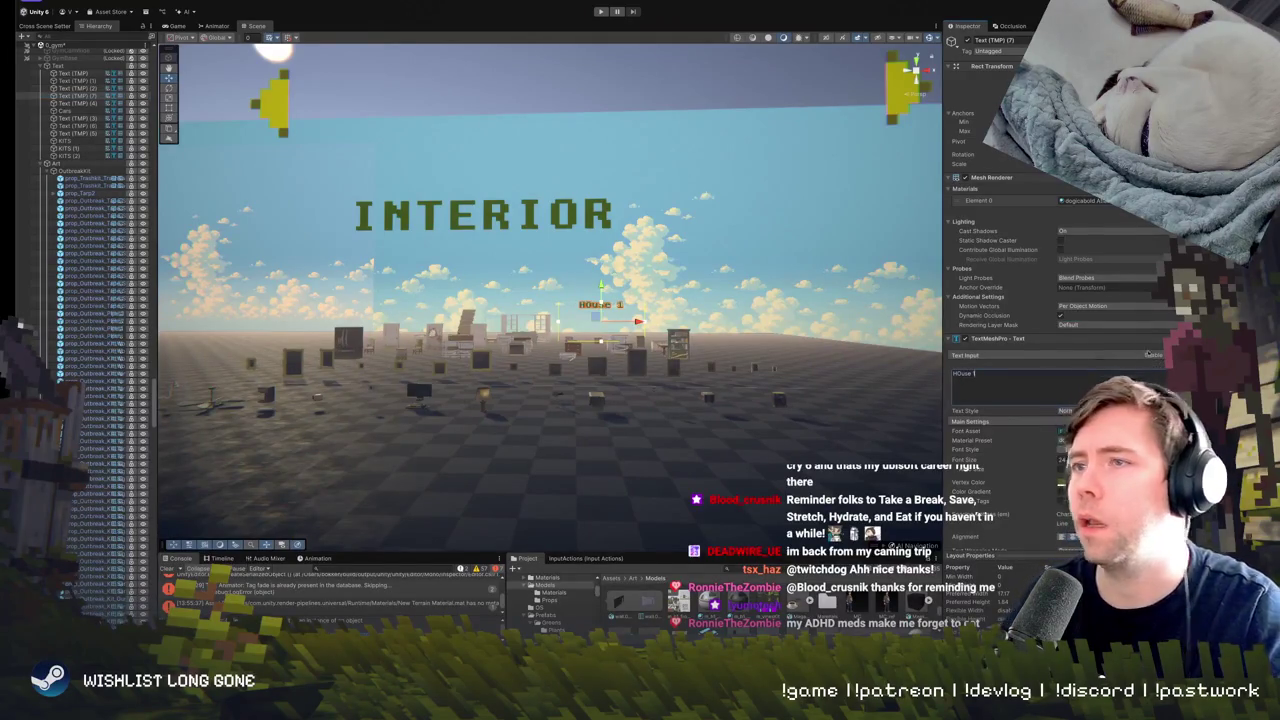
pyautogui.click(598, 305)
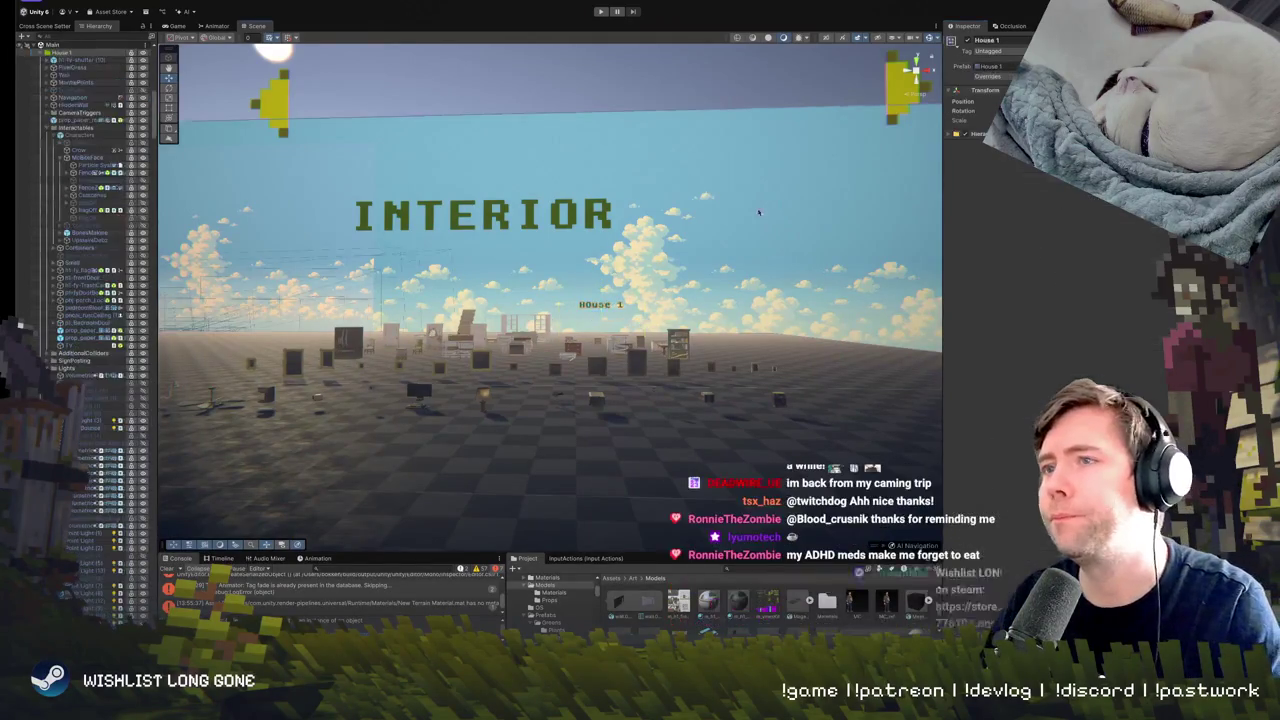
pyautogui.press('f')
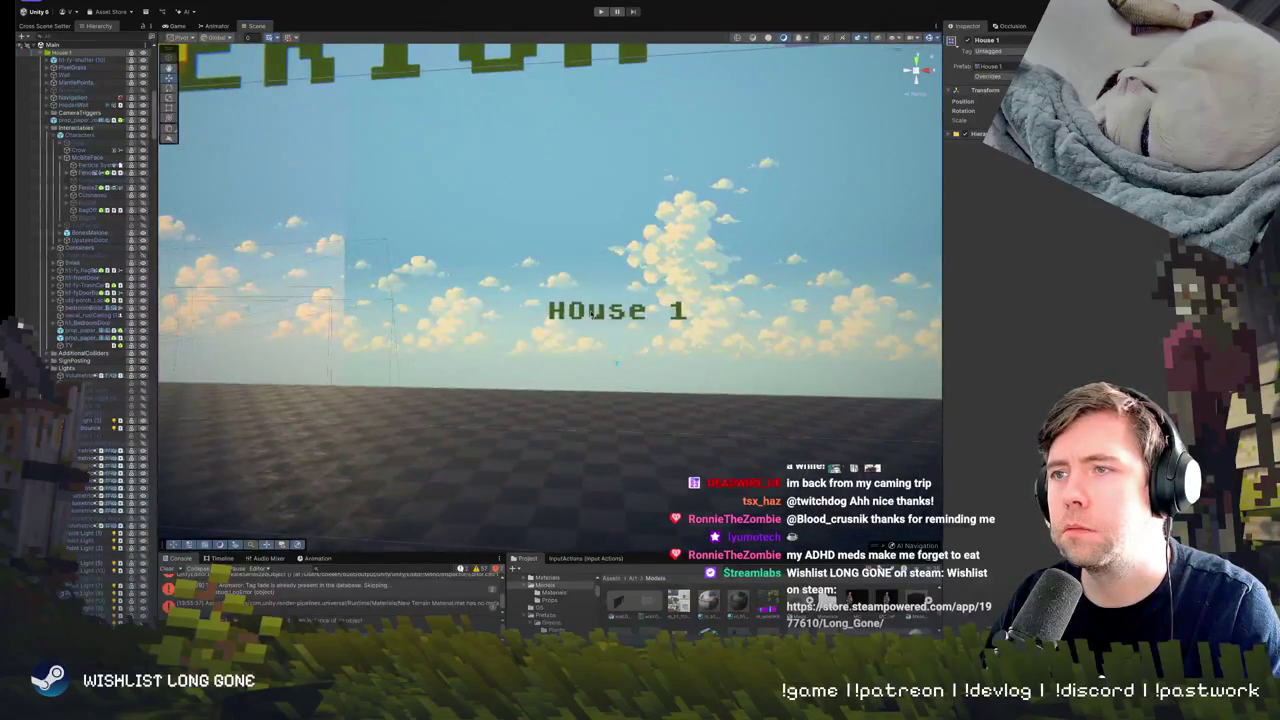
pyautogui.click(593, 313)
pyautogui.press('f')
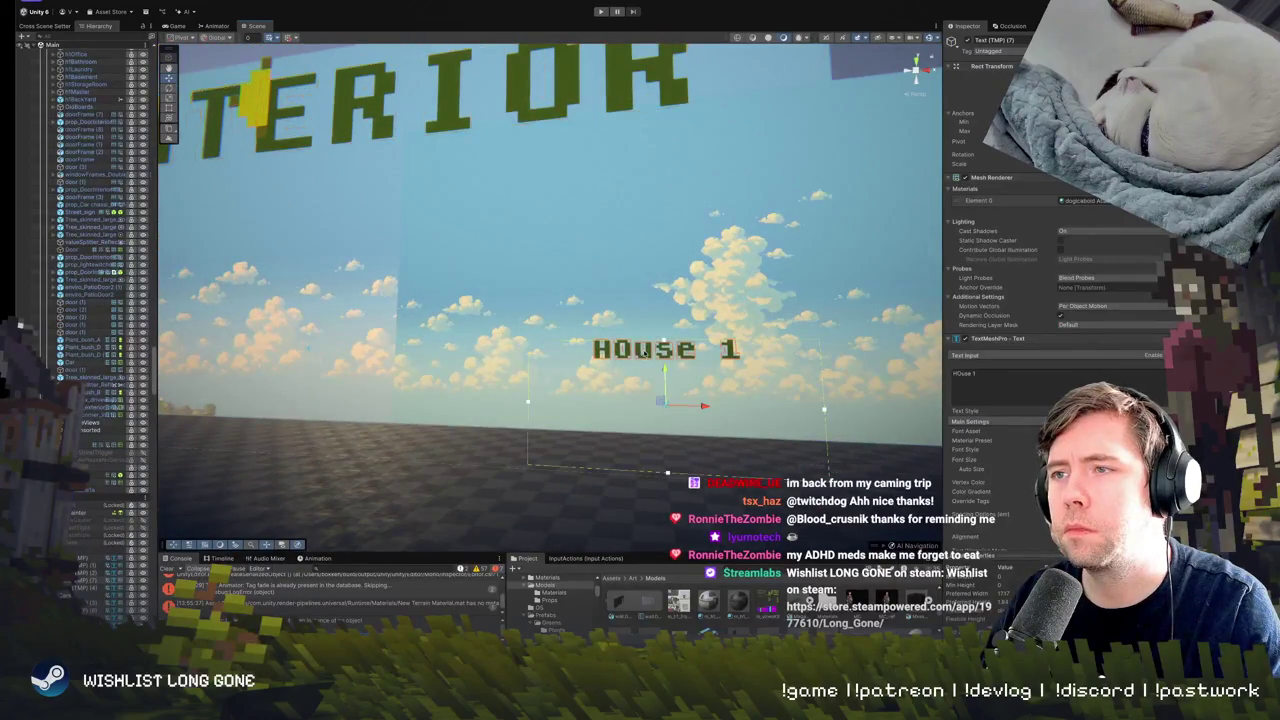
pyautogui.moveTo(672, 356); pyautogui.dragTo(697, 389)
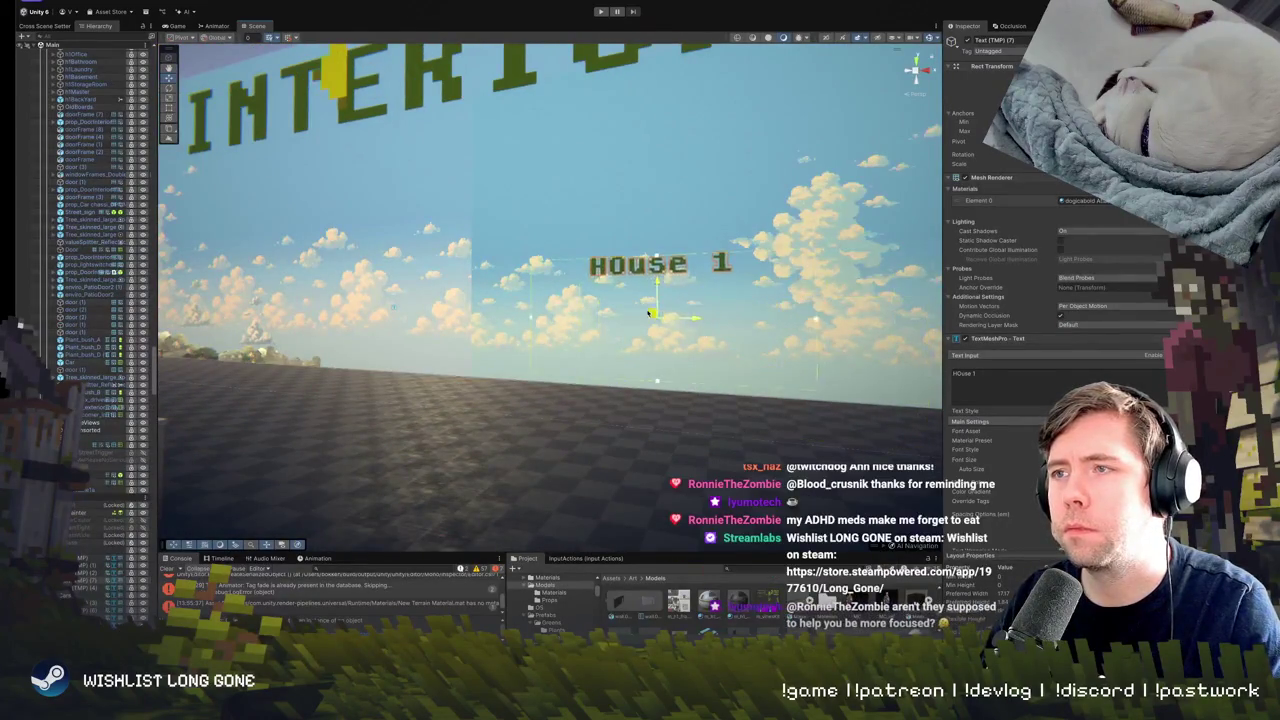
pyautogui.moveTo(599, 359)
pyautogui.mouseDown()
pyautogui.moveTo(575, 393)
pyautogui.moveTo(535, 396)
pyautogui.mouseUp()
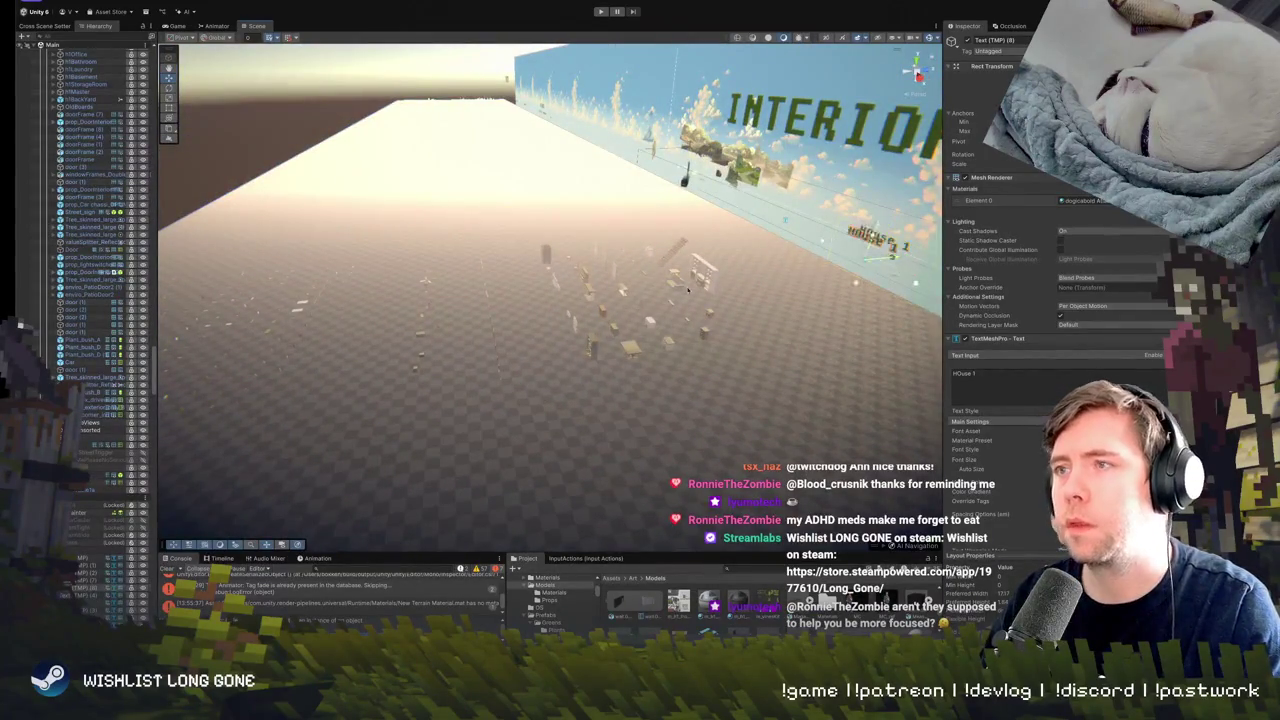
# Retype another label as 'Picture Frames', widen it to one line, and slide it along X.
pyautogui.click(505, 295)
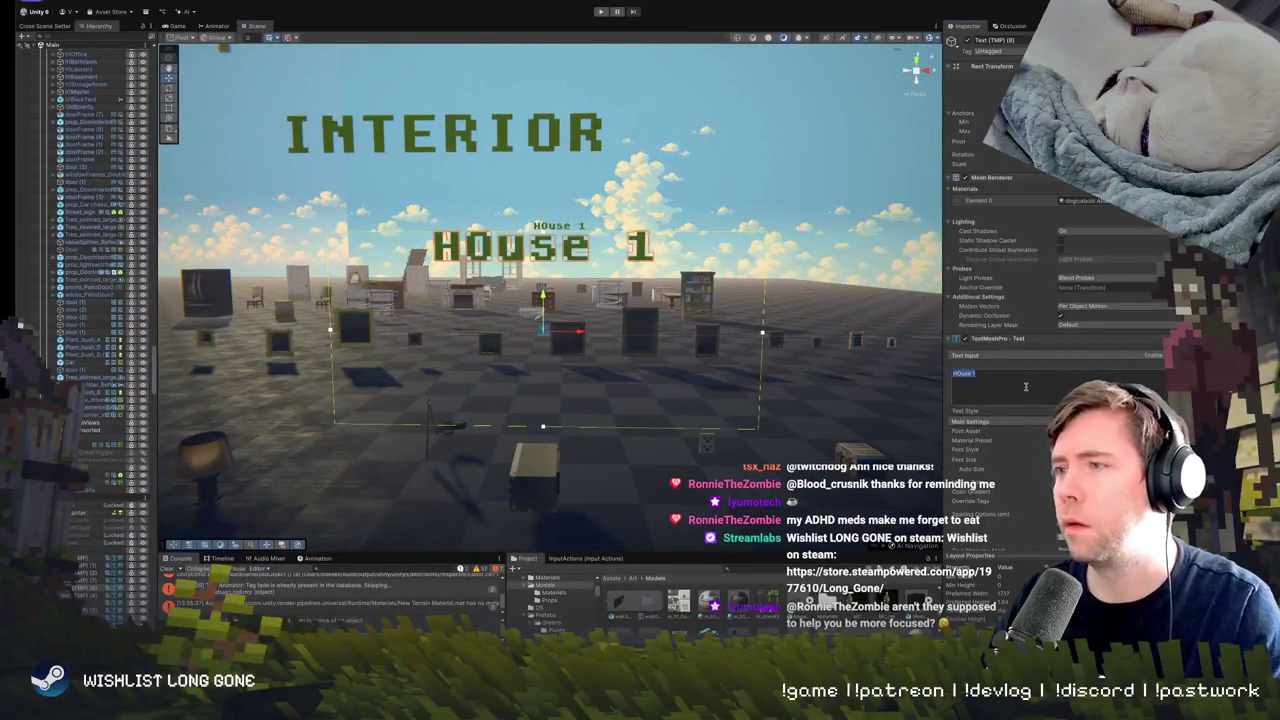
pyautogui.write('Picture')
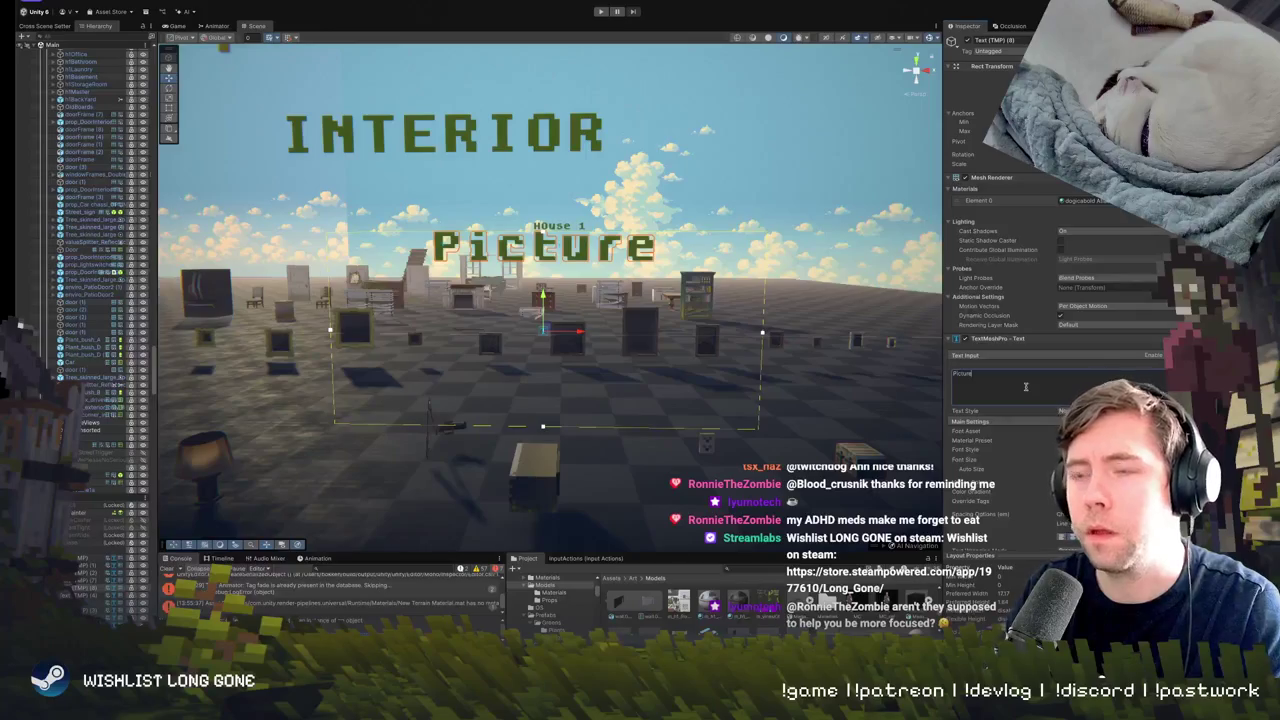
pyautogui.write(' FFr')
pyautogui.press('BackSpace')
pyautogui.press('BackSpace')
pyautogui.write('ram')
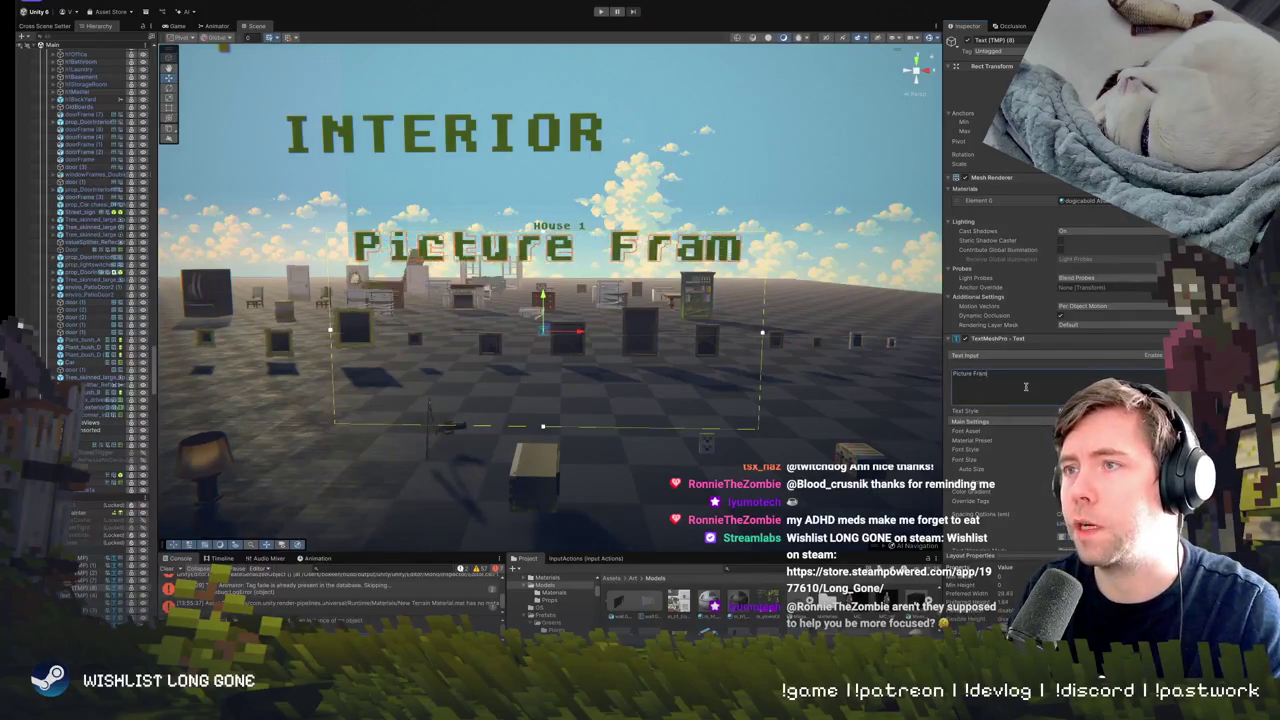
pyautogui.write('es')
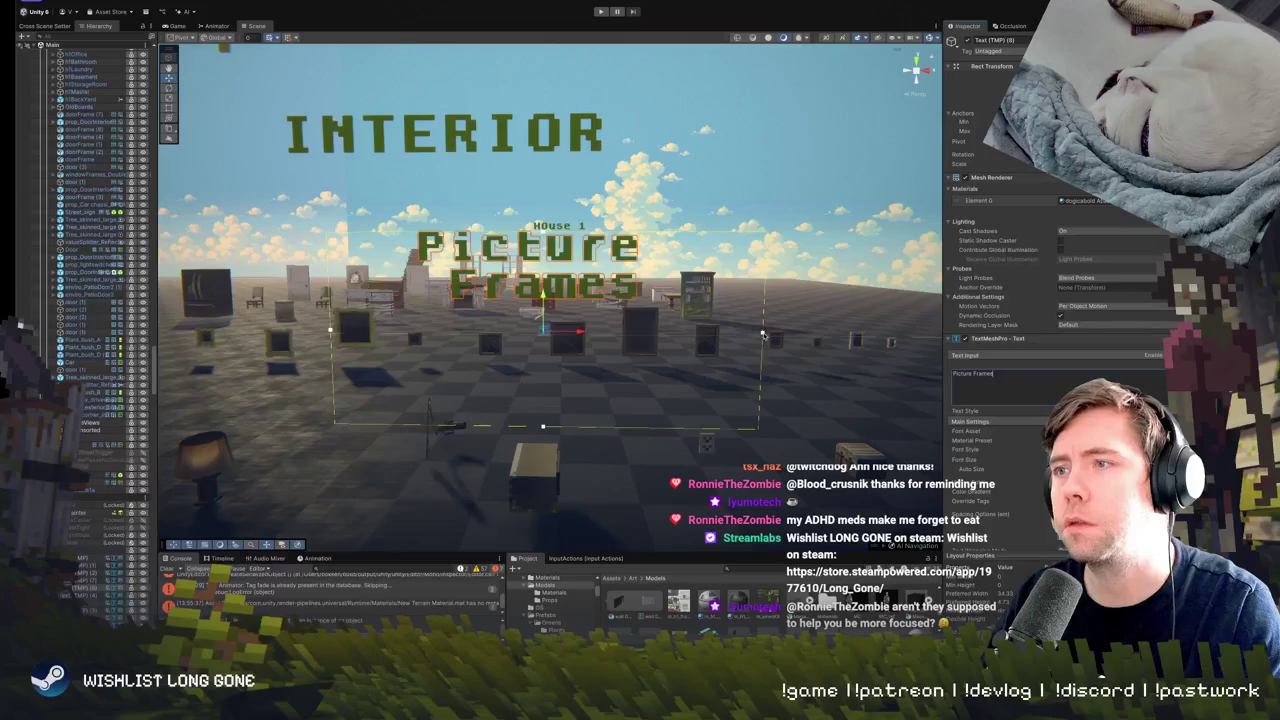
pyautogui.moveTo(762, 335); pyautogui.dragTo(916, 333)
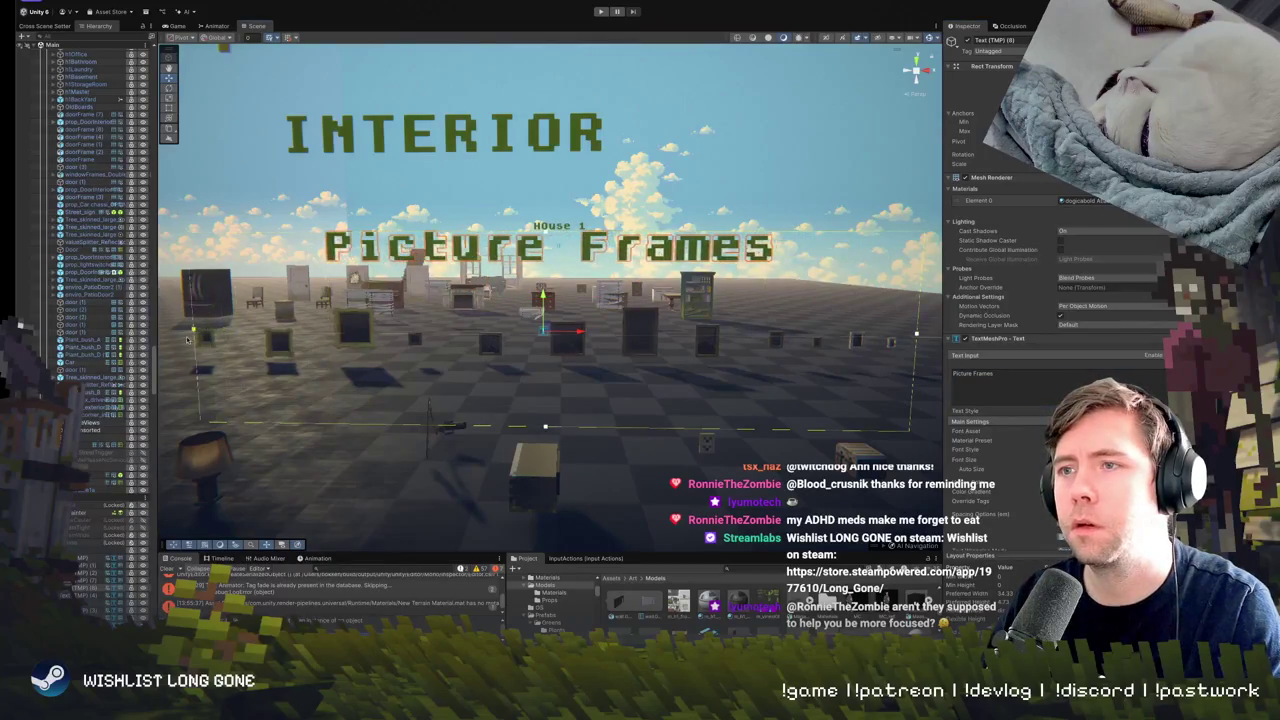
pyautogui.moveTo(330, 333); pyautogui.dragTo(352, 291)
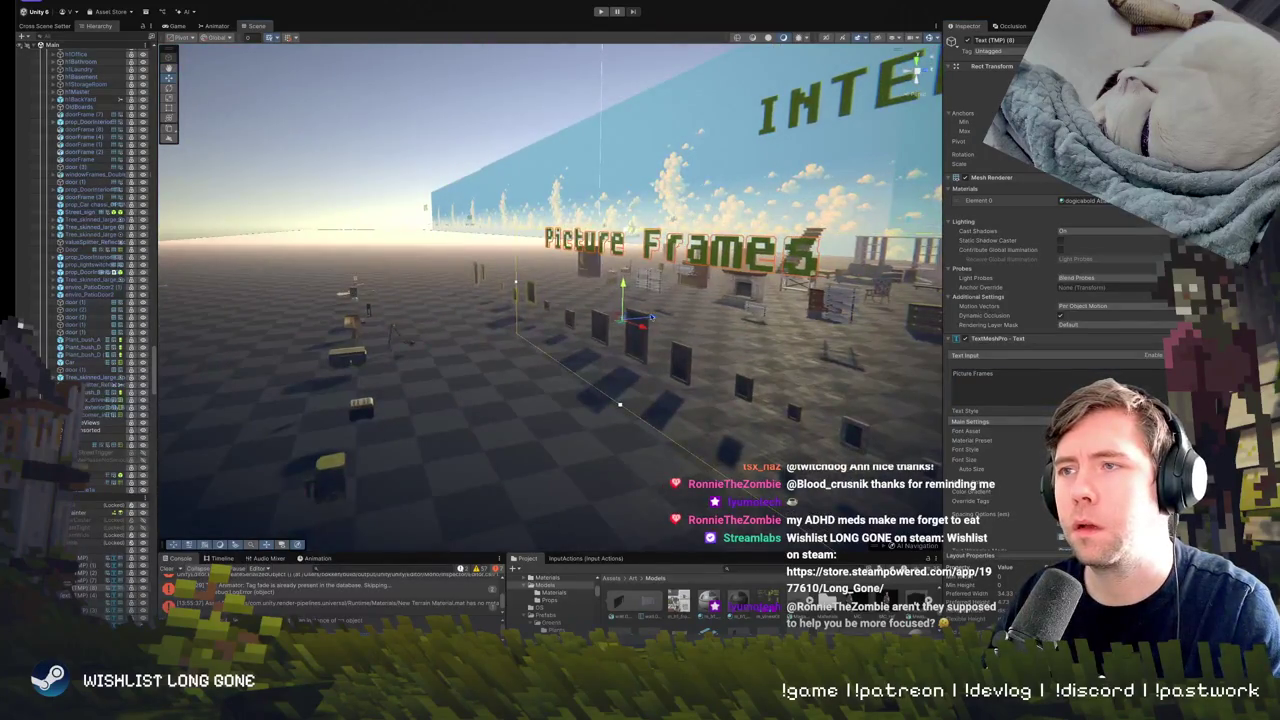
pyautogui.moveTo(651, 318); pyautogui.dragTo(420, 302)
pyautogui.press('f')
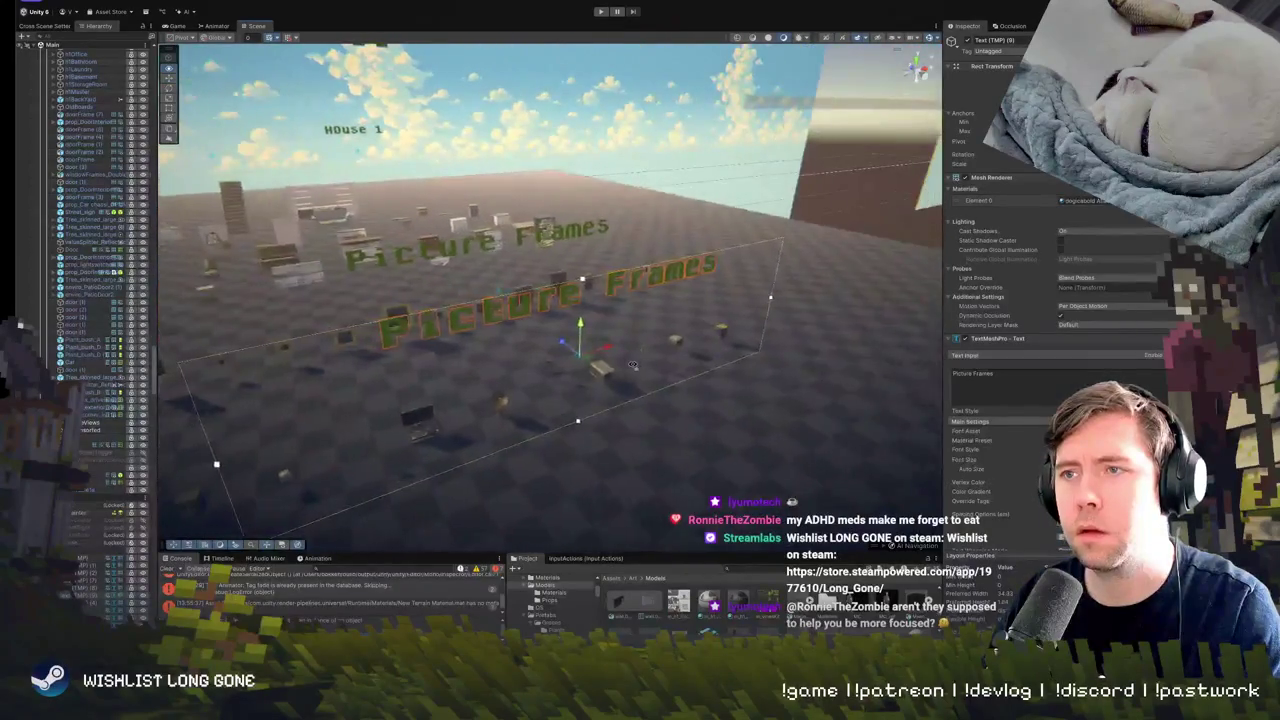
# Name the second label 'Large Props', move a copy right, and retype it as Small Props.
pyautogui.write('L')
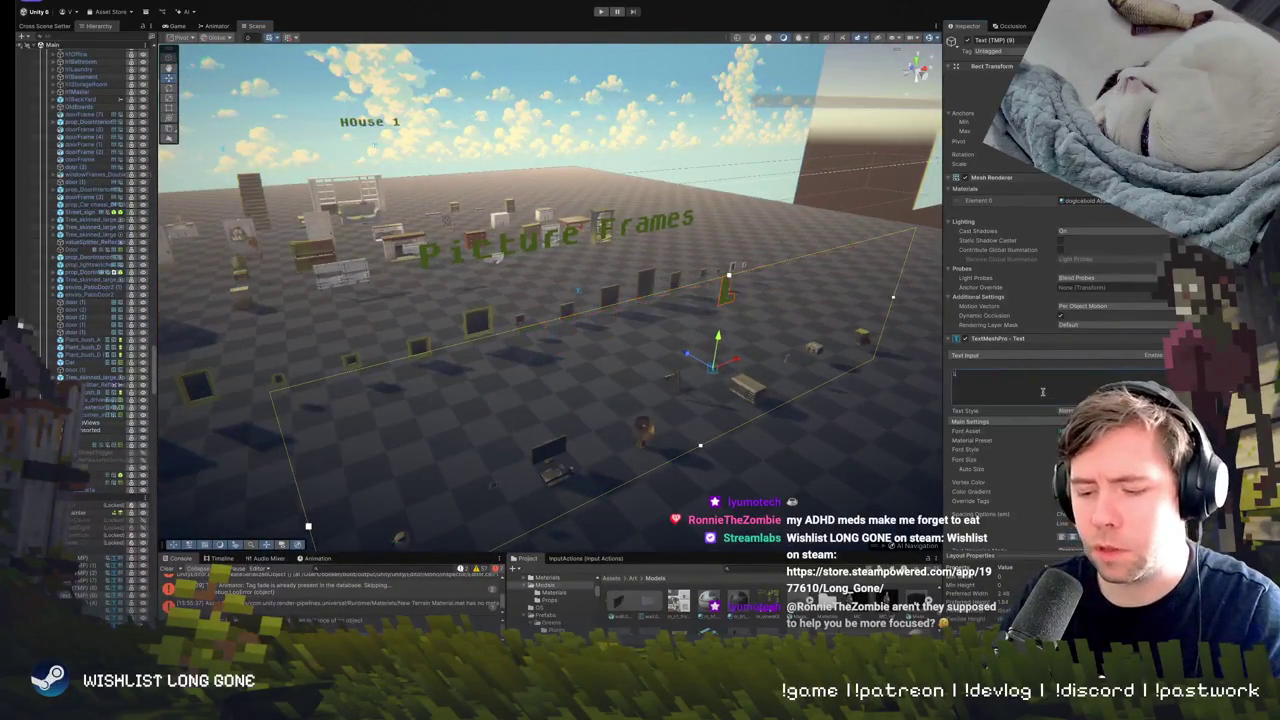
pyautogui.write('arge Props')
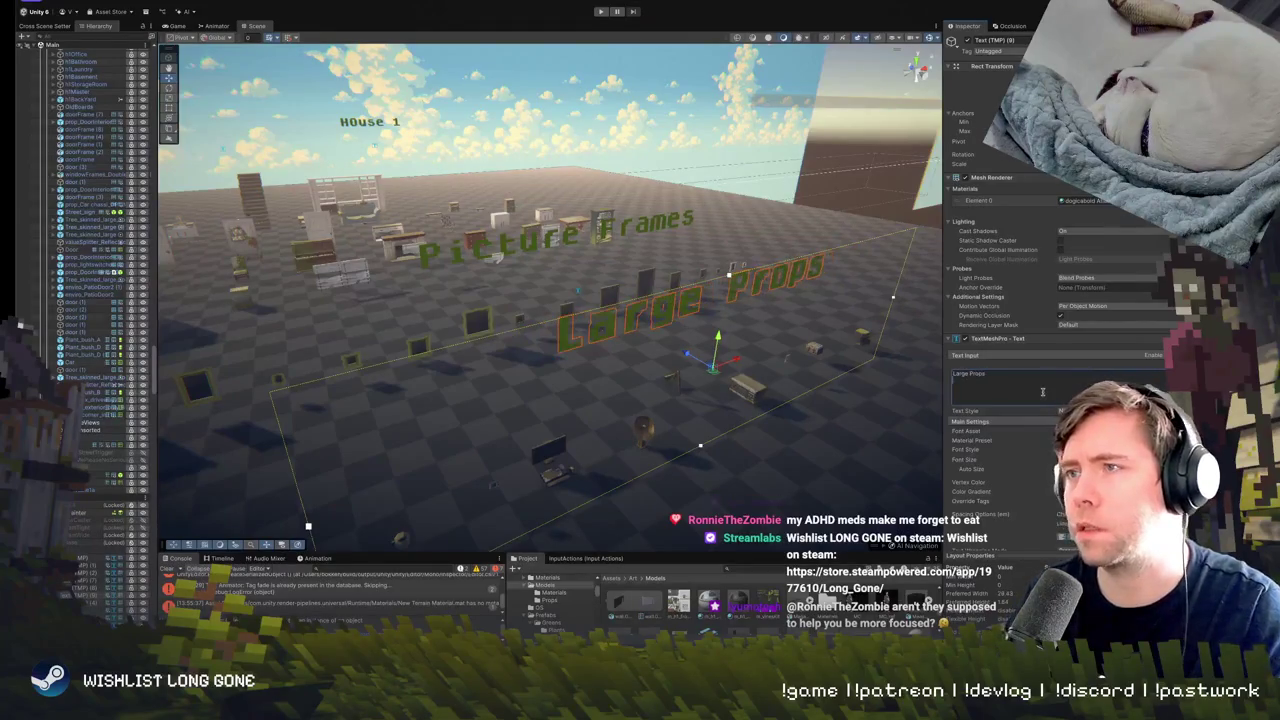
pyautogui.moveTo(595, 393); pyautogui.dragTo(650, 404)
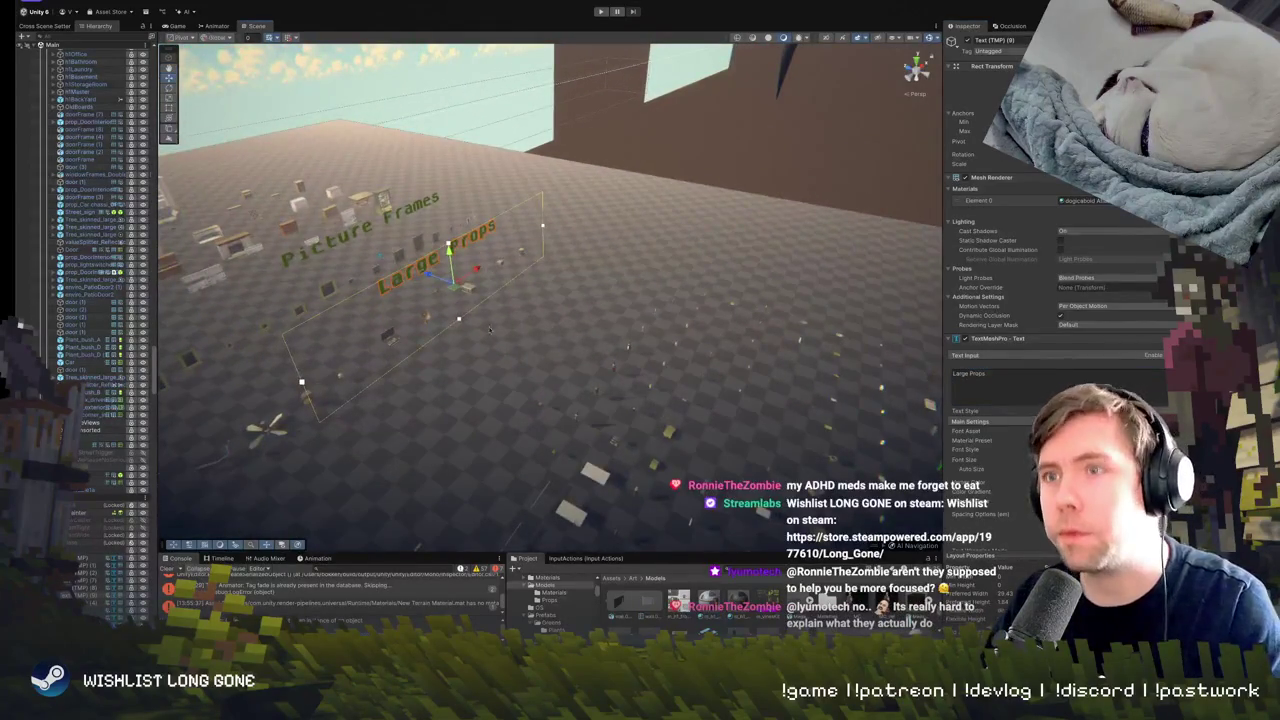
pyautogui.moveTo(447, 270)
pyautogui.mouseDown()
pyautogui.moveTo(560, 312)
pyautogui.moveTo(600, 305)
pyautogui.moveTo(605, 318)
pyautogui.mouseUp()
pyautogui.tripleClick(1076, 379)
pyautogui.write('Small')
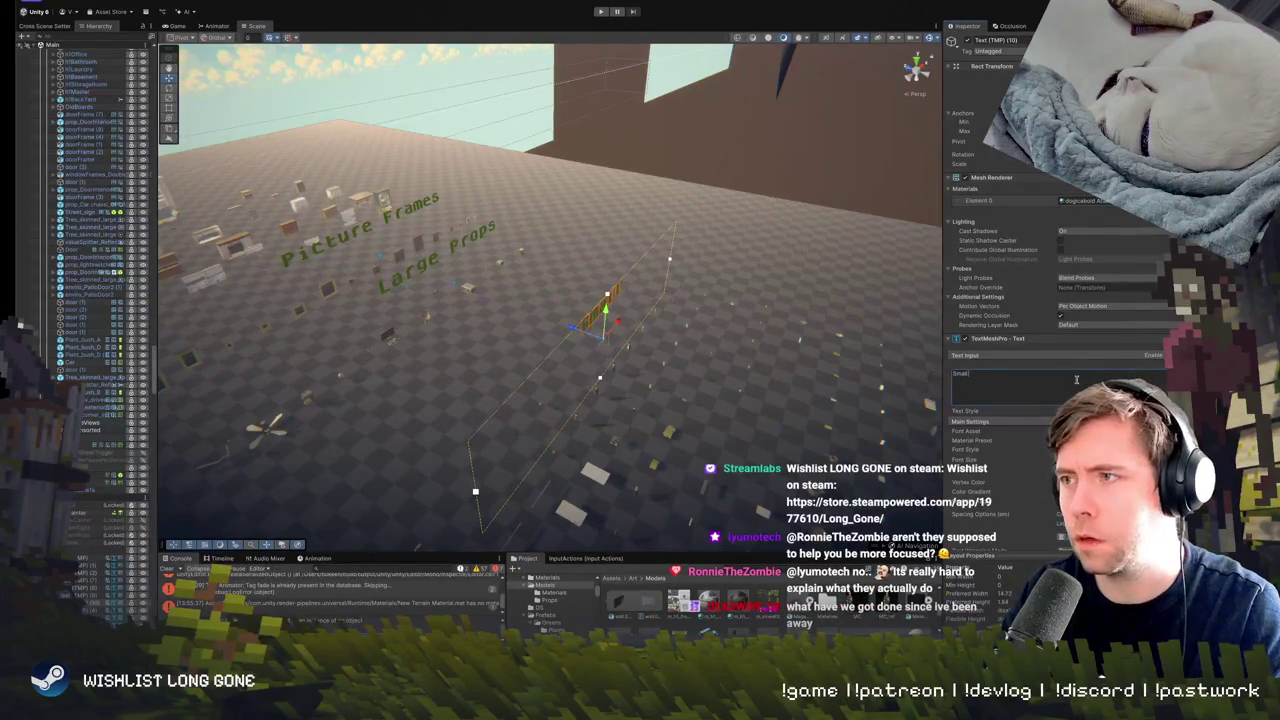
pyautogui.click(604, 12)
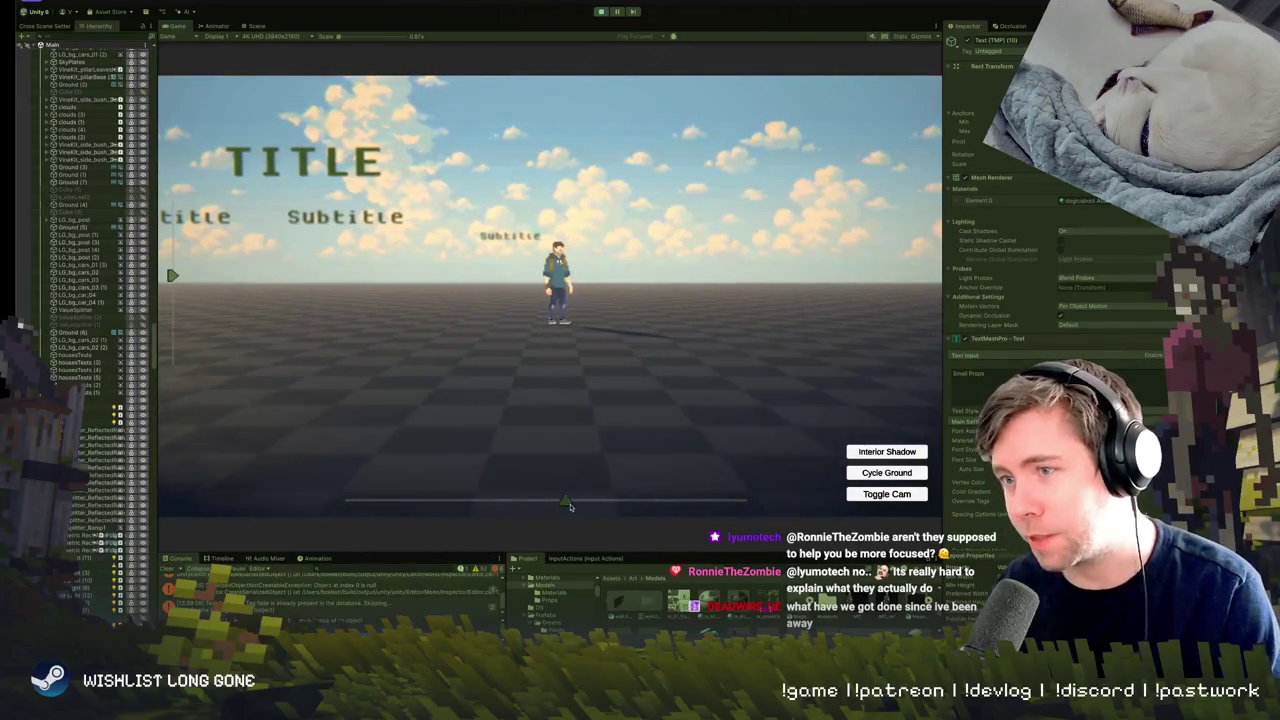
pyautogui.moveTo(570, 507); pyautogui.dragTo(666, 507)
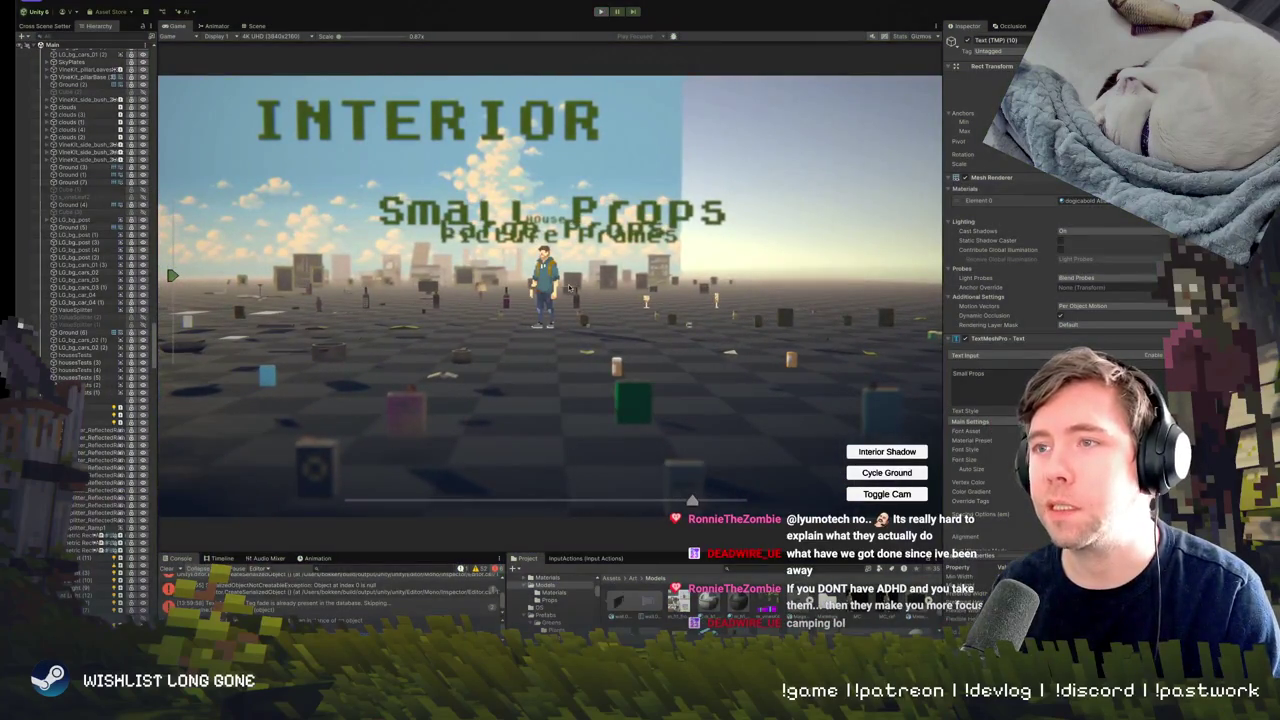
pyautogui.hotkey('ctrl', 'p')
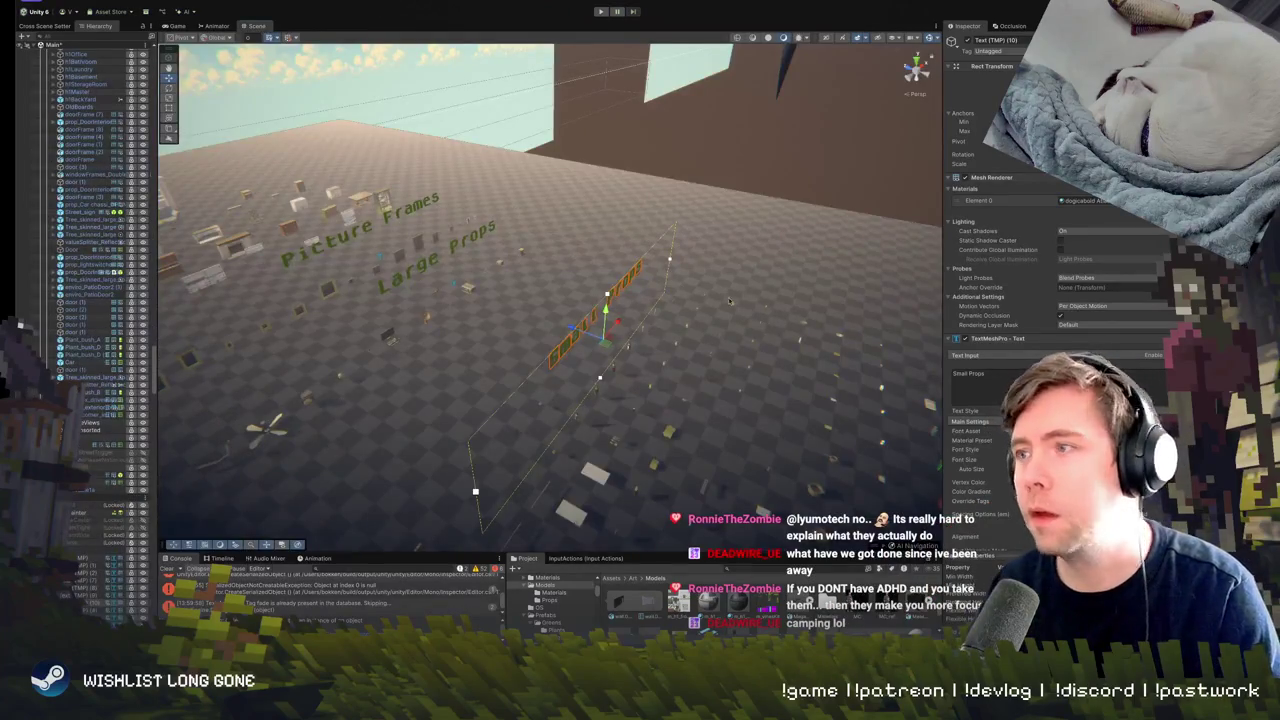
# Shrink the TextMeshPro font size of the Large Props label and the other labels.
pyautogui.moveTo(729, 300); pyautogui.dragTo(660, 290)
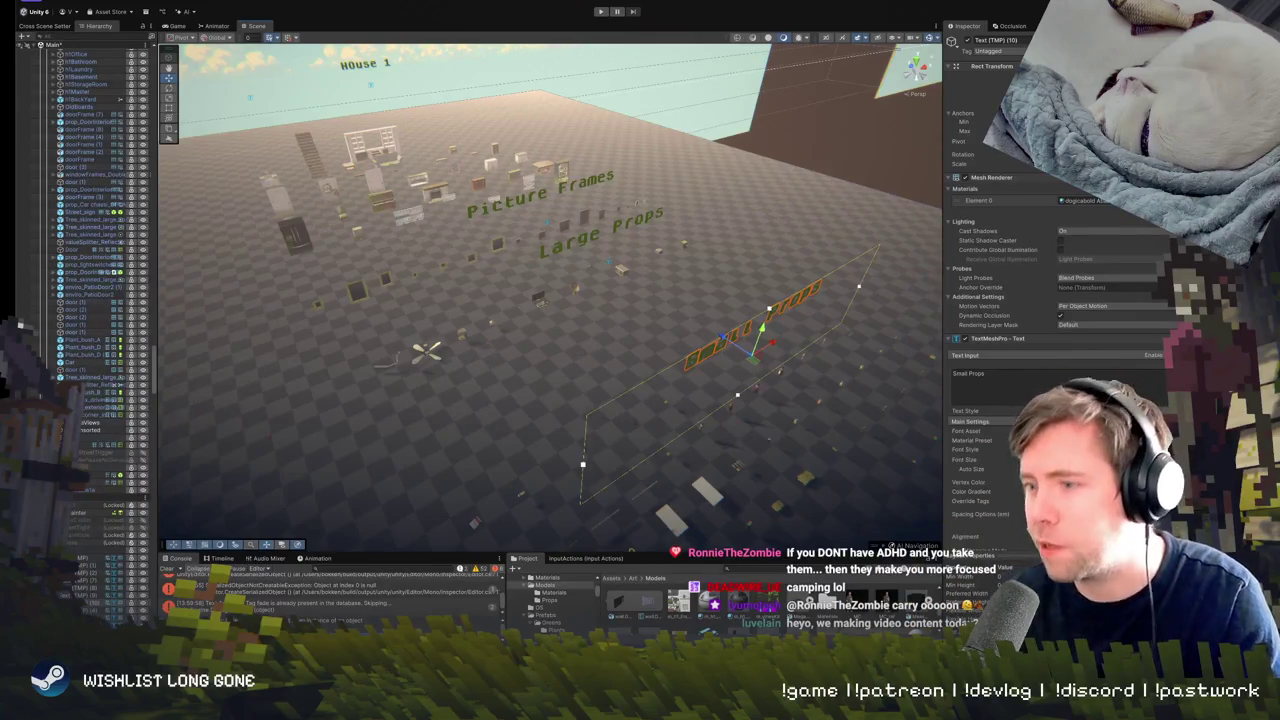
pyautogui.moveTo(671, 346); pyautogui.dragTo(541, 311)
pyautogui.click(568, 305)
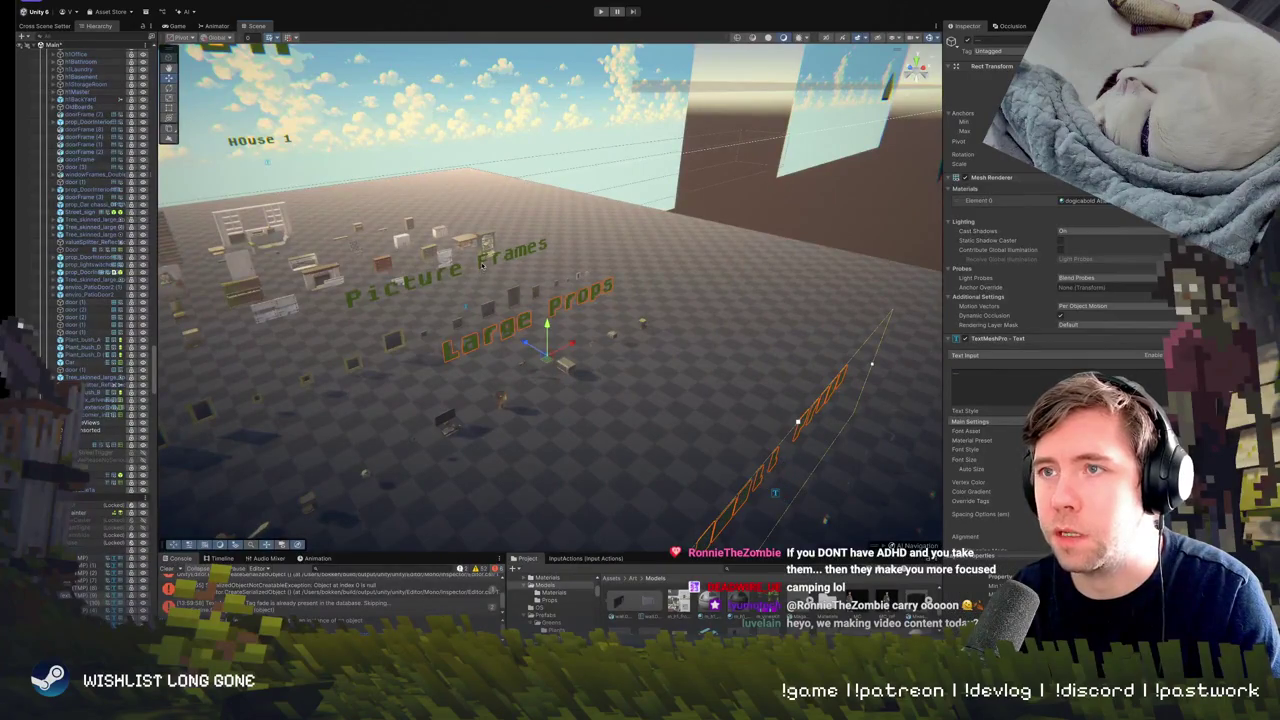
pyautogui.moveTo(482, 265)
pyautogui.mouseDown()
pyautogui.moveTo(455, 225)
pyautogui.moveTo(478, 275)
pyautogui.moveTo(499, 241)
pyautogui.moveTo(532, 294)
pyautogui.moveTo(624, 231)
pyautogui.mouseUp()
pyautogui.scroll(-1, 1028, 319)
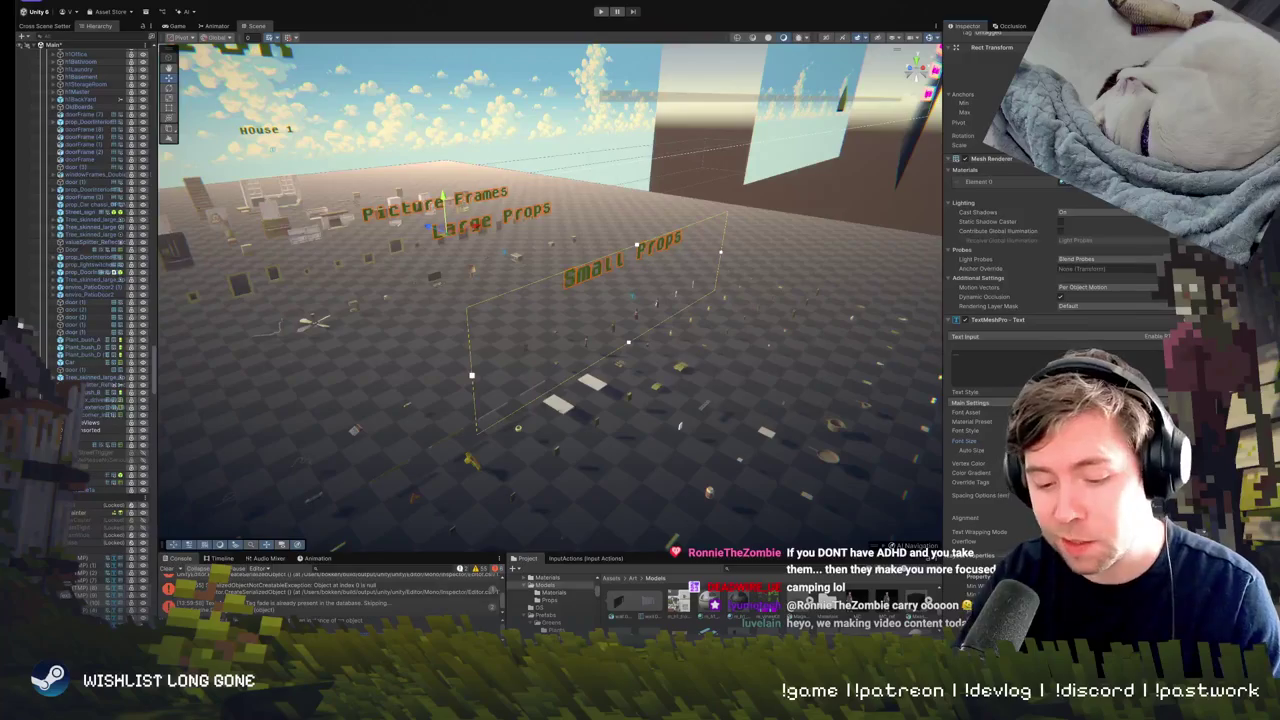
pyautogui.moveTo(966, 440); pyautogui.dragTo(952, 440)
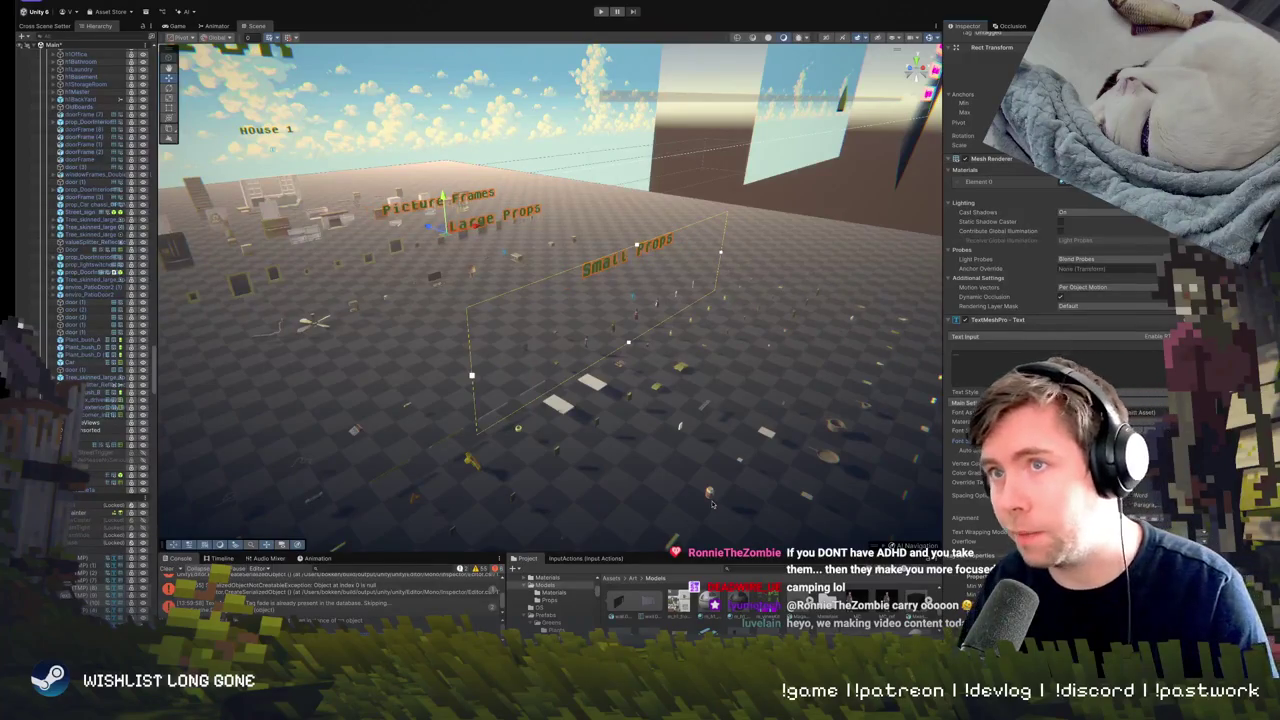
pyautogui.moveTo(952, 440); pyautogui.dragTo(942, 440)
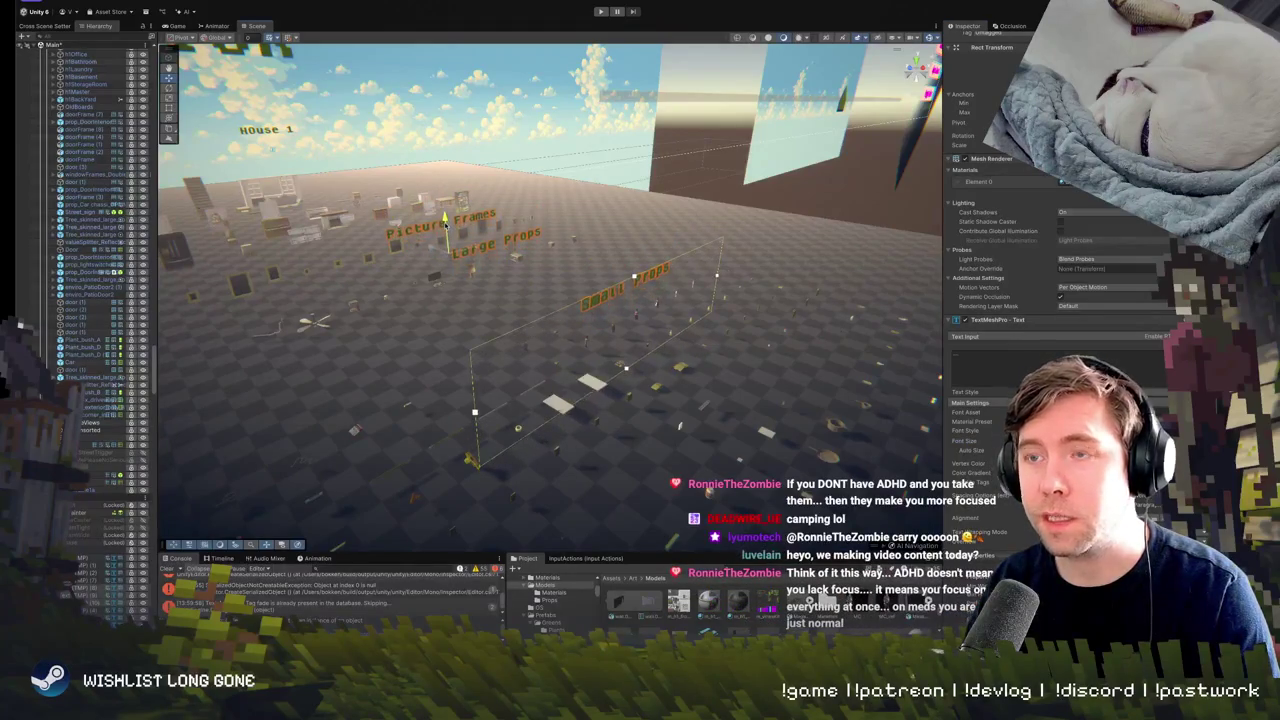
pyautogui.scroll(-3, 550, 280)
pyautogui.click(525, 350)
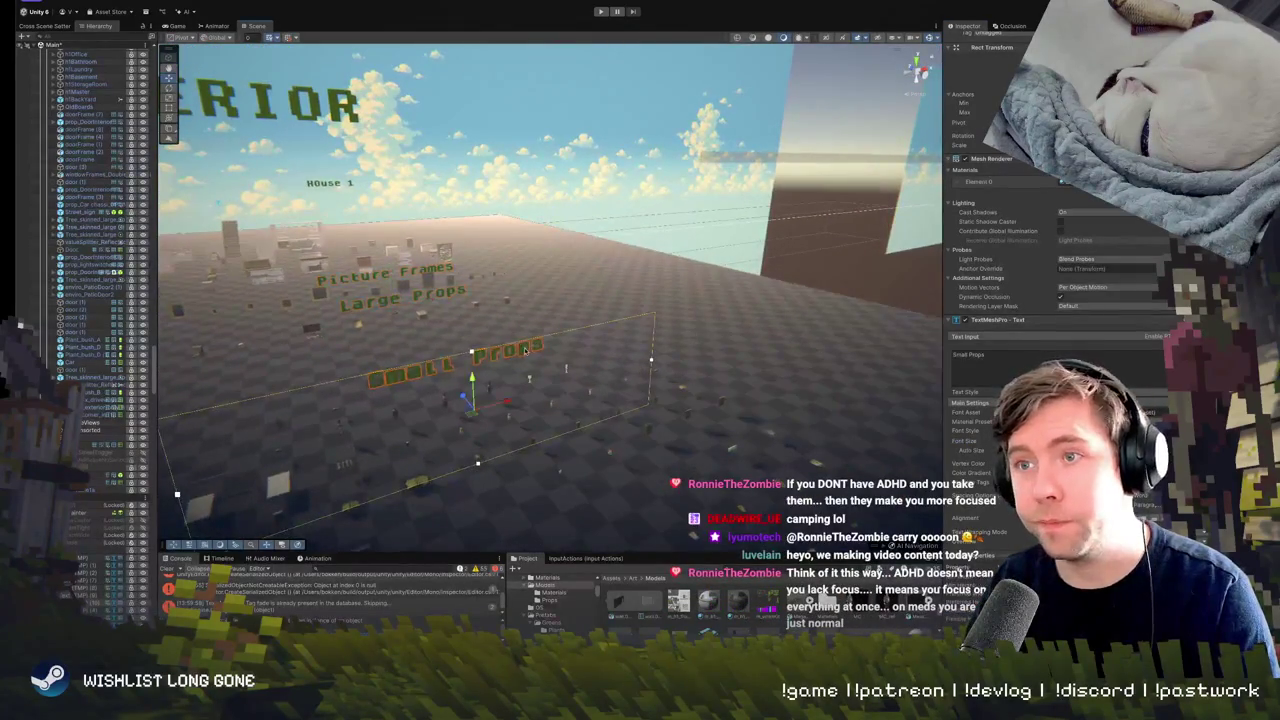
pyautogui.click(510, 403)
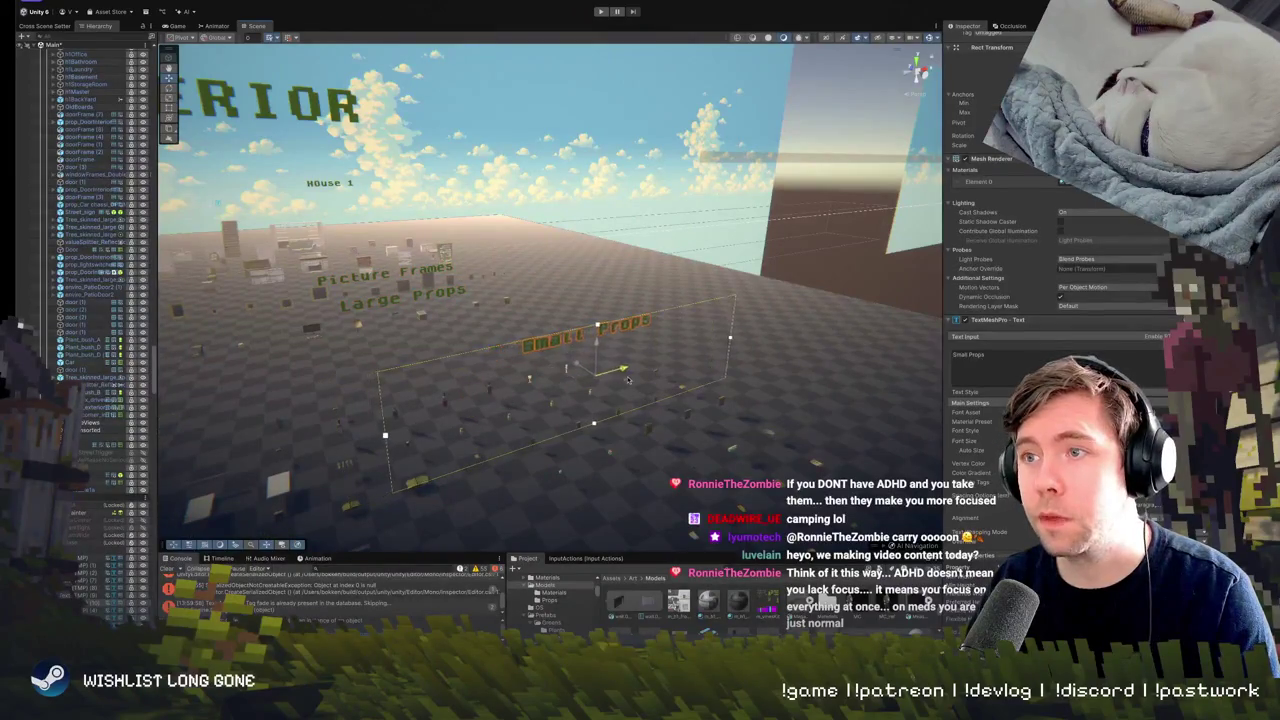
pyautogui.scroll(-3, 540, 362)
pyautogui.scroll(2, 644, 389)
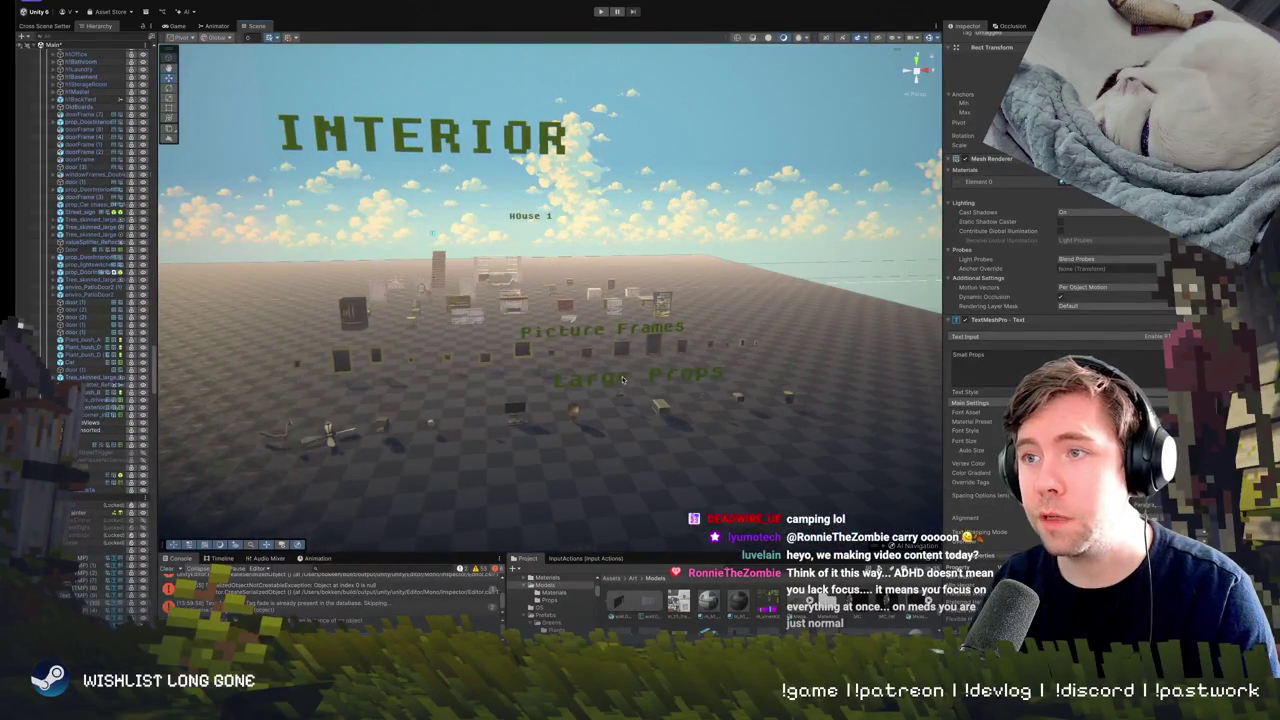
# Shift the Large Props and Picture Frames labels left beneath INTERIOR.
pyautogui.click(622, 380)
pyautogui.moveTo(680, 425); pyautogui.dragTo(630, 430)
pyautogui.click(598, 333)
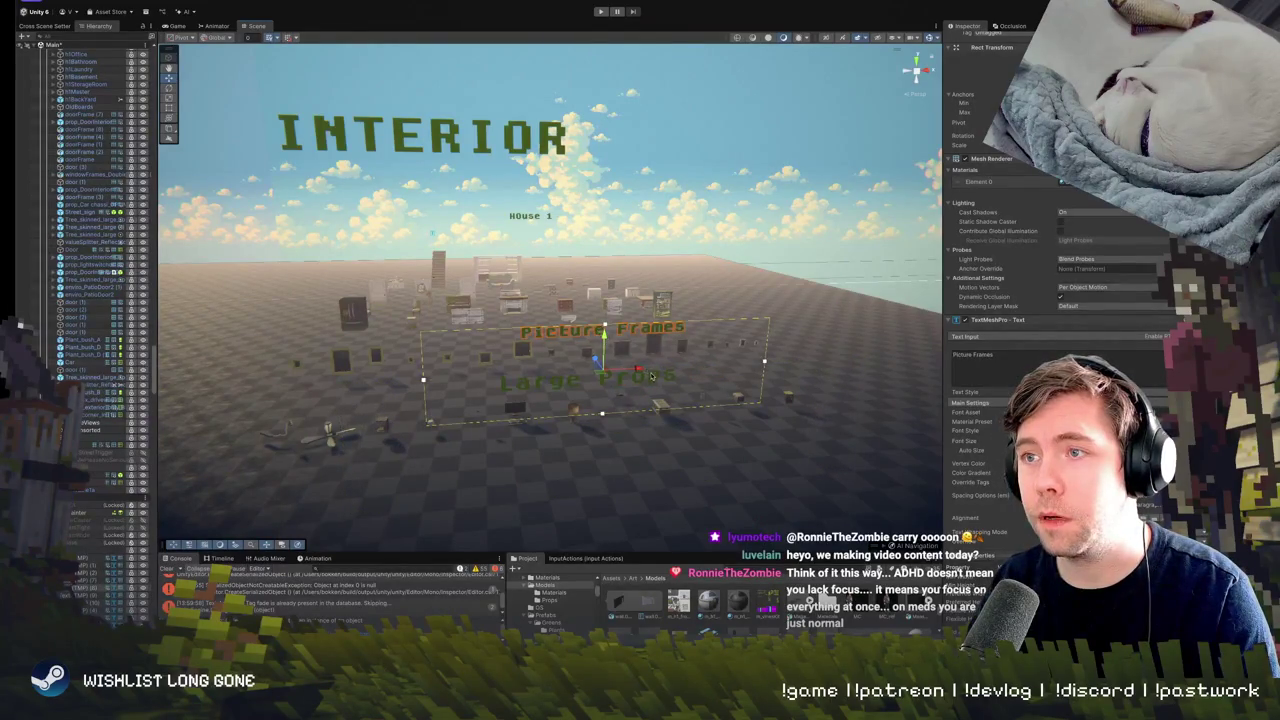
pyautogui.moveTo(651, 375); pyautogui.dragTo(429, 379)
pyautogui.press('f')
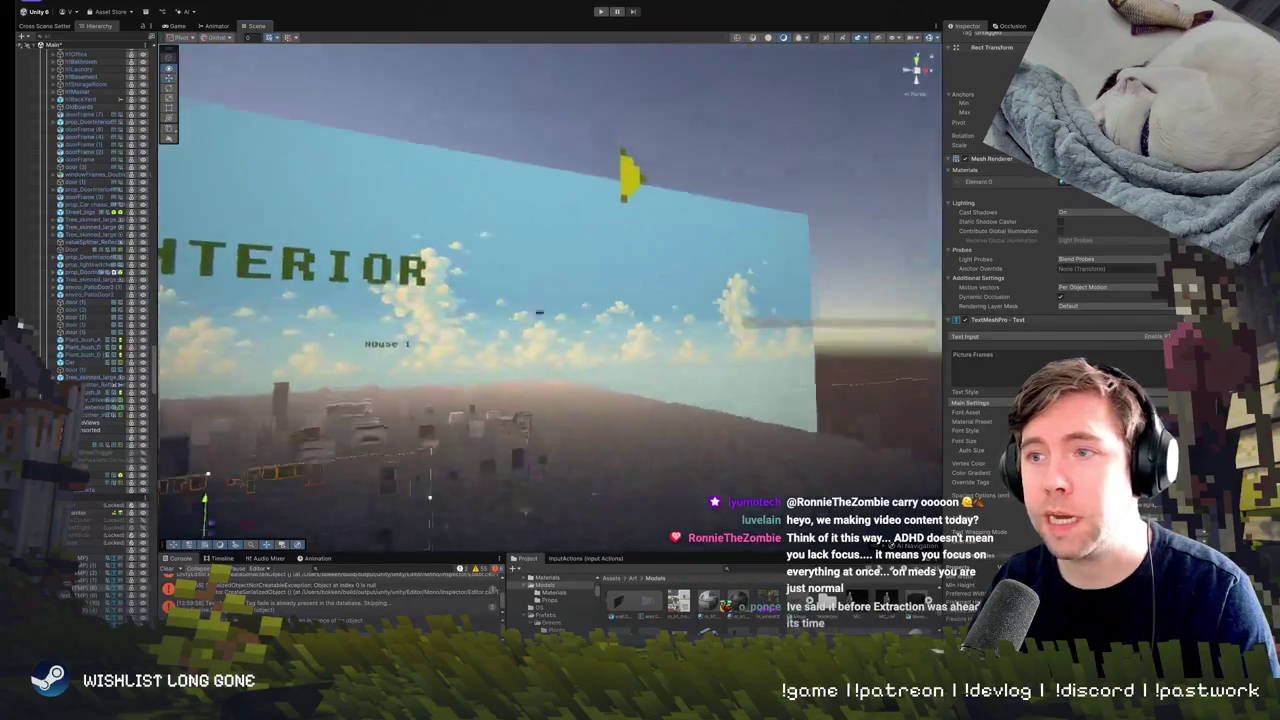
pyautogui.moveTo(539, 313)
pyautogui.mouseDown()
pyautogui.moveTo(371, 262)
pyautogui.moveTo(481, 333)
pyautogui.moveTo(443, 329)
pyautogui.mouseUp()
# Fine-tune the Small Props label's height in the row, then enter Play mode to test.
pyautogui.click(481, 333)
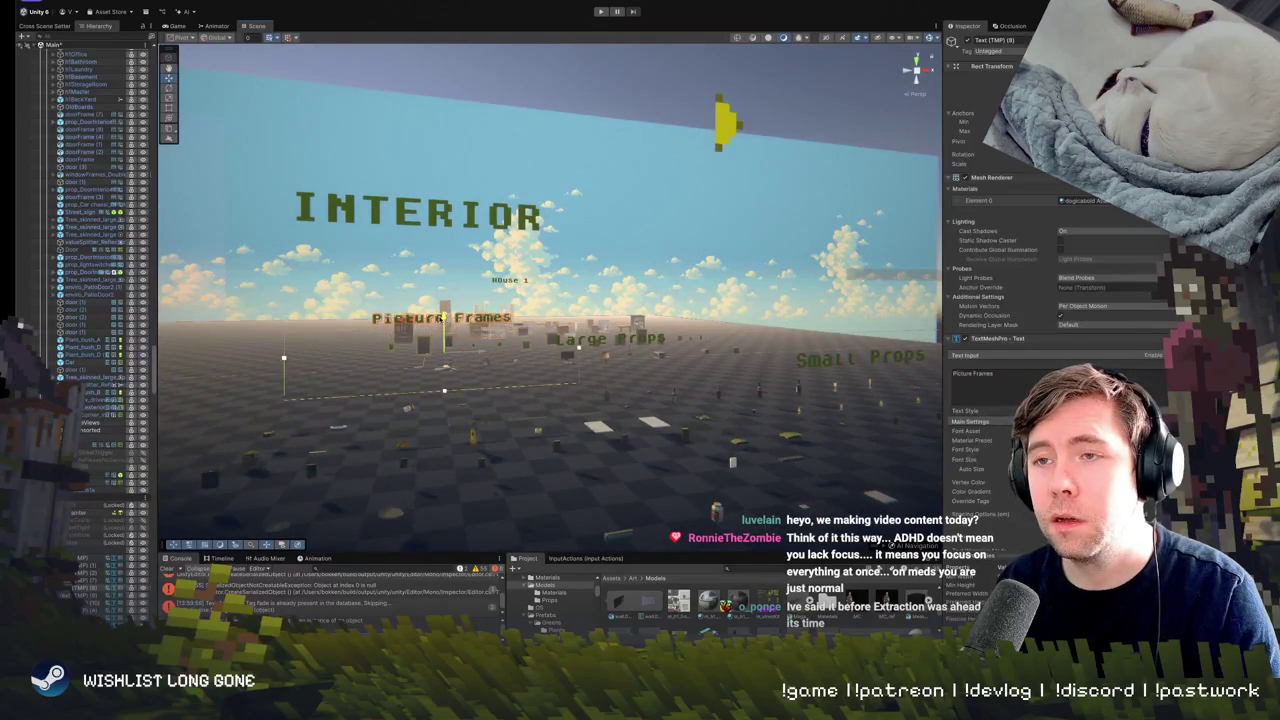
pyautogui.click(601, 343)
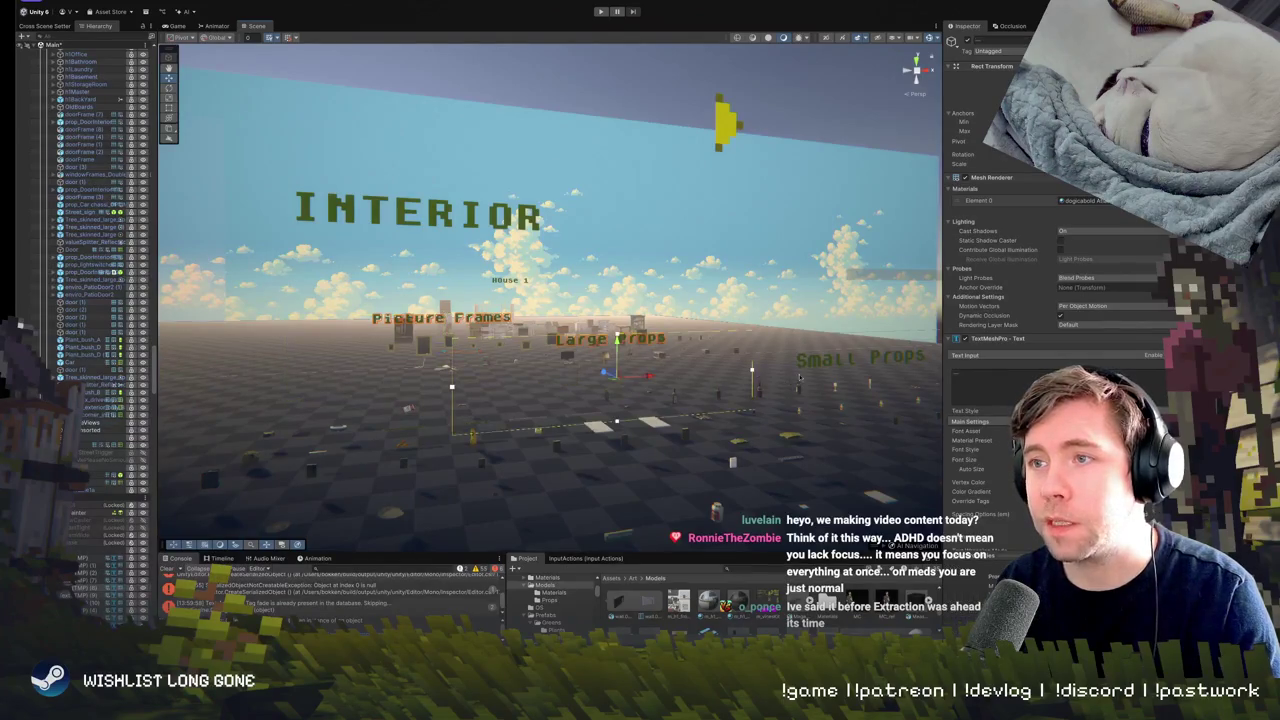
pyautogui.click(827, 363)
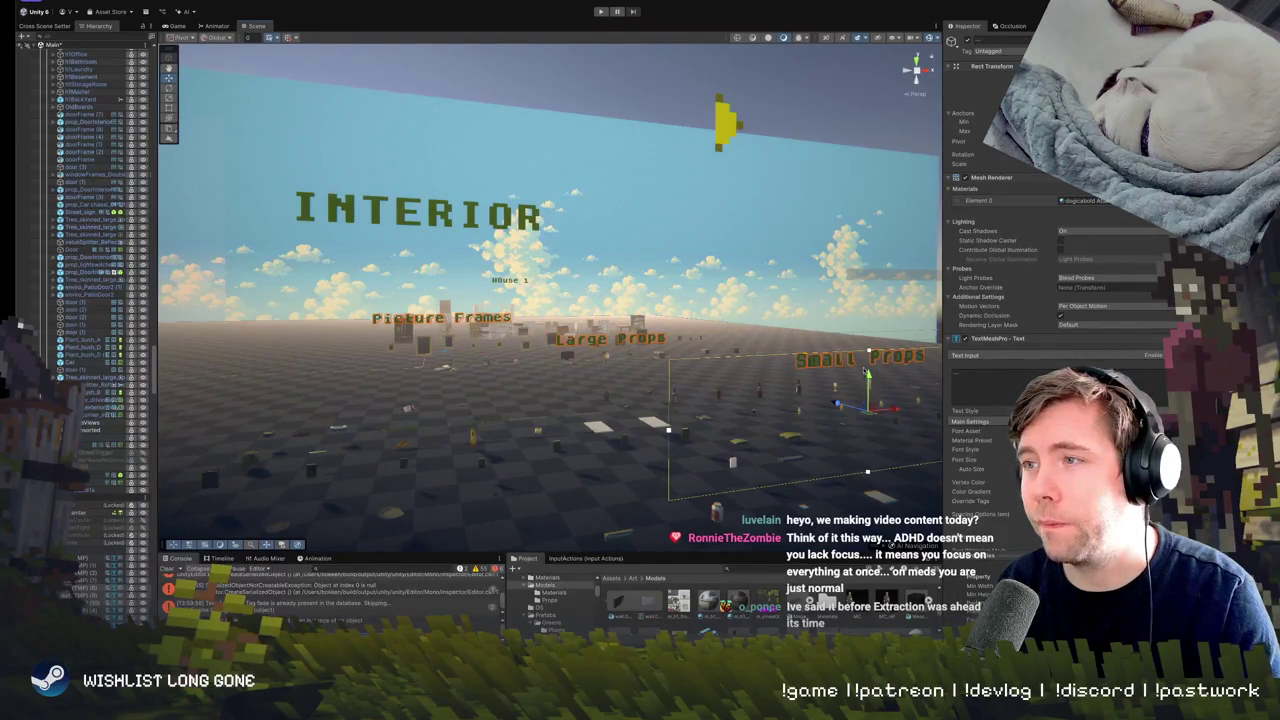
pyautogui.moveTo(866, 372); pyautogui.dragTo(868, 350)
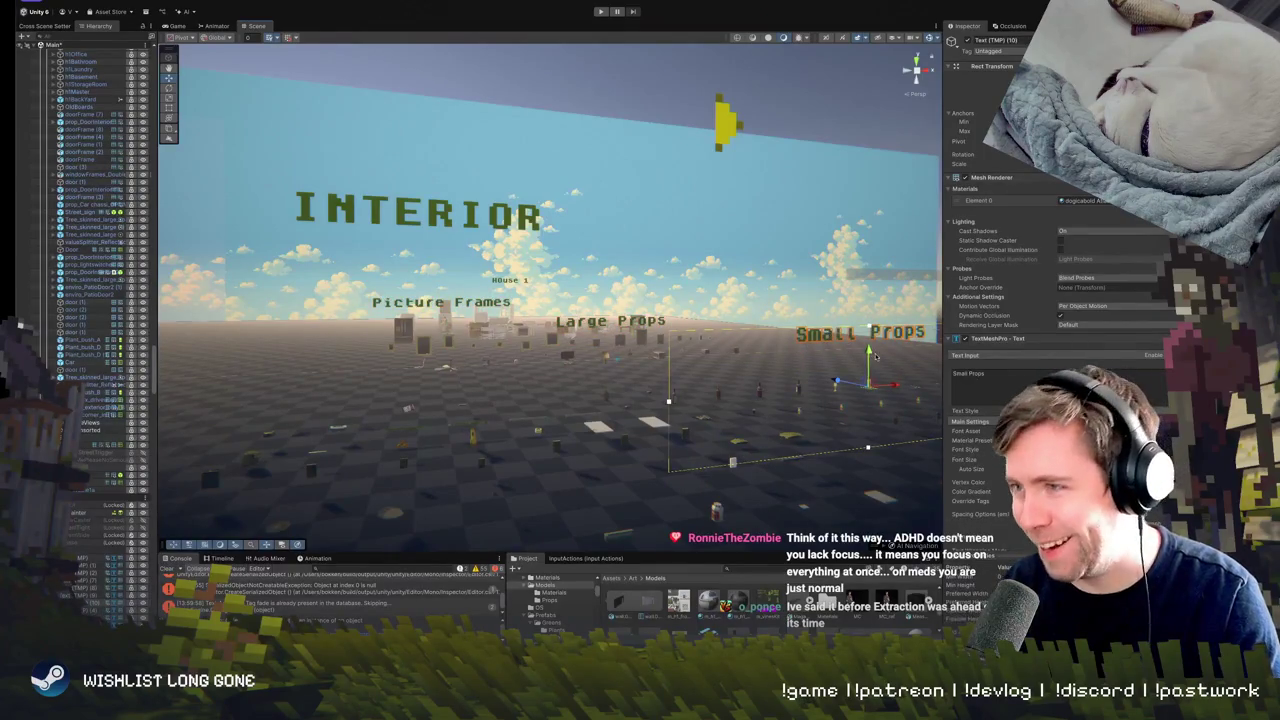
pyautogui.moveTo(868, 352); pyautogui.dragTo(870, 366)
pyautogui.moveTo(678, 351); pyautogui.dragTo(555, 314)
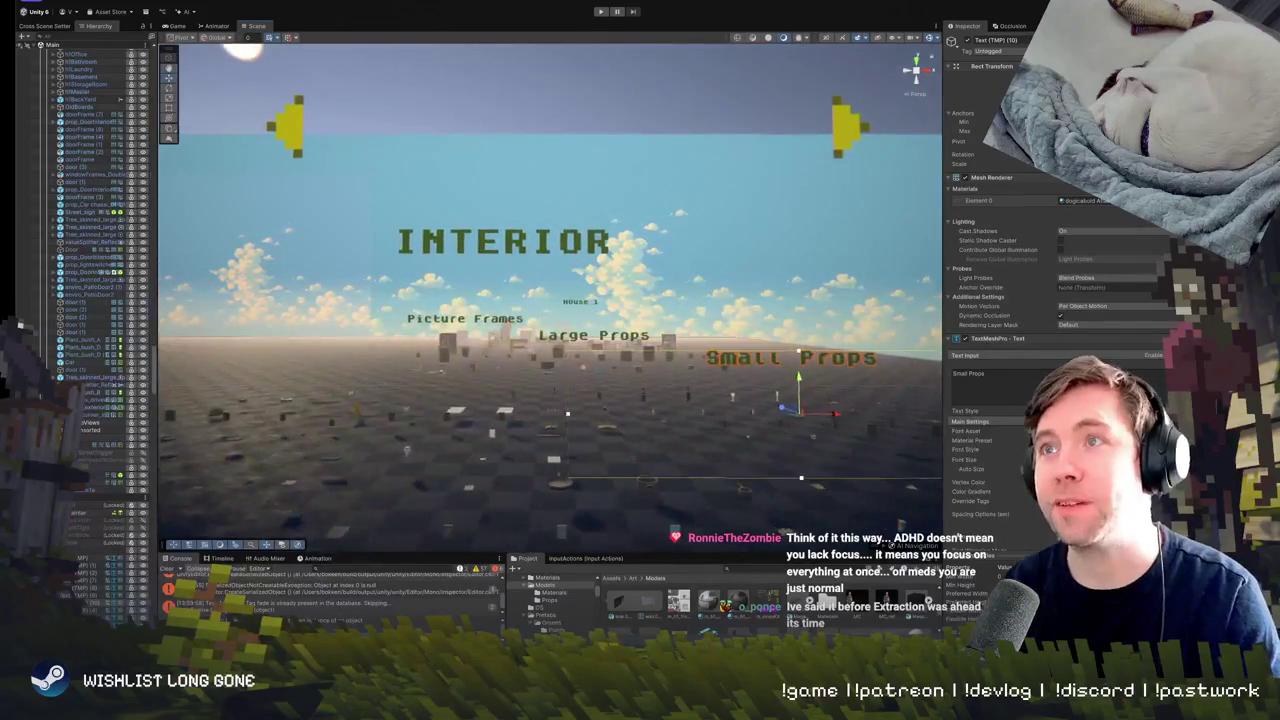
pyautogui.click(600, 12)
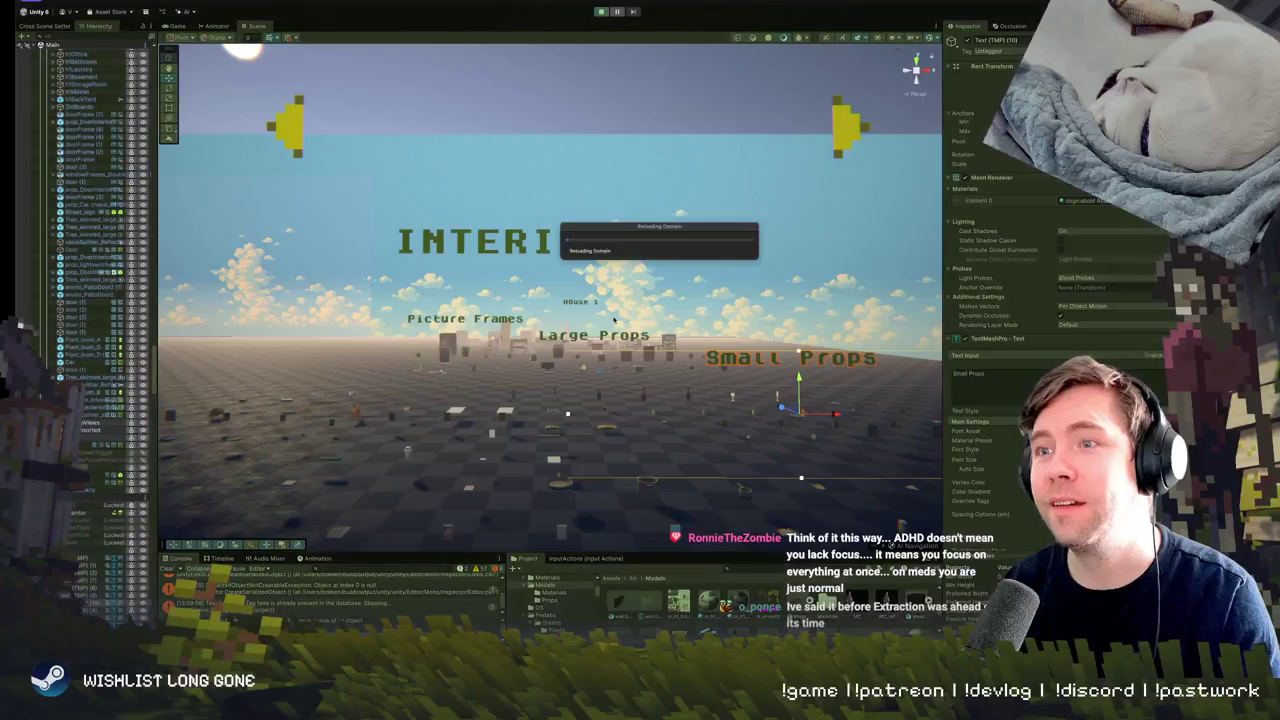
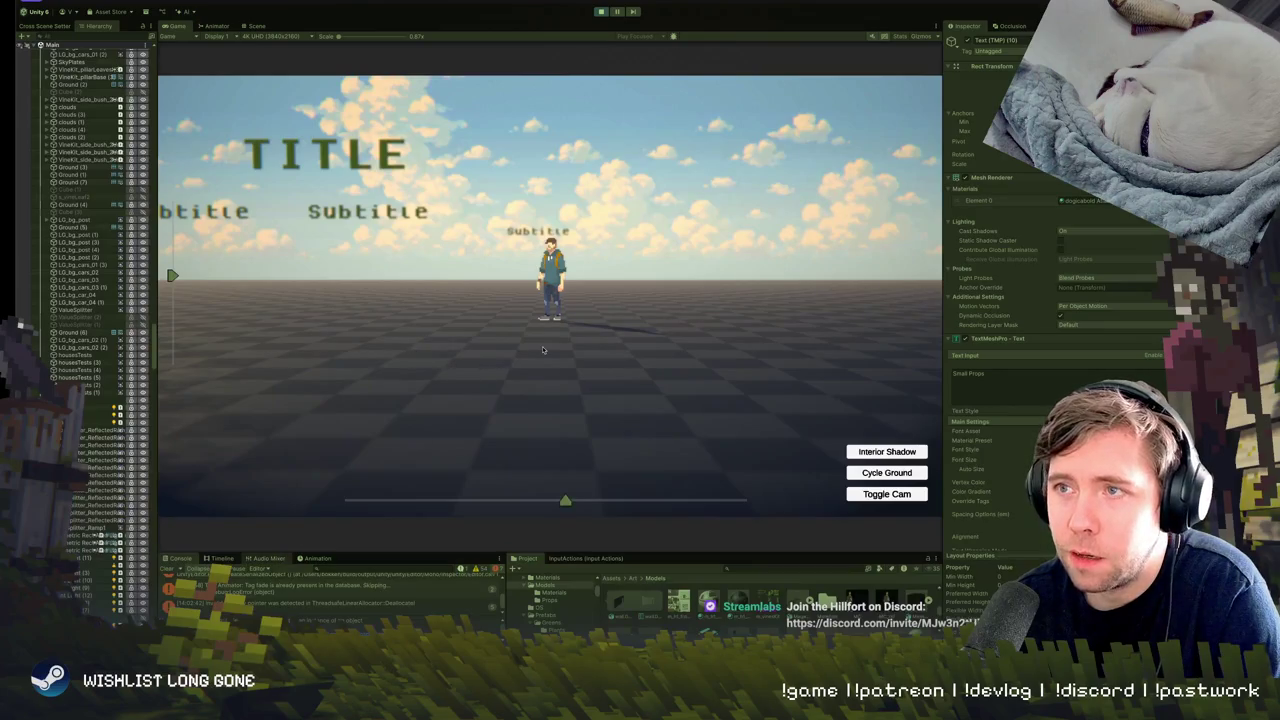
# Walk the character and scrub the camera toward House 1, then exit Play mode.
pyautogui.press('d')
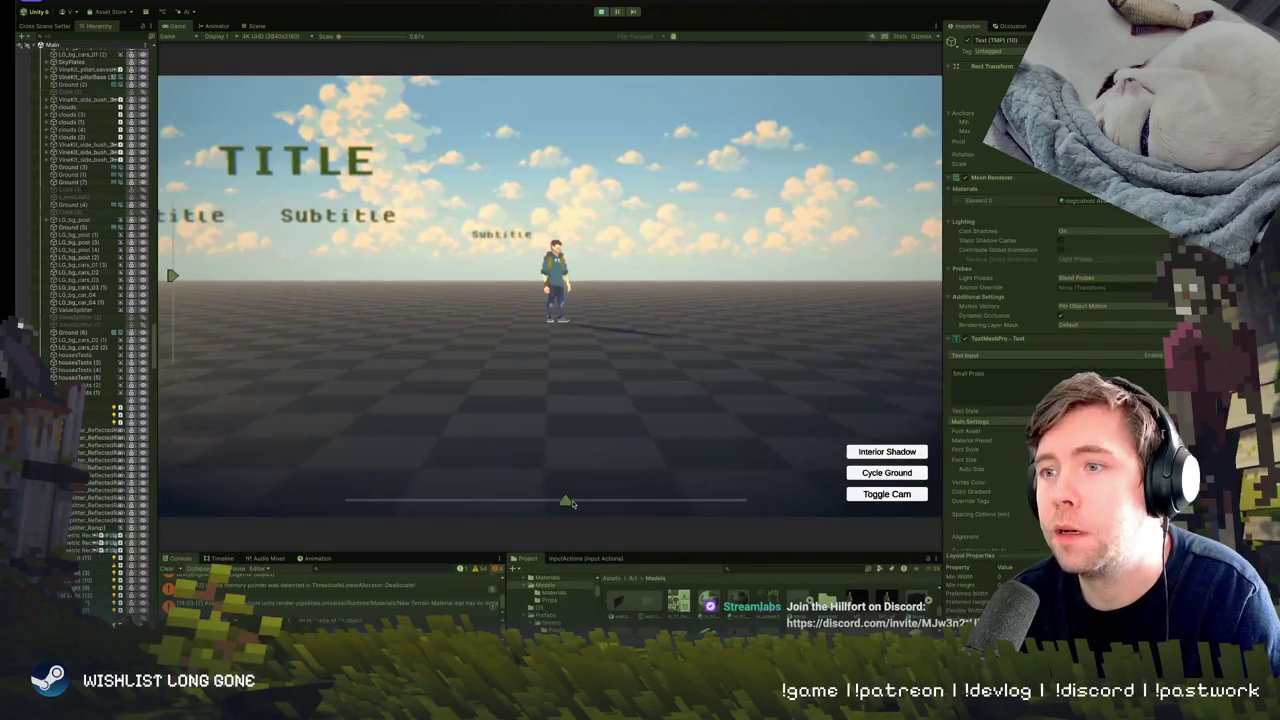
pyautogui.moveTo(571, 502); pyautogui.dragTo(689, 500)
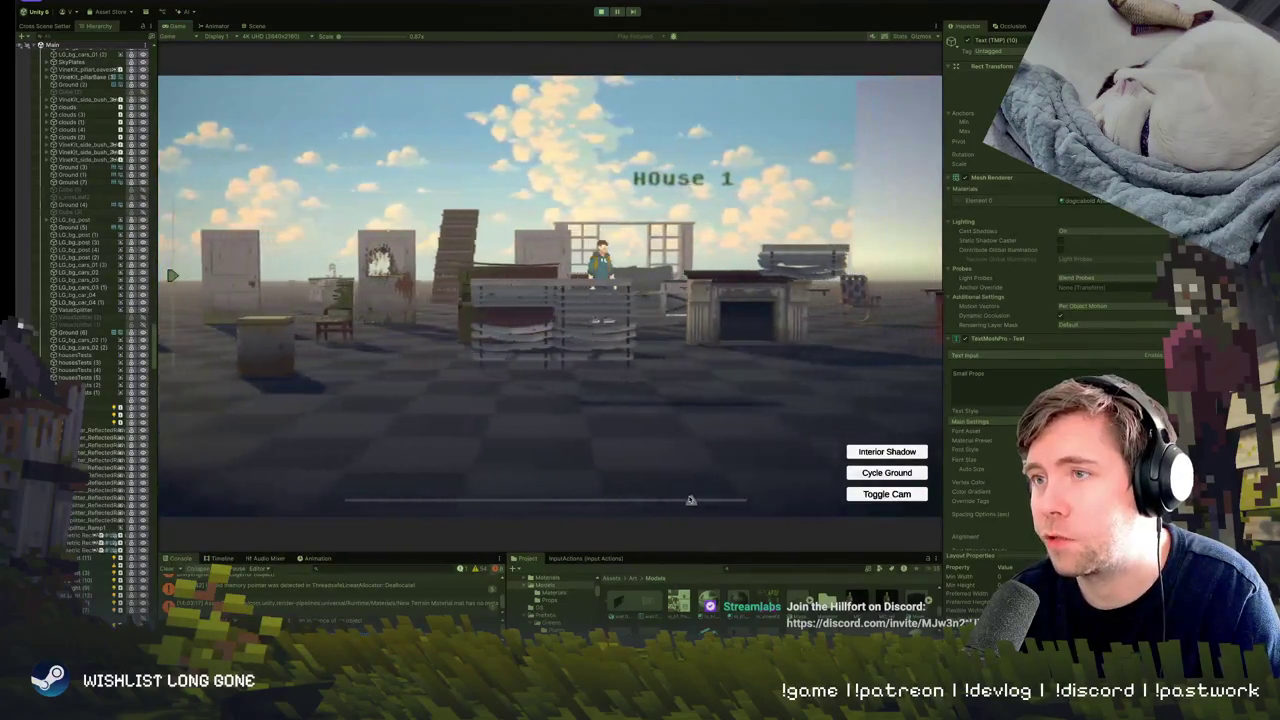
pyautogui.press('a')
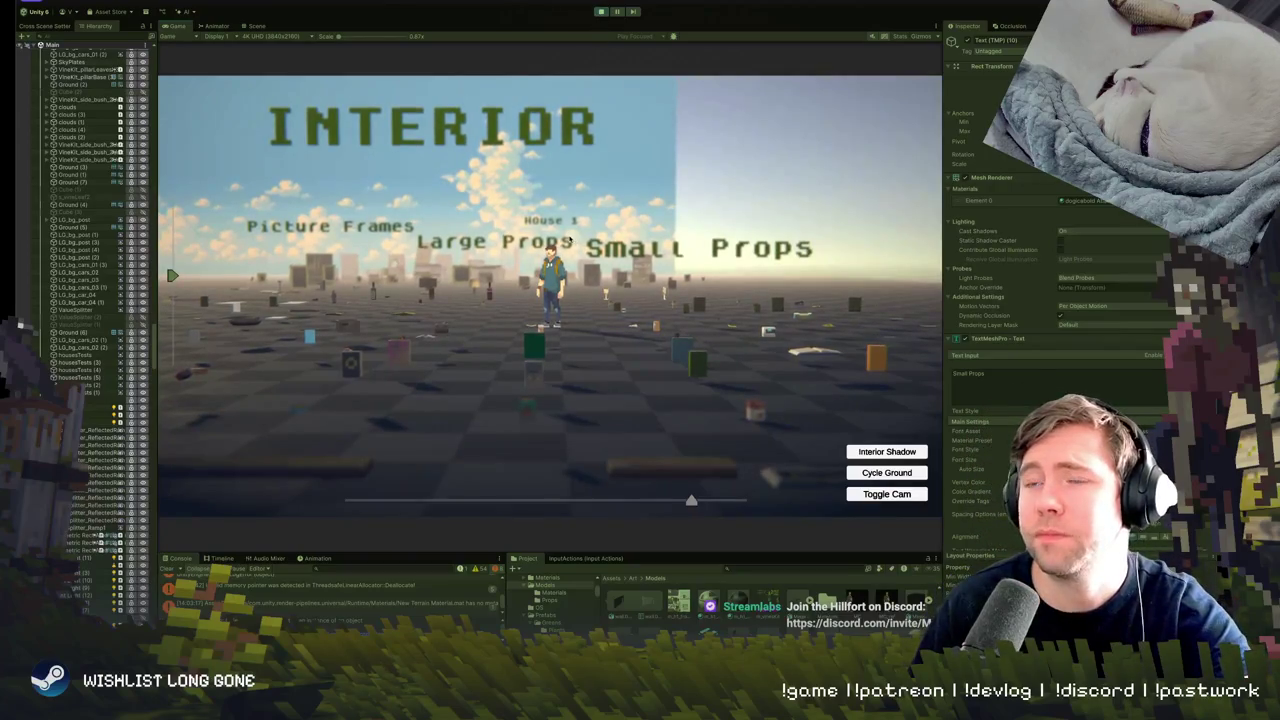
pyautogui.click(601, 12)
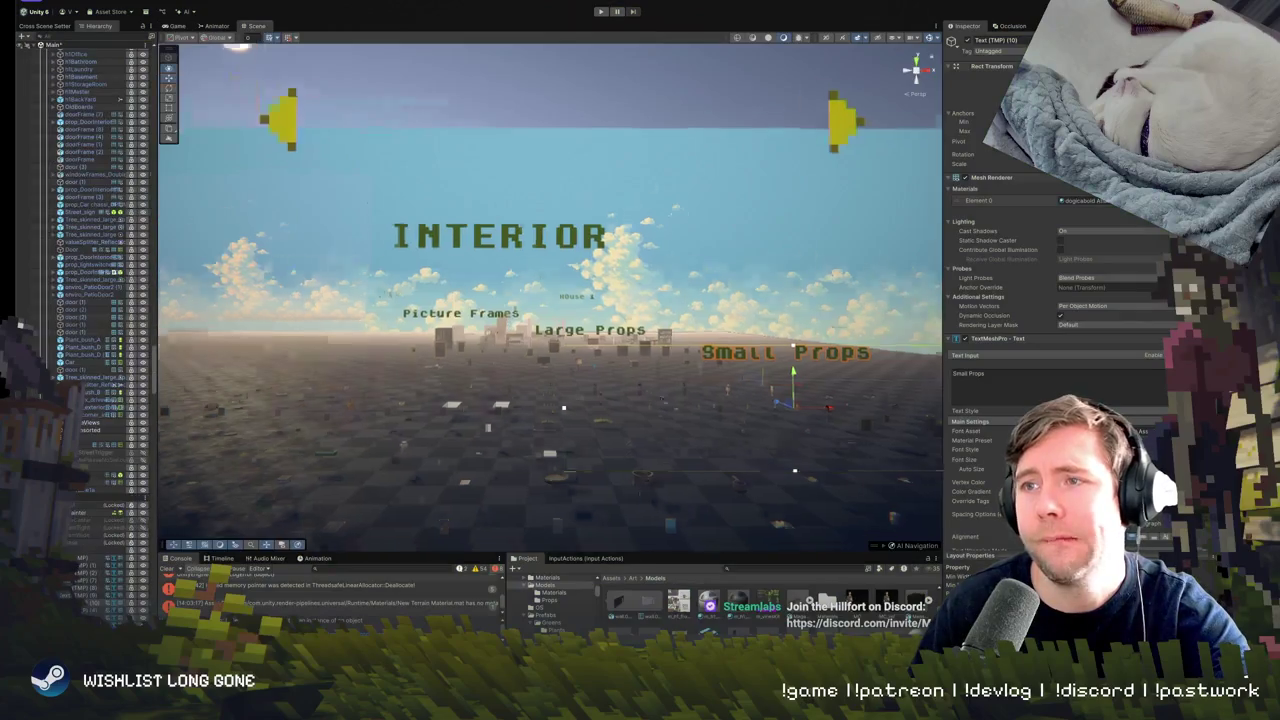
pyautogui.moveTo(512, 330); pyautogui.dragTo(707, 371)
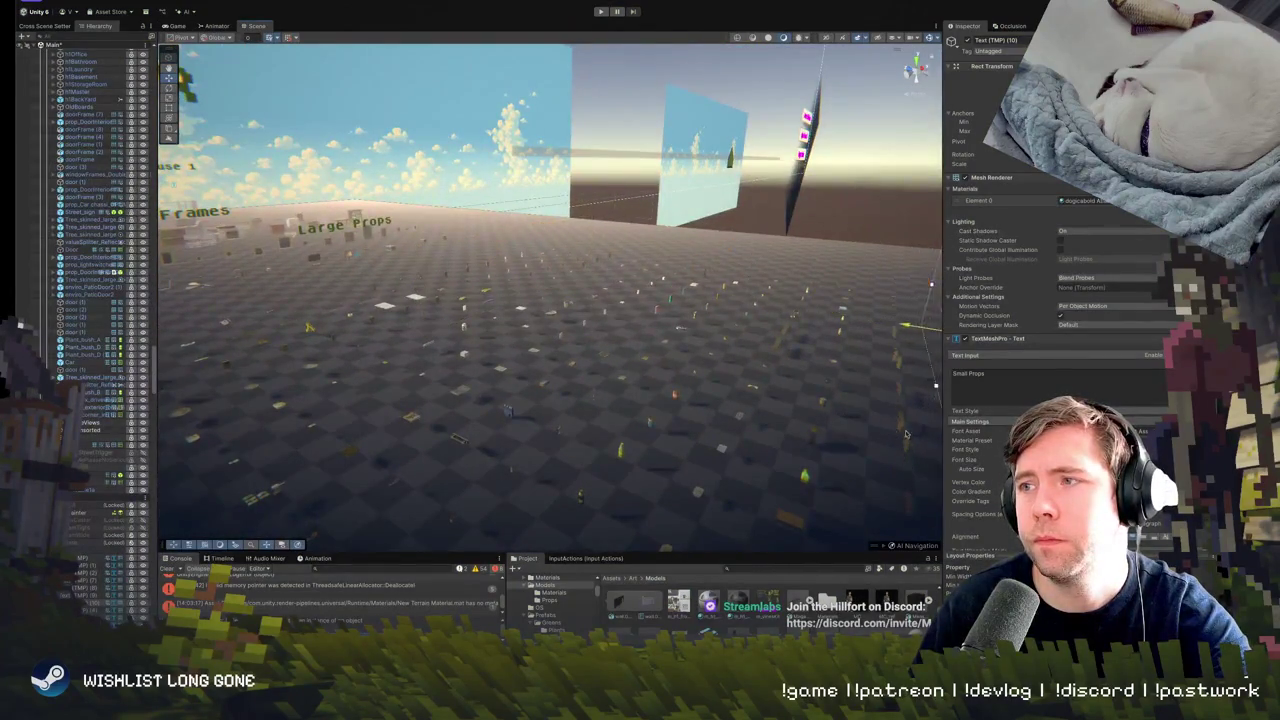
# Fly the Scene camera over the props and select the scattered small props, then the Small Props label.
pyautogui.moveTo(508, 410)
pyautogui.mouseDown()
pyautogui.moveTo(694, 332)
pyautogui.moveTo(660, 354)
pyautogui.moveTo(580, 357)
pyautogui.moveTo(575, 340)
pyautogui.moveTo(686, 371)
pyautogui.moveTo(511, 378)
pyautogui.moveTo(515, 340)
pyautogui.moveTo(401, 322)
pyautogui.moveTo(457, 329)
pyautogui.moveTo(463, 354)
pyautogui.moveTo(492, 266)
pyautogui.moveTo(500, 320)
pyautogui.moveTo(517, 329)
pyautogui.moveTo(545, 273)
pyautogui.mouseUp()
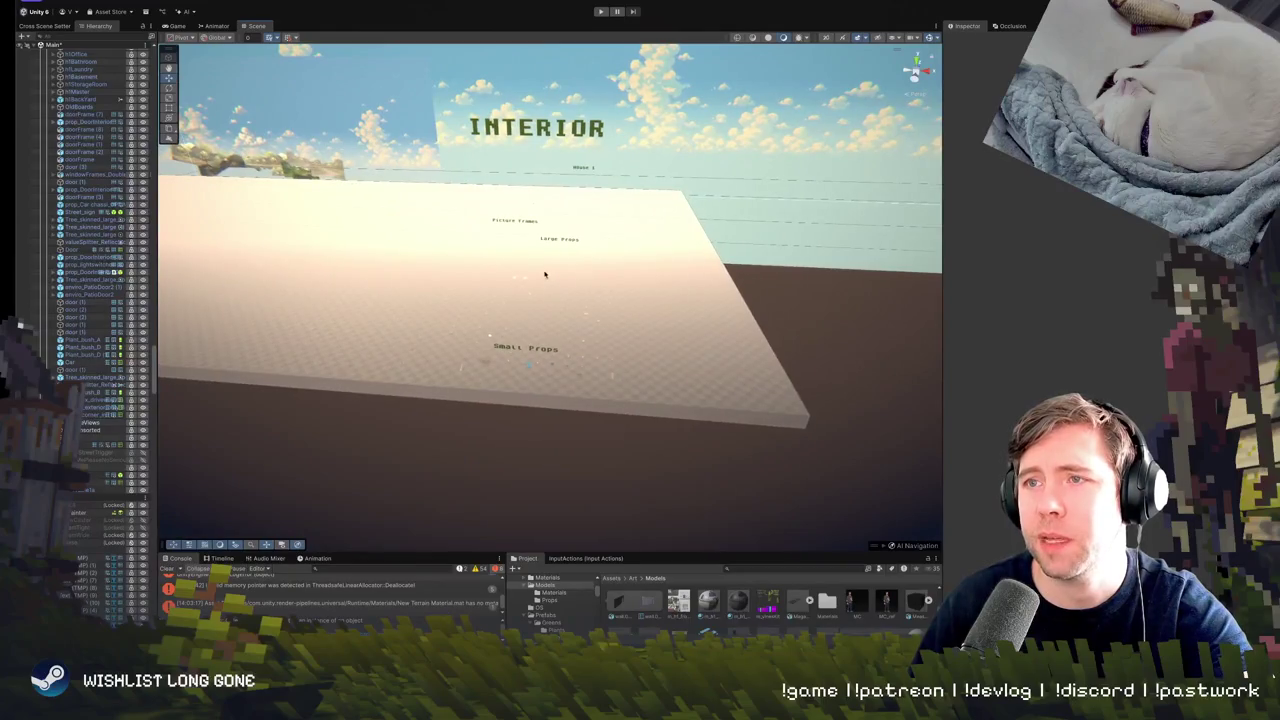
pyautogui.click(597, 289)
pyautogui.moveTo(580, 328)
pyautogui.mouseDown()
pyautogui.moveTo(638, 291)
pyautogui.moveTo(703, 295)
pyautogui.moveTo(664, 294)
pyautogui.moveTo(670, 310)
pyautogui.mouseUp()
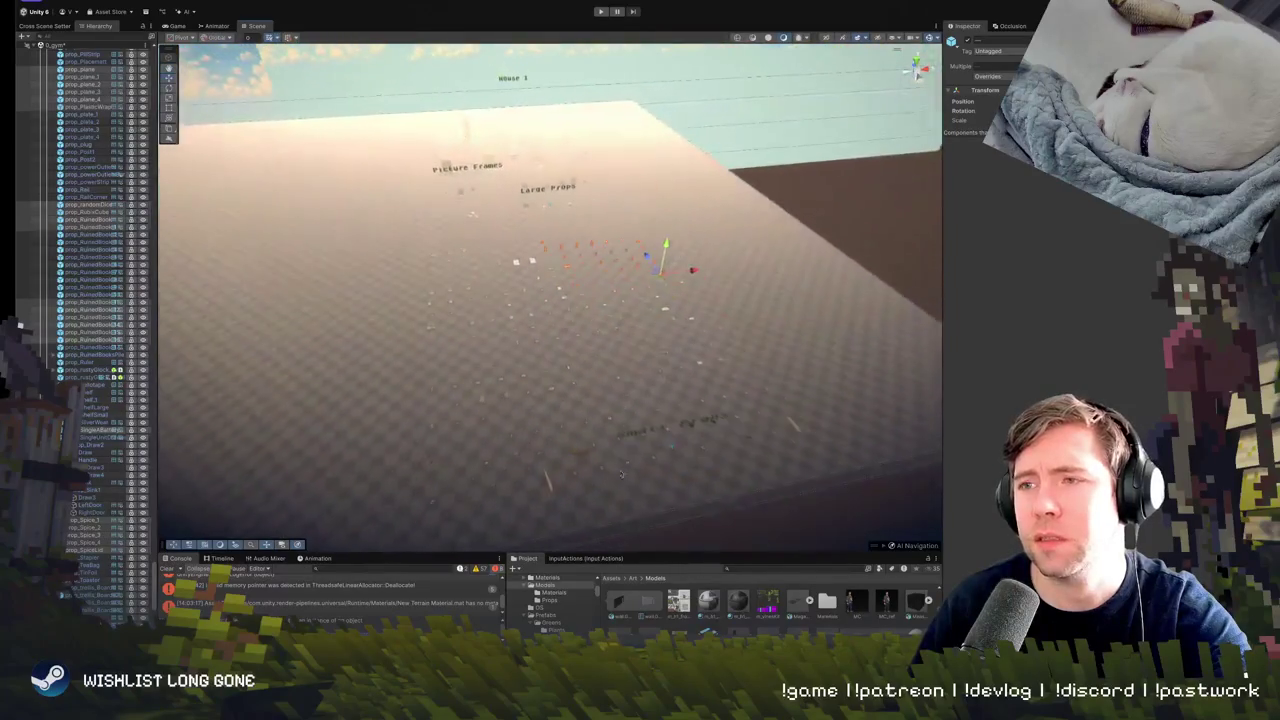
pyautogui.click(683, 423)
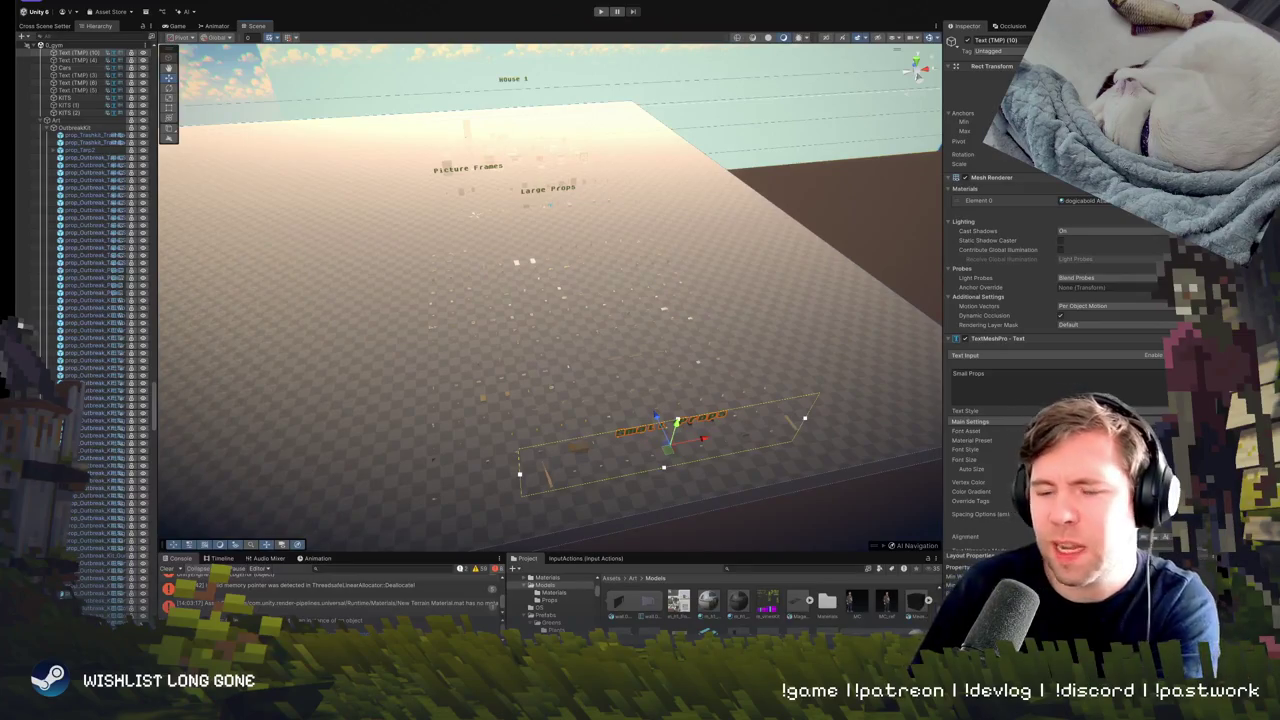
pyautogui.moveTo(497, 260)
pyautogui.mouseDown()
pyautogui.moveTo(497, 388)
pyautogui.moveTo(660, 366)
pyautogui.moveTo(498, 388)
pyautogui.mouseUp()
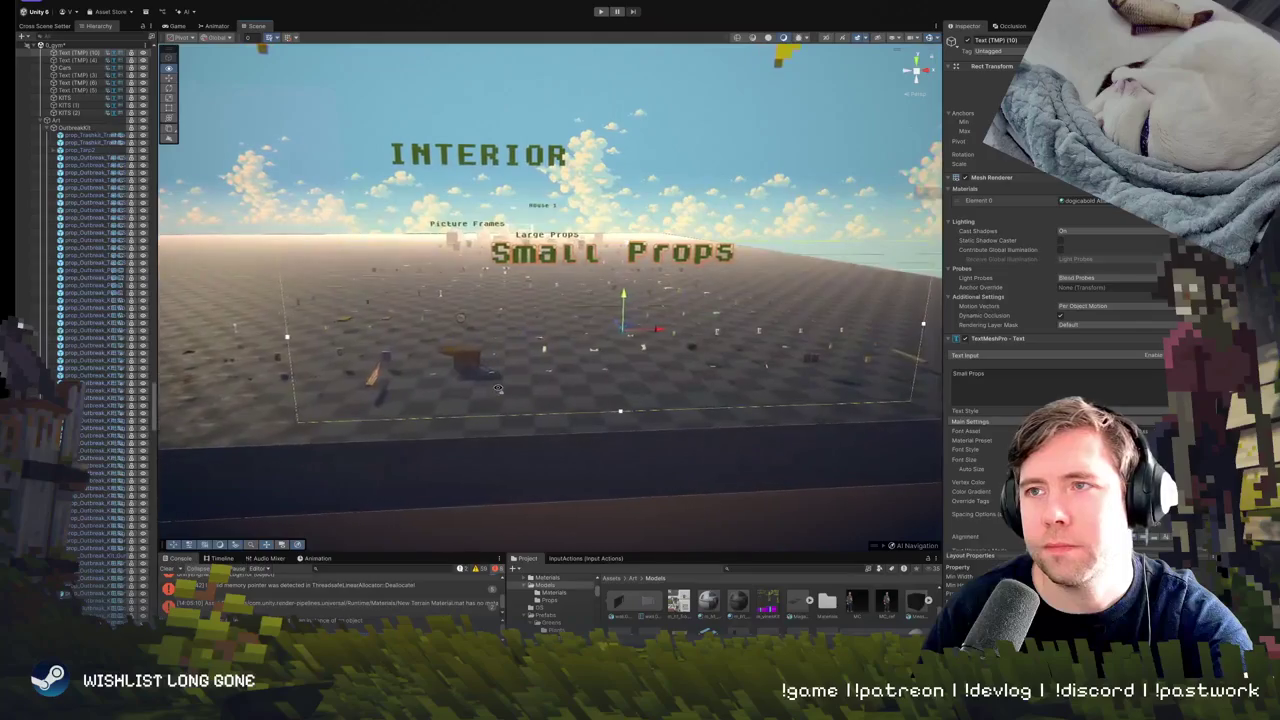
pyautogui.moveTo(637, 271); pyautogui.dragTo(556, 386)
# Fly in close and select the House 1 label near Large Props.
pyautogui.click(576, 345)
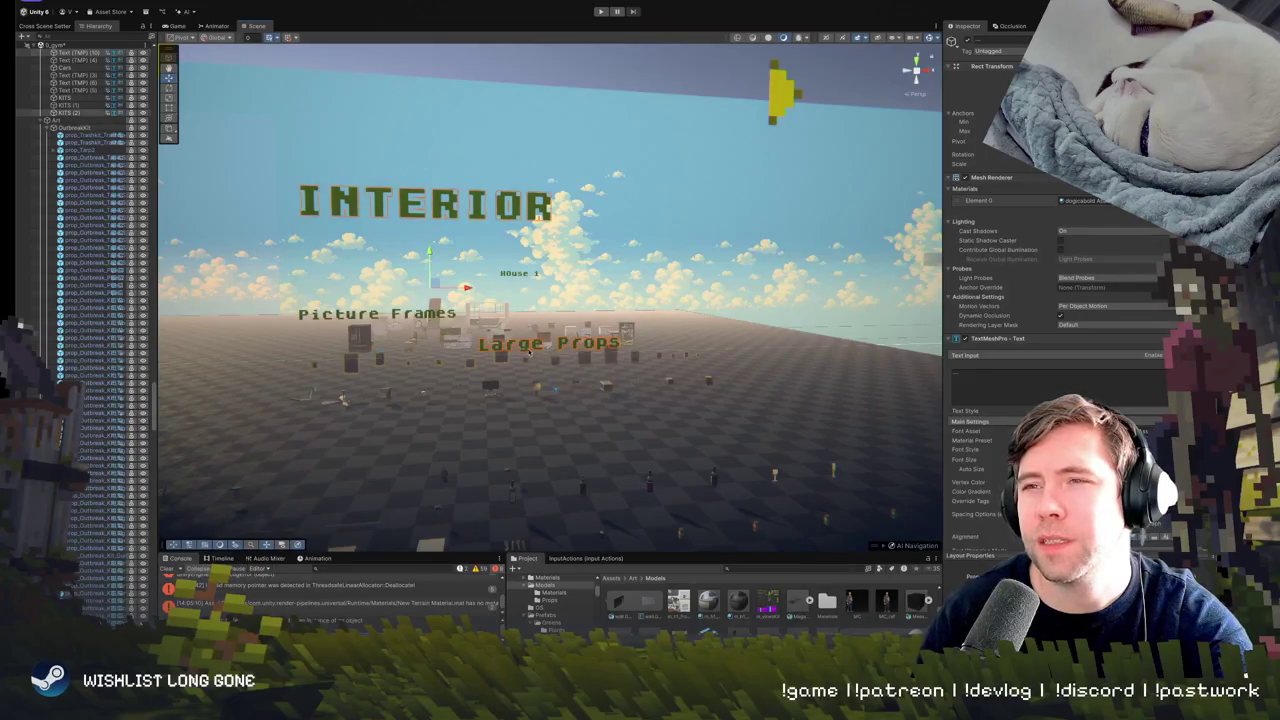
pyautogui.moveTo(342, 398); pyautogui.dragTo(517, 293)
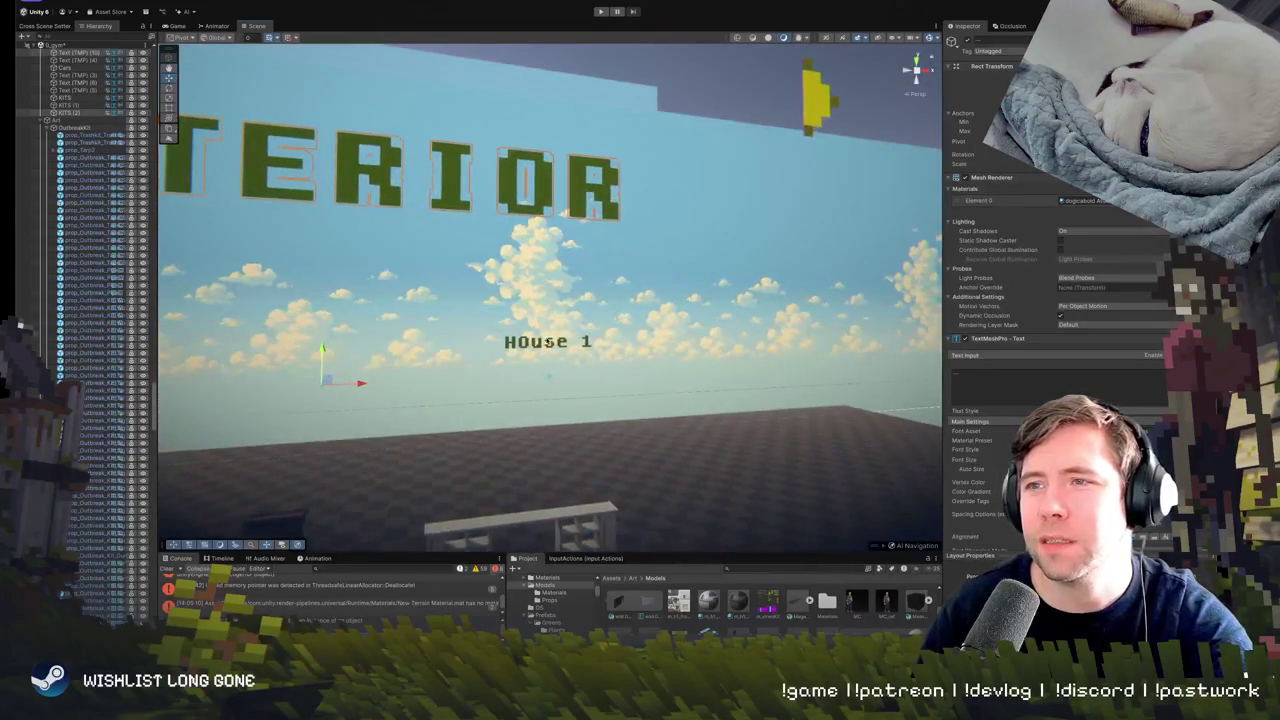
pyautogui.click(543, 342)
pyautogui.moveTo(543, 342)
pyautogui.mouseDown()
pyautogui.moveTo(546, 390)
pyautogui.moveTo(540, 378)
pyautogui.moveTo(531, 394)
pyautogui.moveTo(555, 389)
pyautogui.mouseUp()
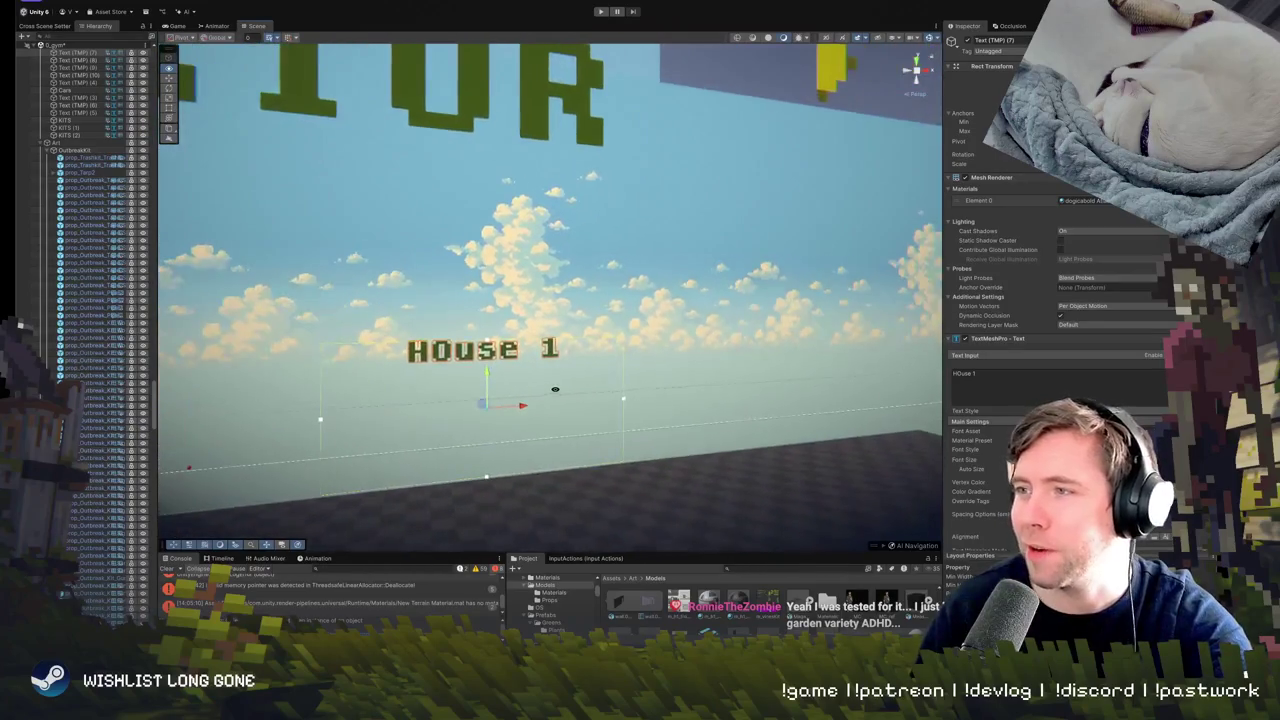
# Retype the label as 'HOUSE ONE', increase its font size, and move it up-left under INTERIOR.
pyautogui.click(996, 392)
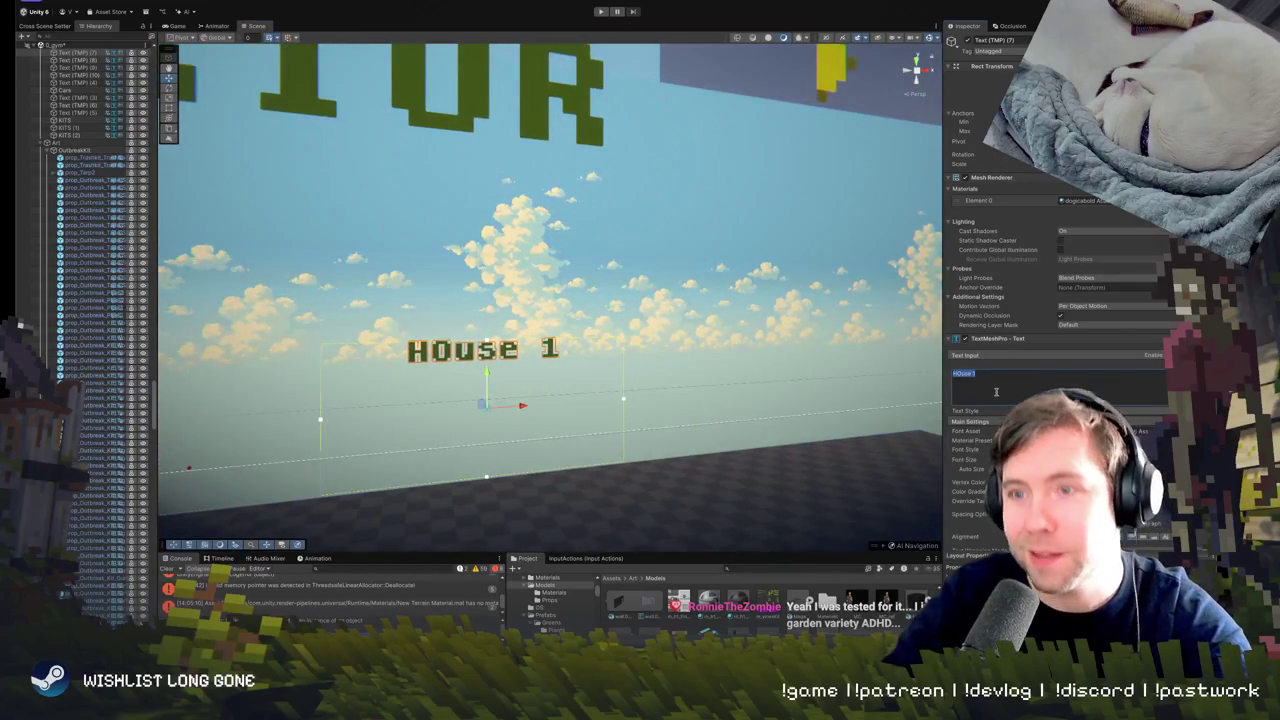
pyautogui.write('HOUS')
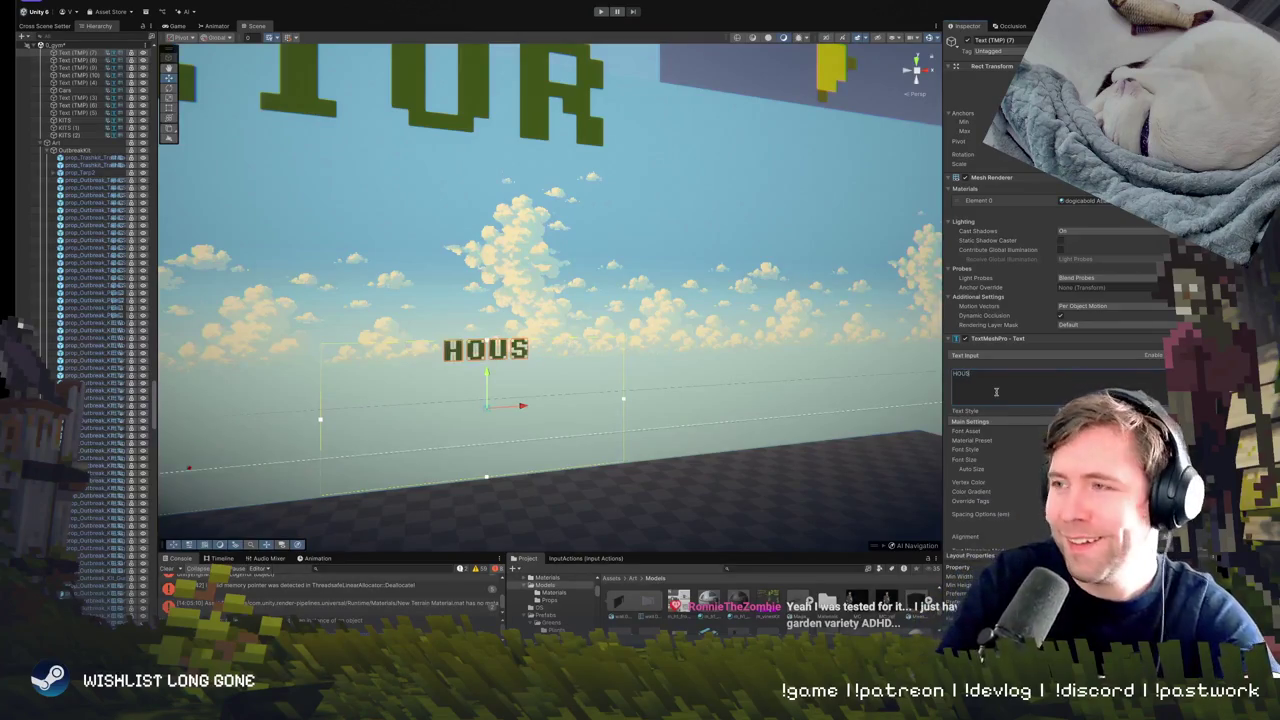
pyautogui.write('E ONE')
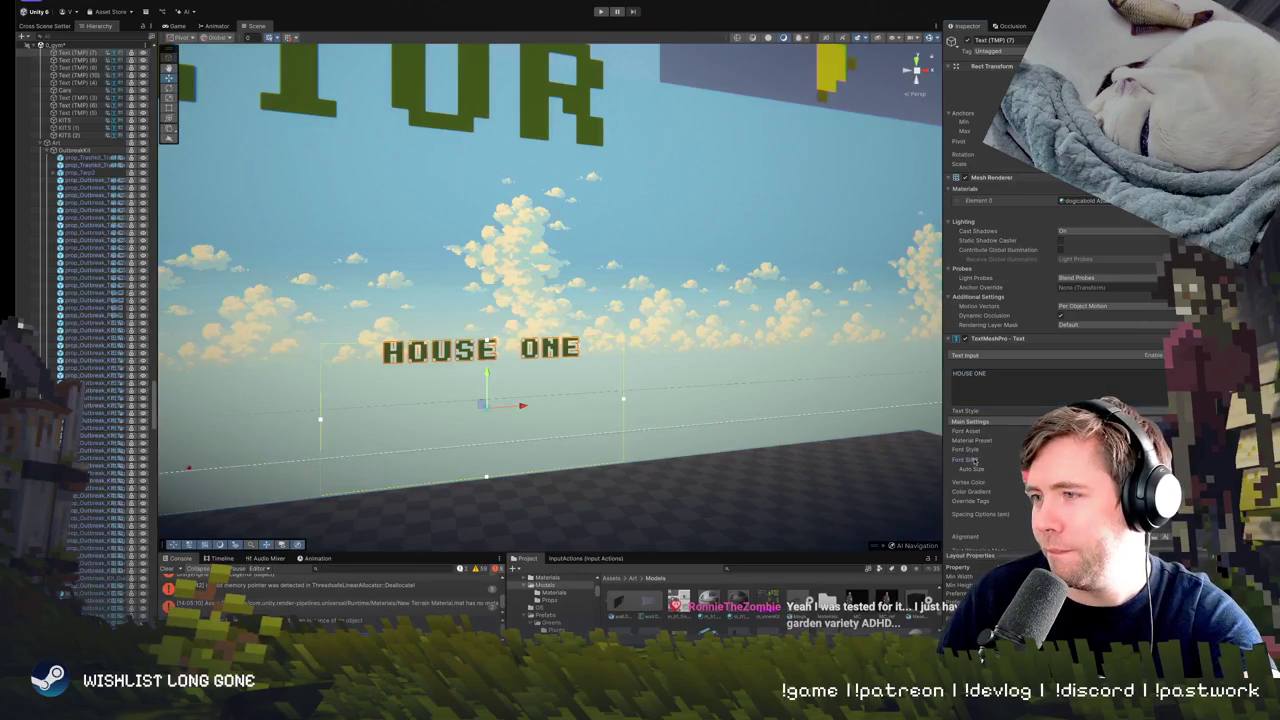
pyautogui.moveTo(973, 460); pyautogui.dragTo(1045, 460)
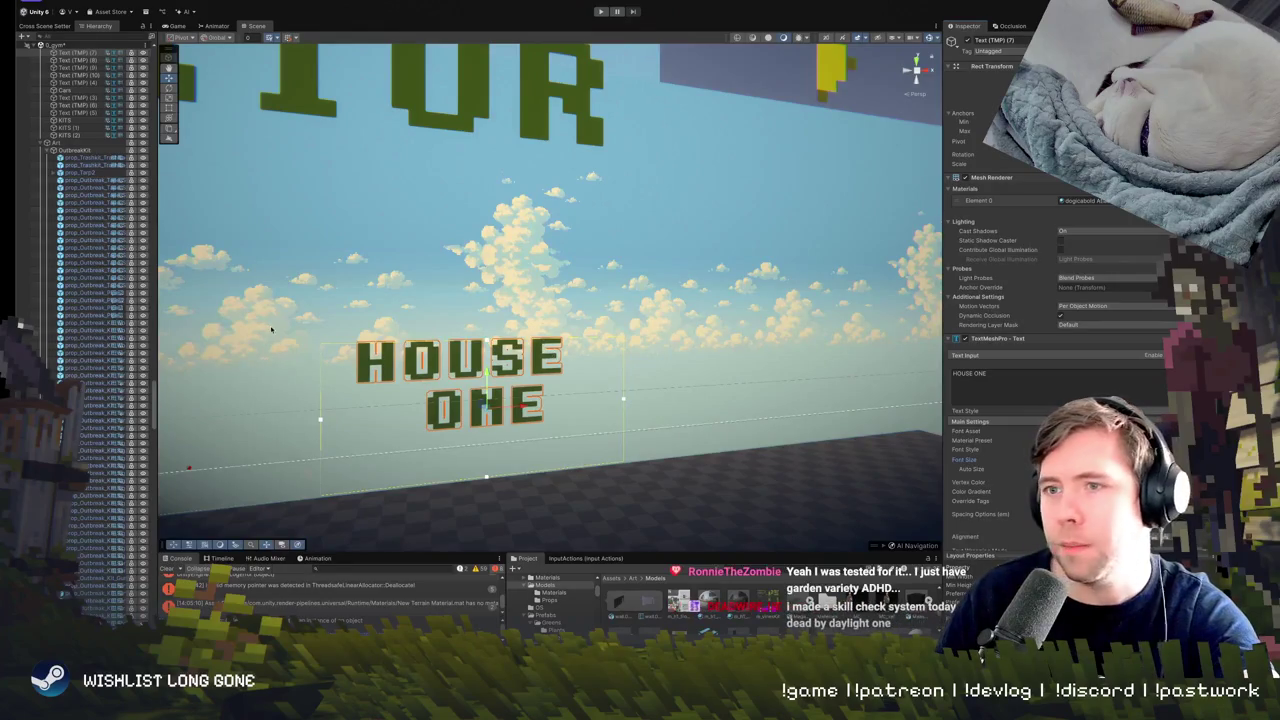
pyautogui.moveTo(481, 404)
pyautogui.mouseDown()
pyautogui.moveTo(436, 341)
pyautogui.moveTo(506, 434)
pyautogui.moveTo(561, 311)
pyautogui.mouseUp()
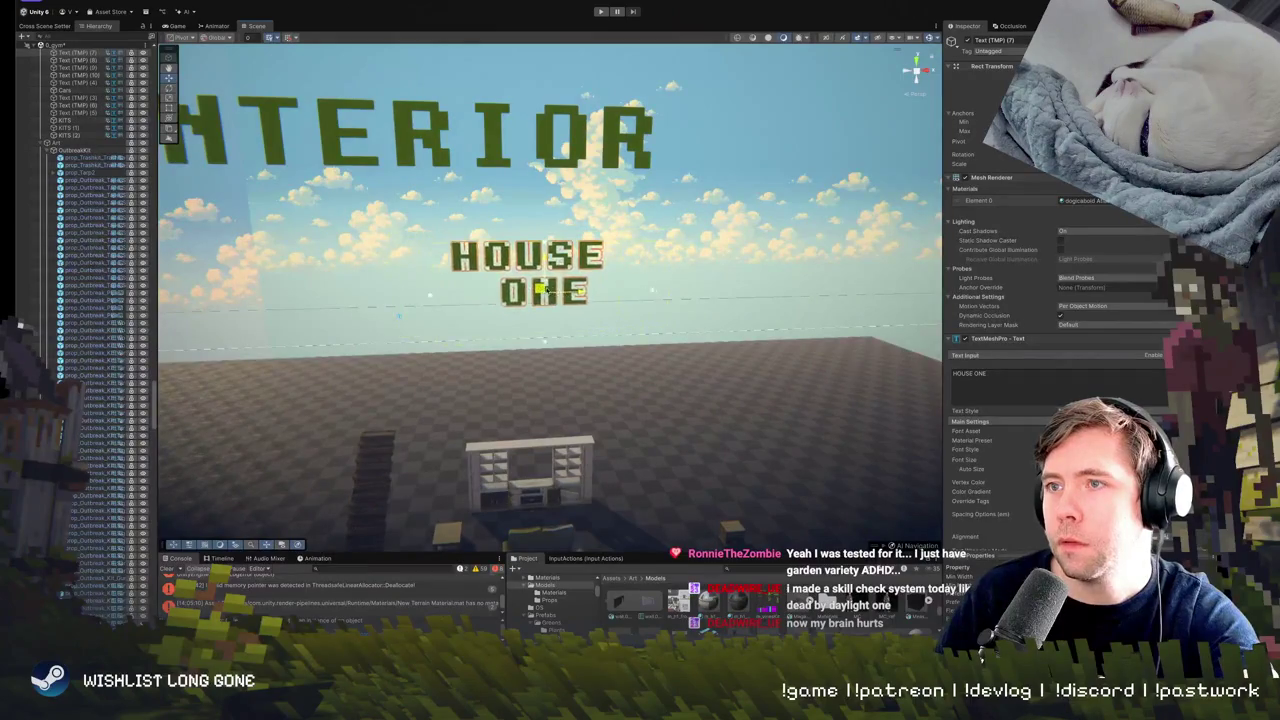
pyautogui.scroll(5, 548, 348)
pyautogui.scroll(-6, 548, 348)
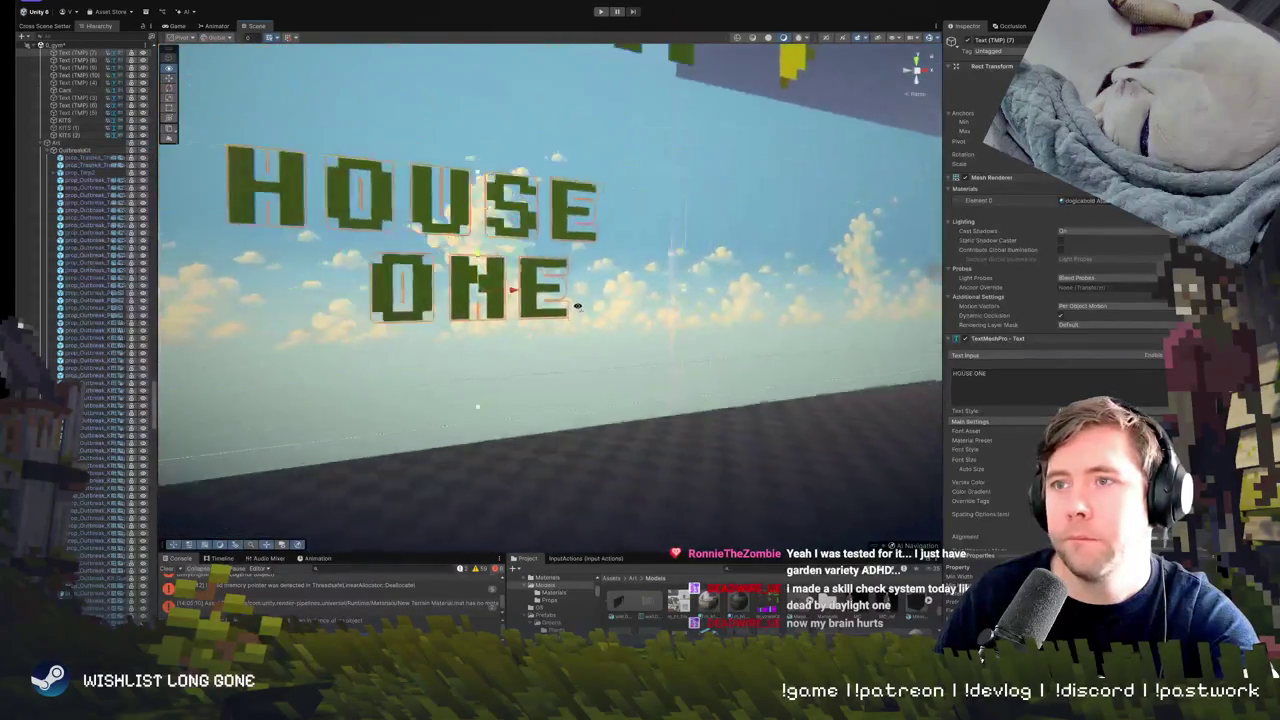
pyautogui.scroll(-4, 545, 307)
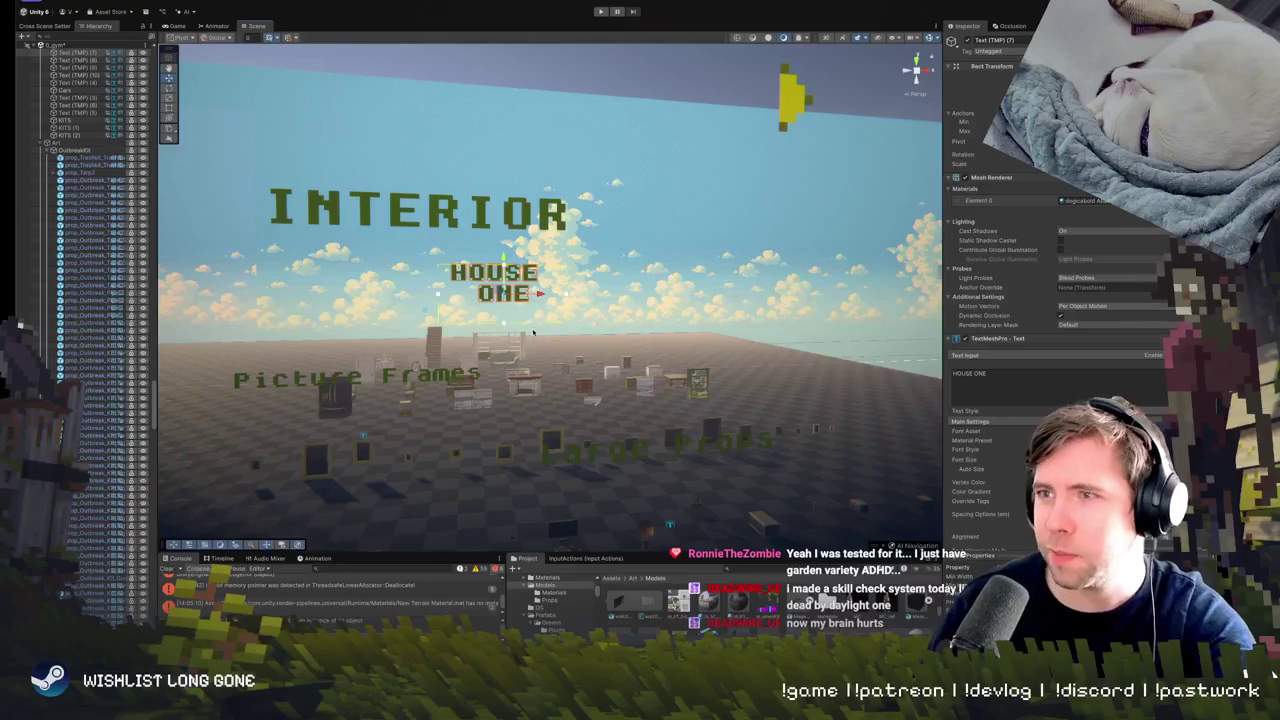
pyautogui.scroll(5, 572, 349)
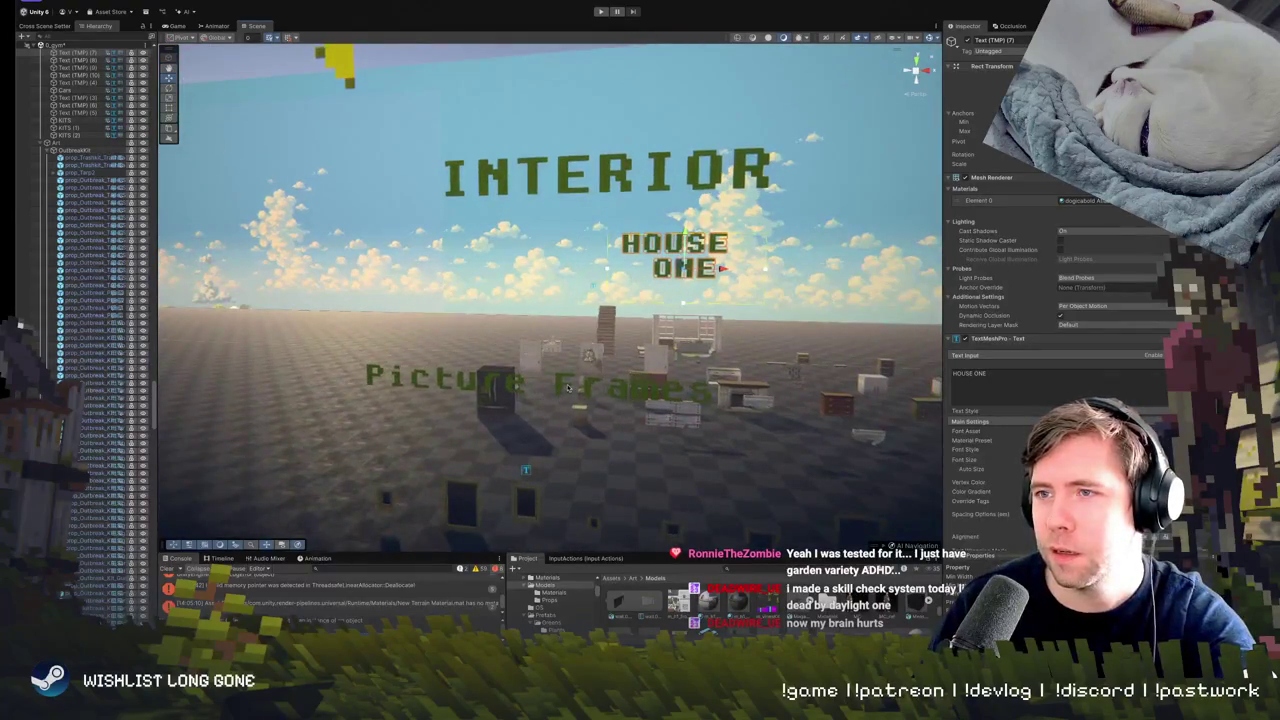
pyautogui.click(588, 409)
pyautogui.moveTo(585, 408); pyautogui.dragTo(720, 378)
pyautogui.click(700, 340)
pyautogui.press('f')
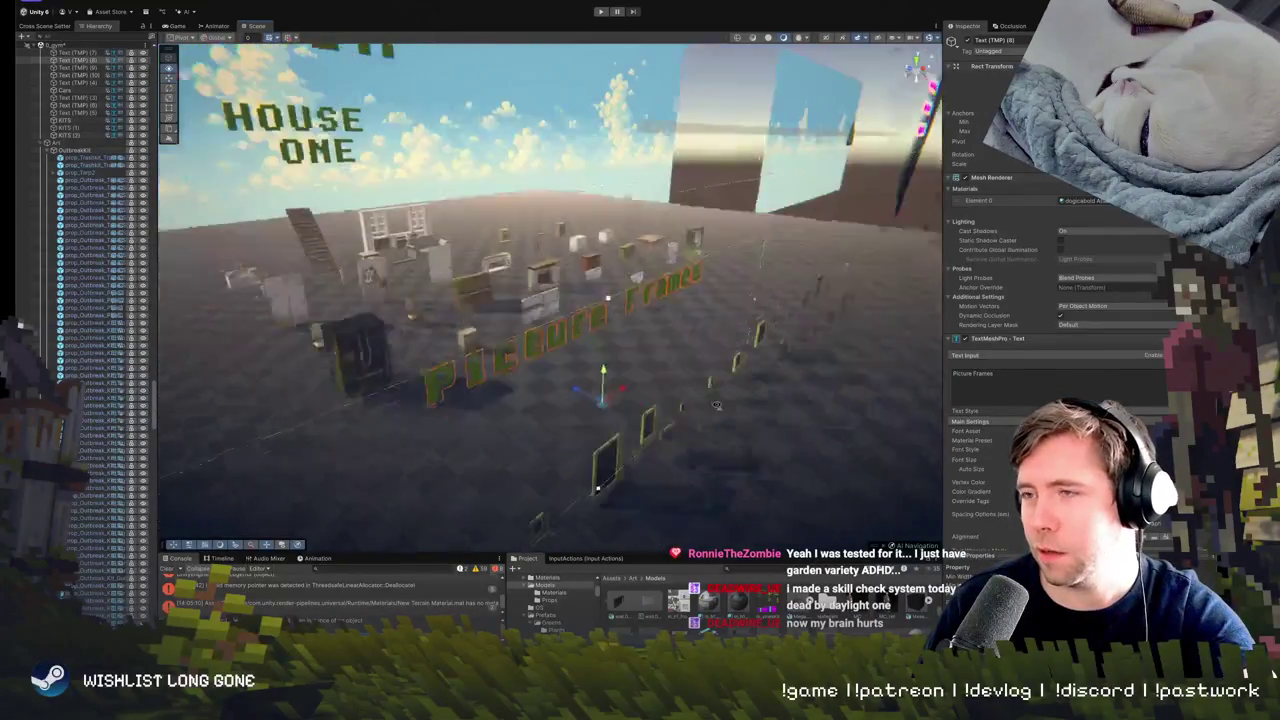
pyautogui.scroll(-10, 716, 405)
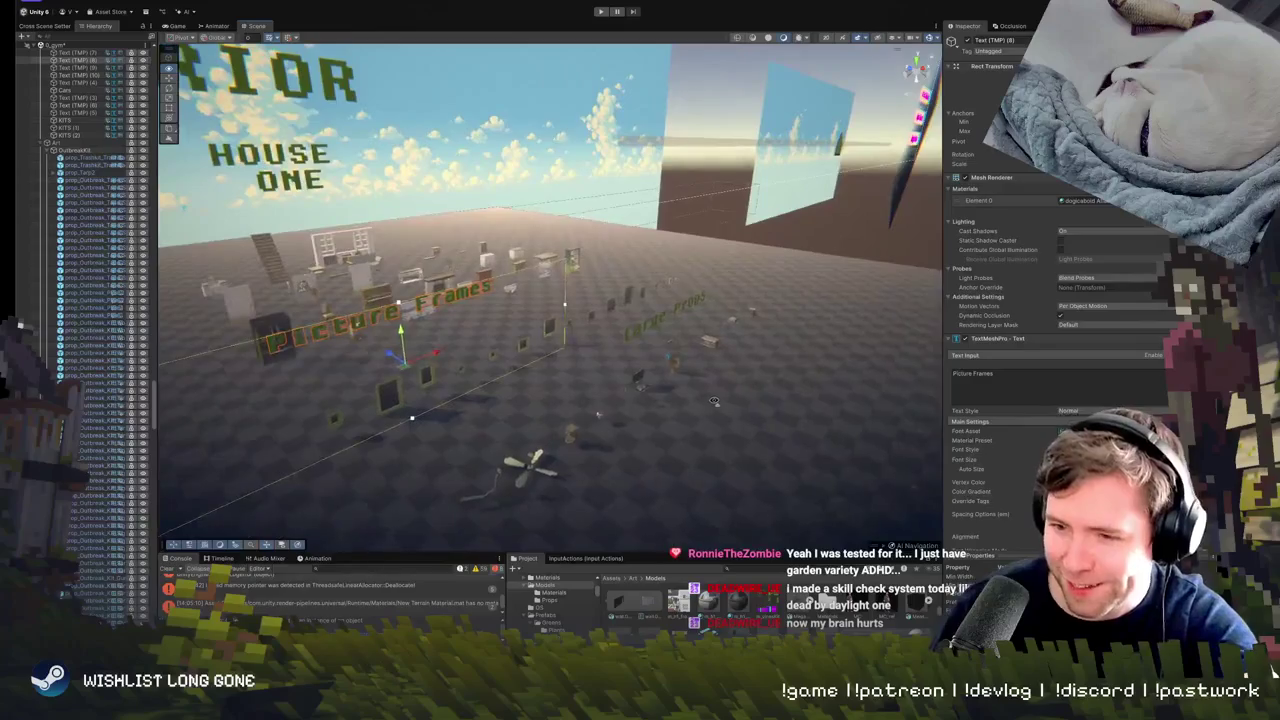
pyautogui.scroll(3, 672, 416)
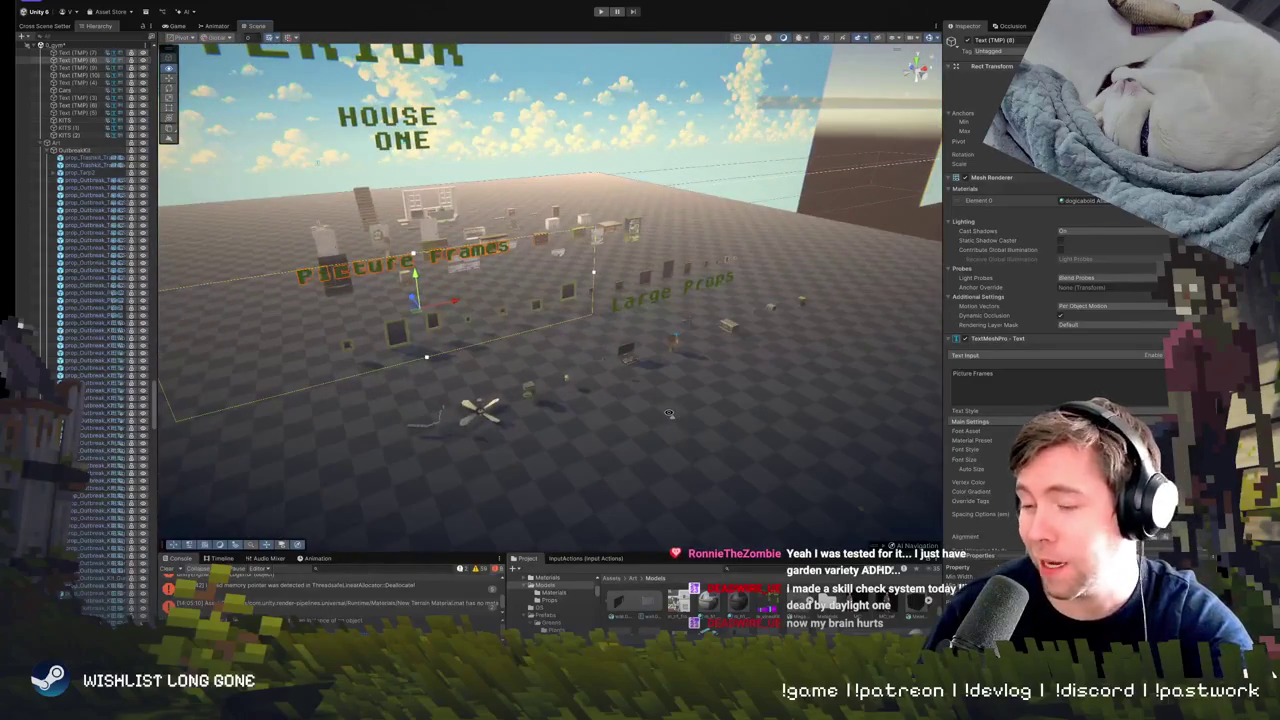
pyautogui.moveTo(666, 414); pyautogui.dragTo(547, 362)
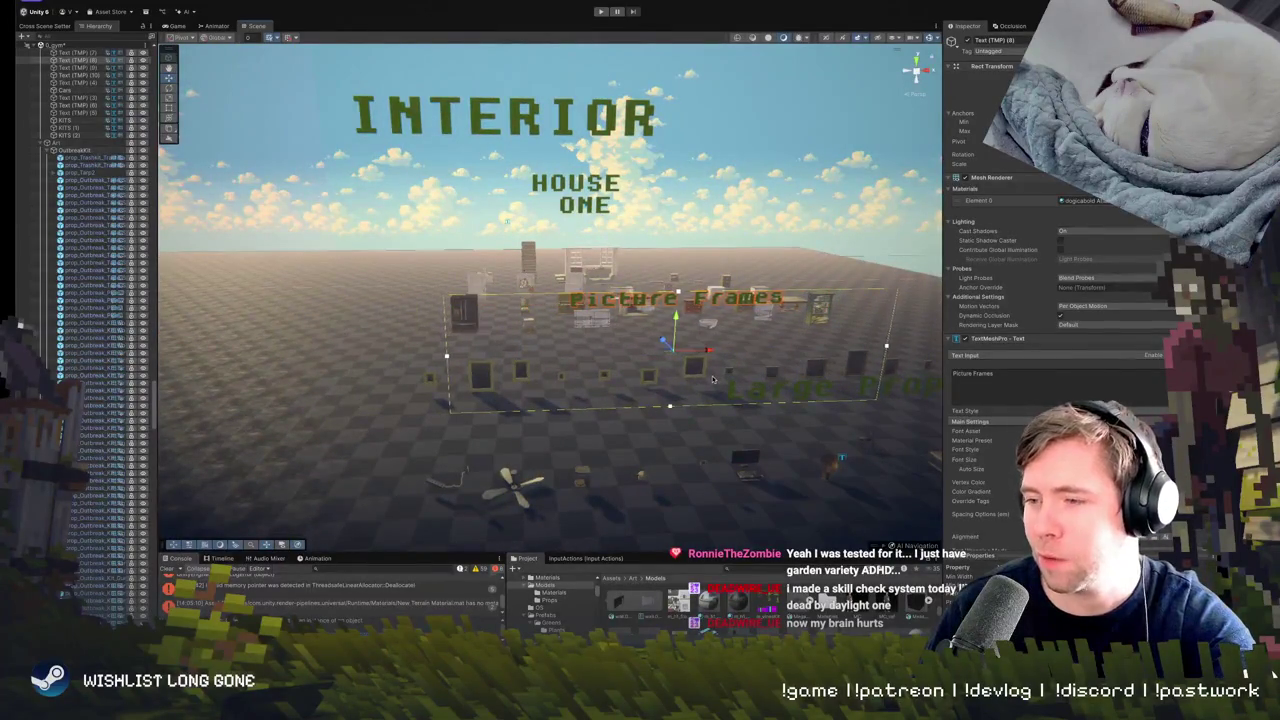
pyautogui.scroll(2, 687, 378)
pyautogui.moveTo(680, 410)
pyautogui.mouseDown()
pyautogui.moveTo(788, 390)
pyautogui.moveTo(777, 385)
pyautogui.mouseUp()
pyautogui.scroll(3, 777, 385)
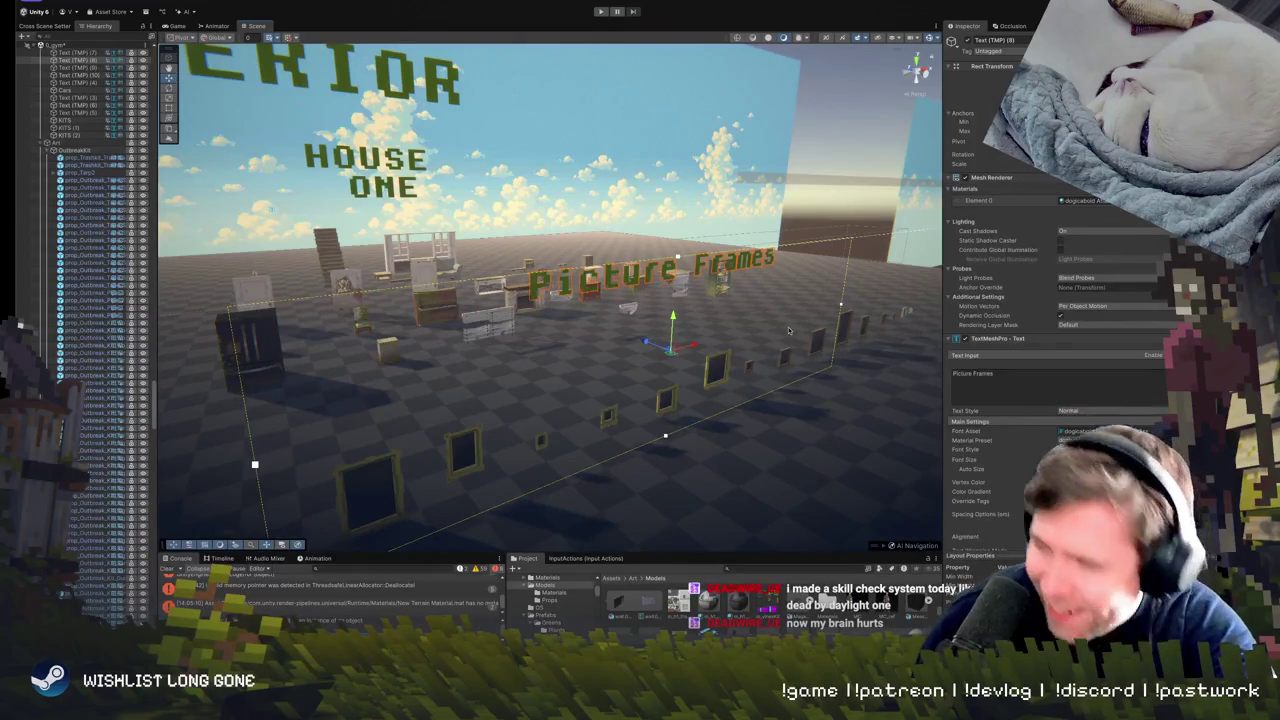
pyautogui.moveTo(733, 338)
pyautogui.mouseDown()
pyautogui.moveTo(660, 328)
pyautogui.moveTo(606, 340)
pyautogui.moveTo(604, 363)
pyautogui.moveTo(545, 360)
pyautogui.moveTo(405, 392)
pyautogui.moveTo(561, 388)
pyautogui.mouseUp()
pyautogui.click(540, 360)
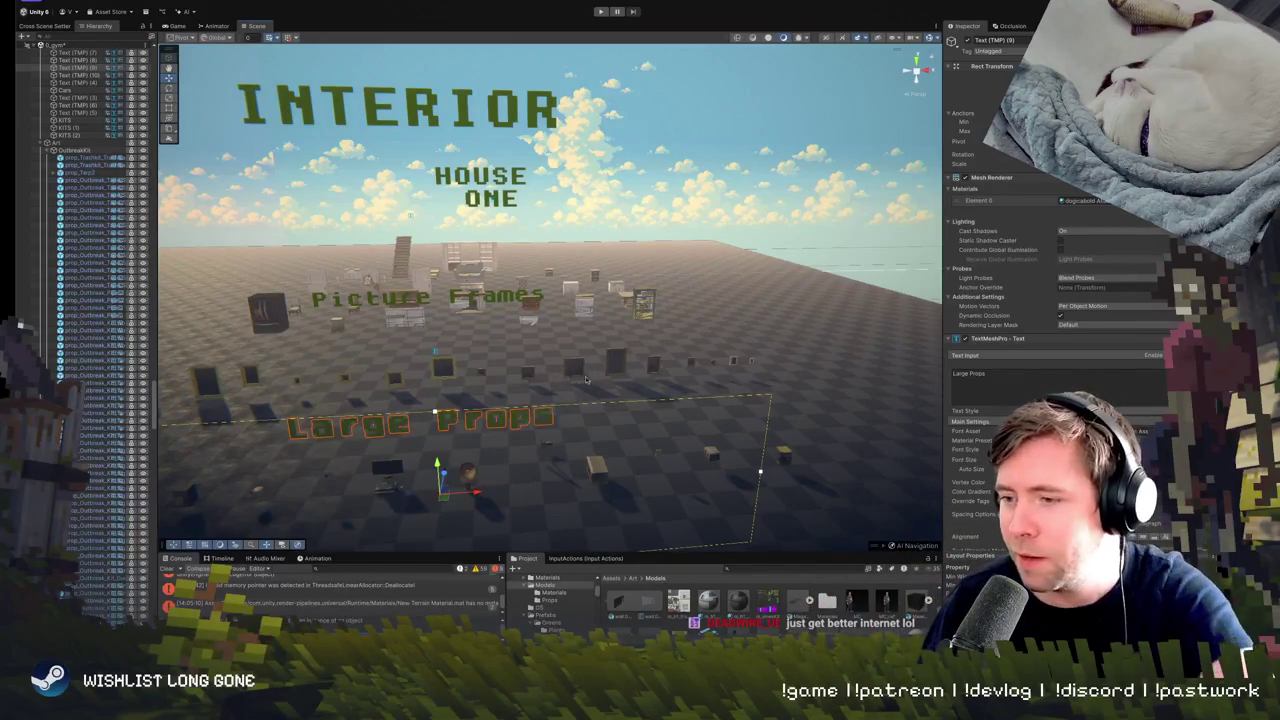
pyautogui.moveTo(577, 396)
pyautogui.mouseDown()
pyautogui.moveTo(590, 420)
pyautogui.moveTo(605, 425)
pyautogui.moveTo(616, 398)
pyautogui.moveTo(636, 422)
pyautogui.moveTo(440, 365)
pyautogui.moveTo(606, 434)
pyautogui.moveTo(600, 420)
pyautogui.moveTo(598, 432)
pyautogui.mouseUp()
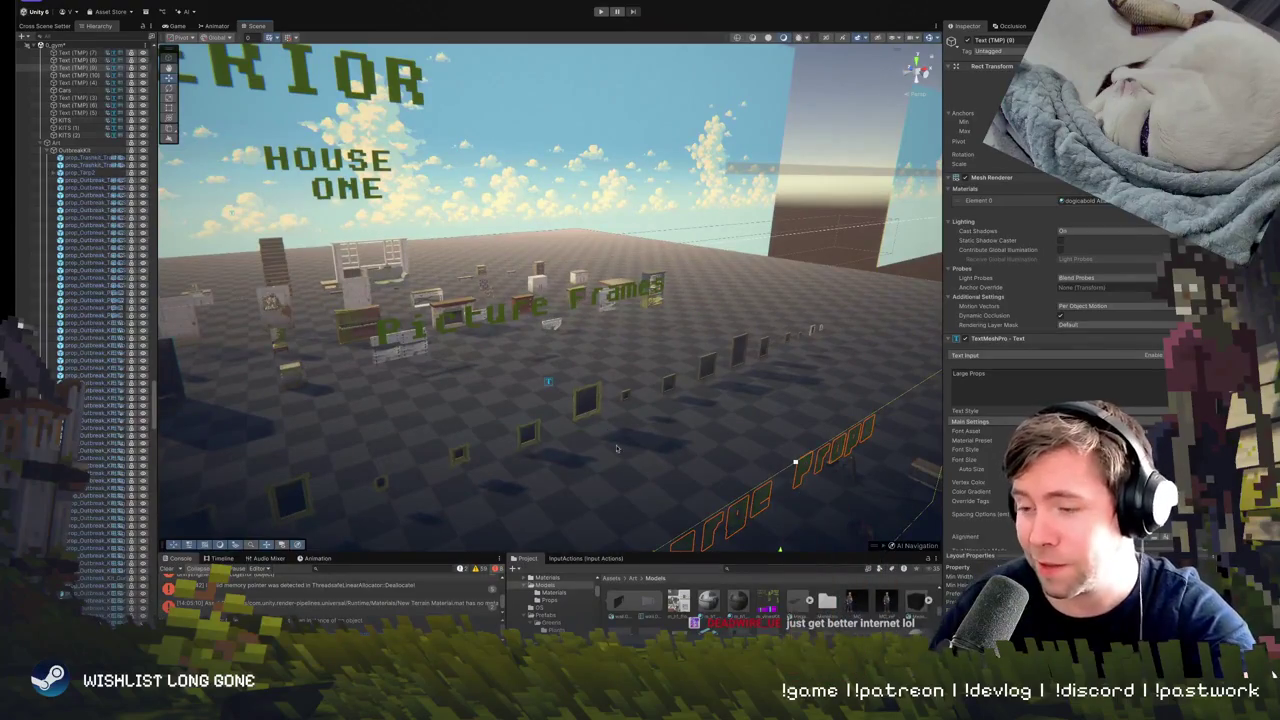
pyautogui.click(600, 295)
pyautogui.press('f')
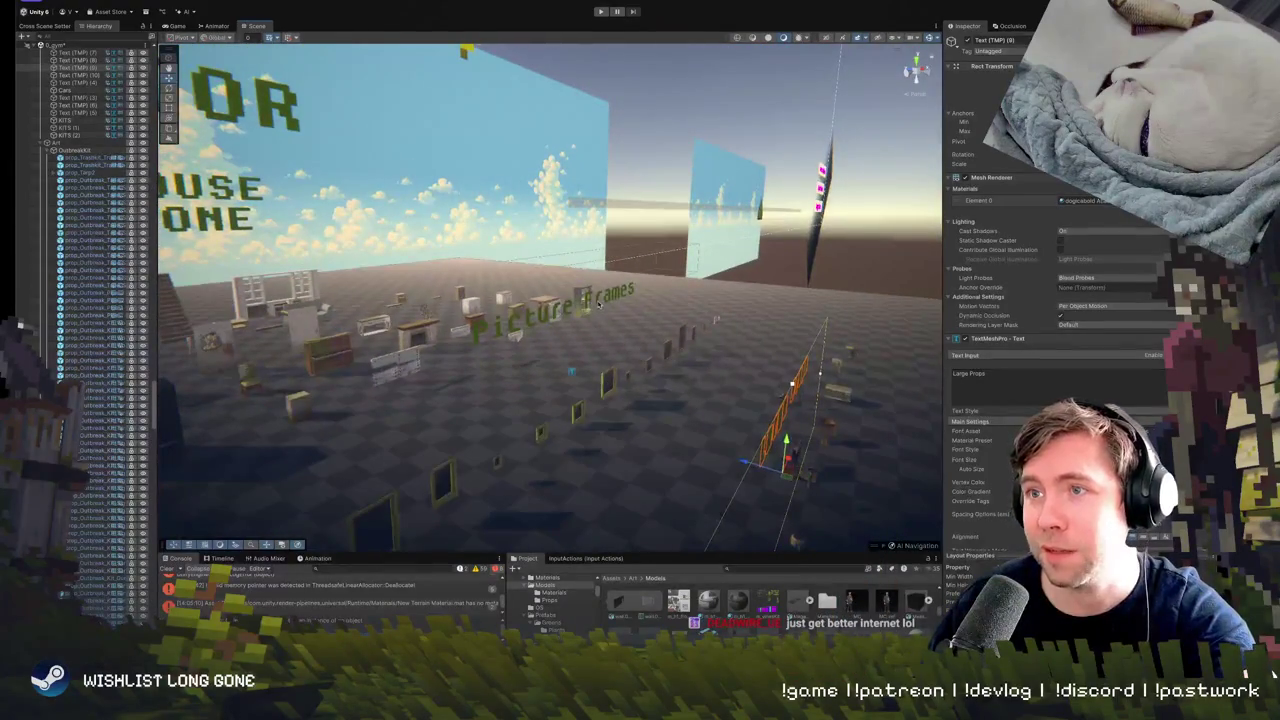
pyautogui.moveTo(574, 340); pyautogui.dragTo(584, 380)
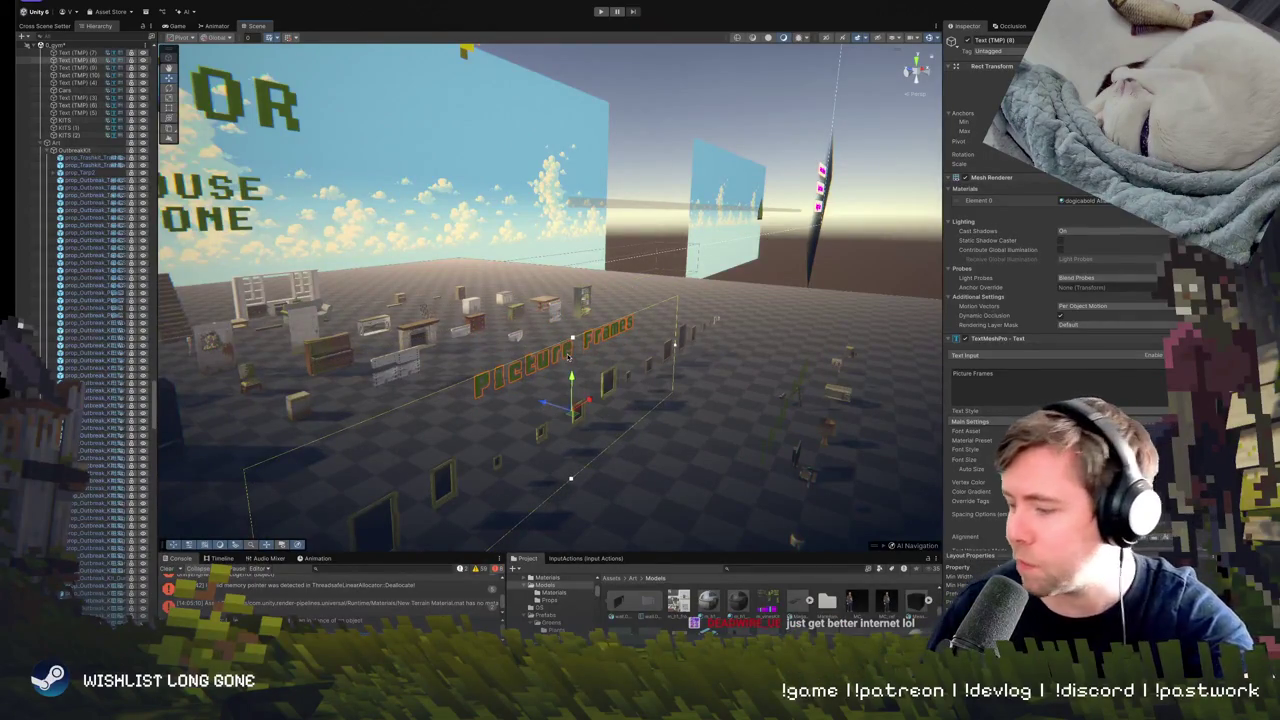
pyautogui.moveTo(584, 399)
pyautogui.mouseDown()
pyautogui.moveTo(564, 424)
pyautogui.moveTo(558, 414)
pyautogui.moveTo(729, 392)
pyautogui.mouseUp()
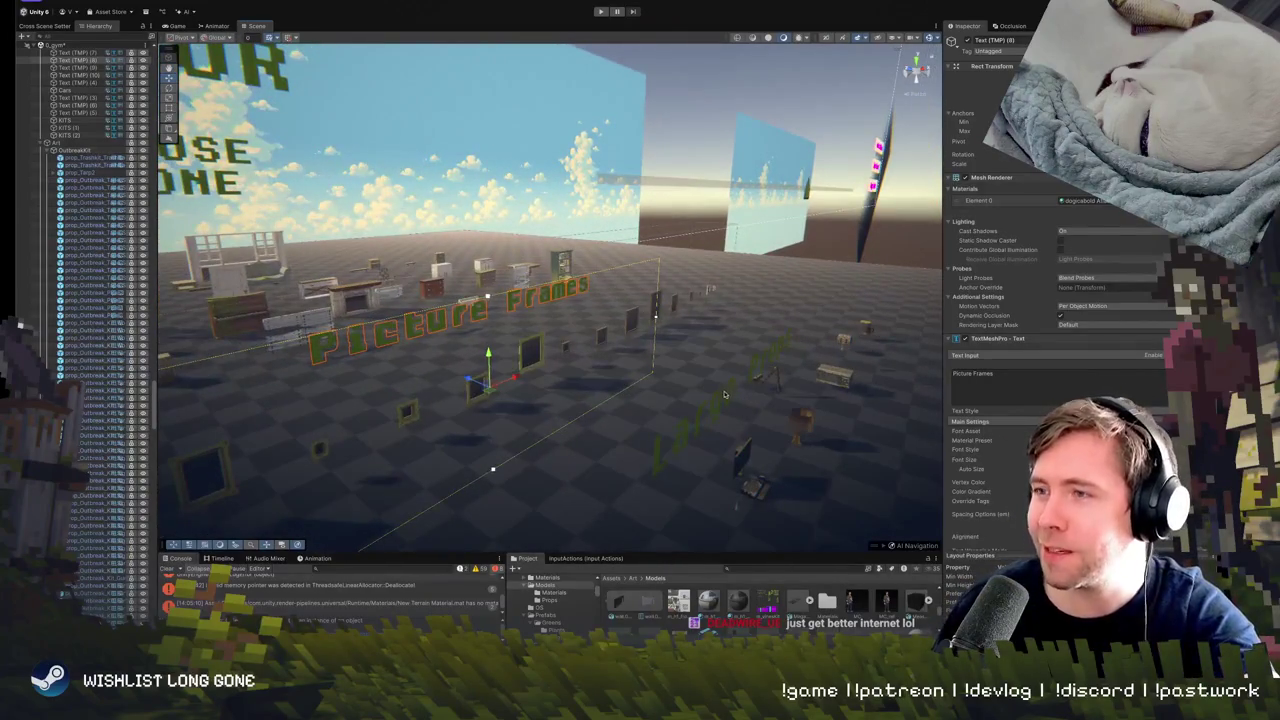
pyautogui.click(726, 396)
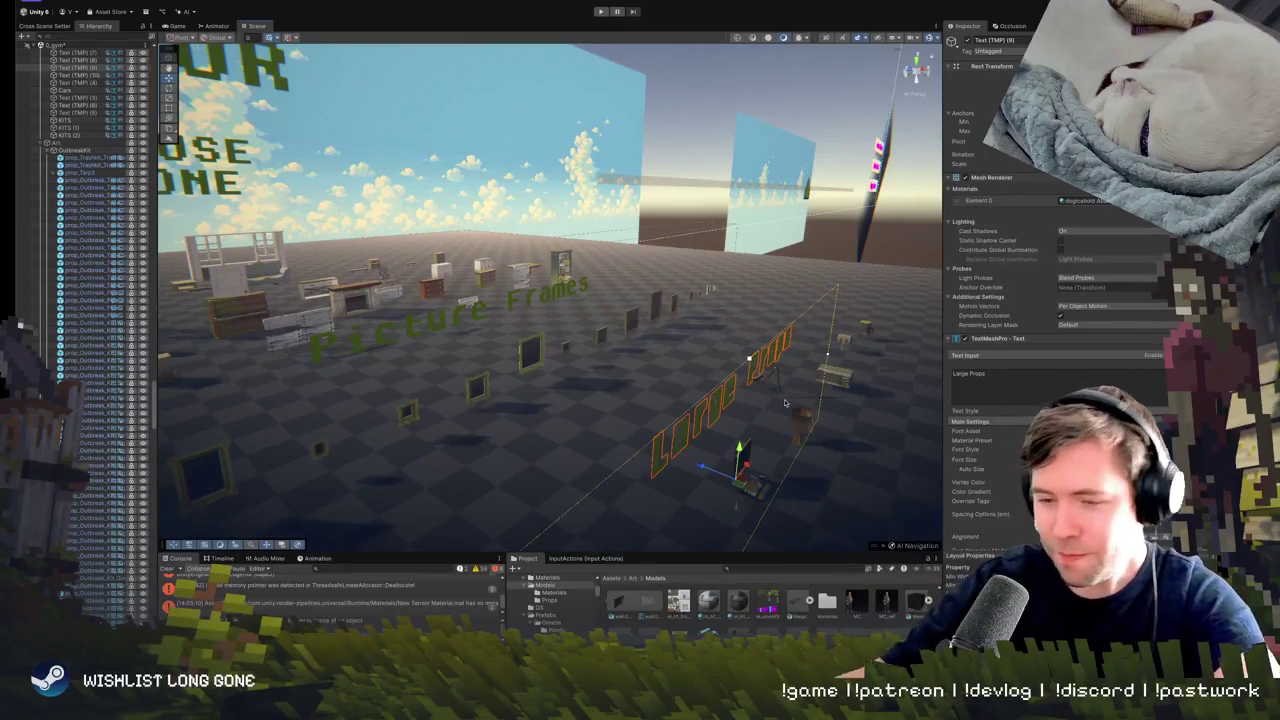
pyautogui.moveTo(700, 380)
pyautogui.mouseDown()
pyautogui.moveTo(659, 391)
pyautogui.moveTo(705, 410)
pyautogui.moveTo(700, 360)
pyautogui.mouseUp()
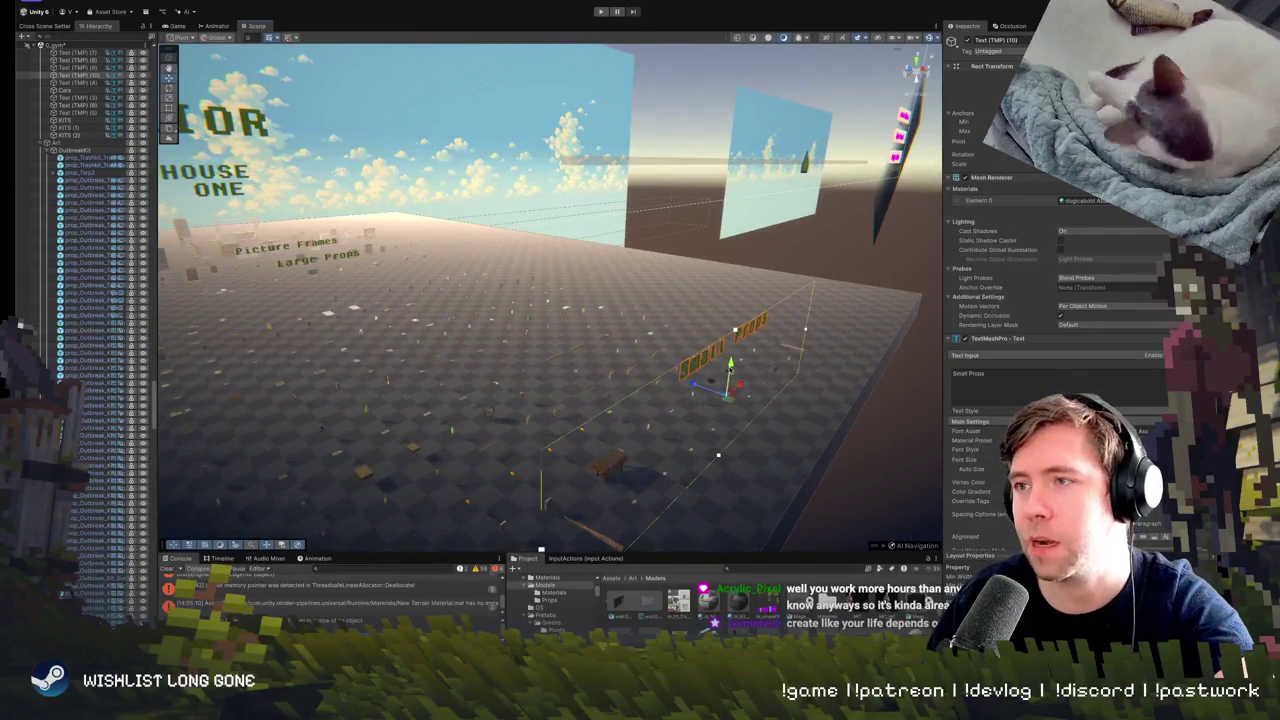
pyautogui.press('f')
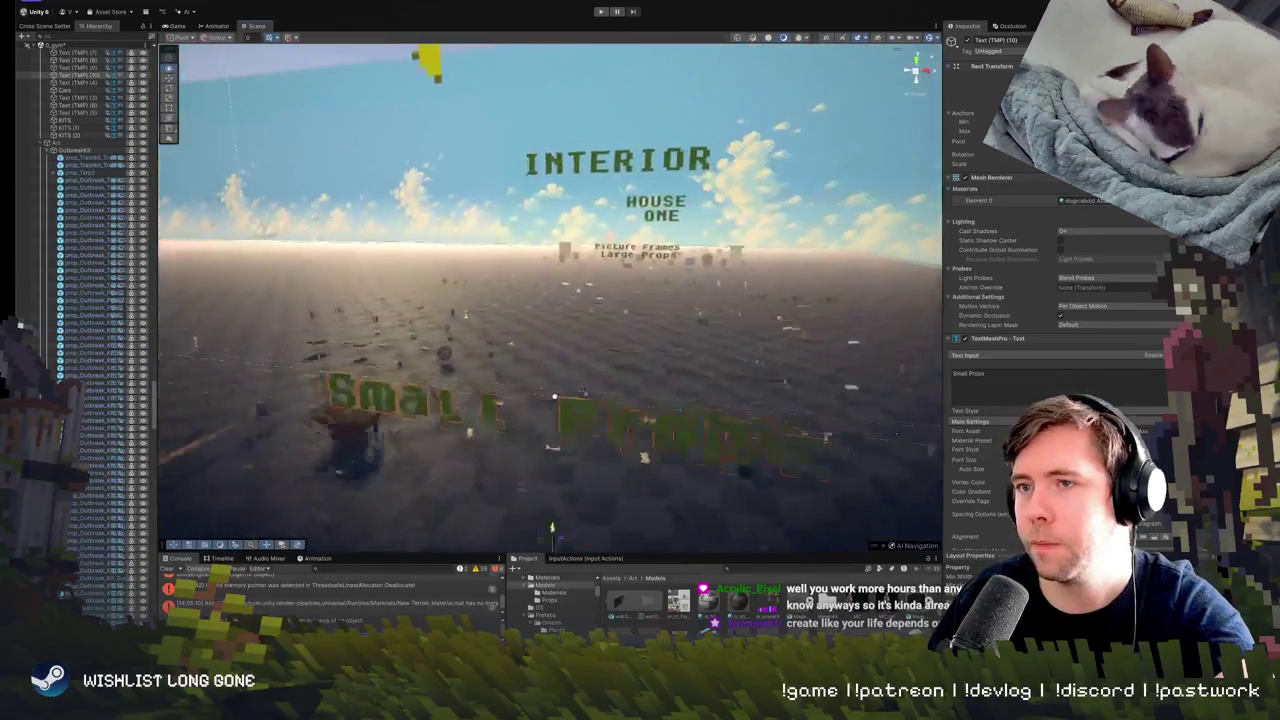
pyautogui.moveTo(600, 392)
pyautogui.mouseDown()
pyautogui.moveTo(628, 402)
pyautogui.moveTo(560, 437)
pyautogui.moveTo(545, 424)
pyautogui.mouseUp()
pyautogui.click(614, 393)
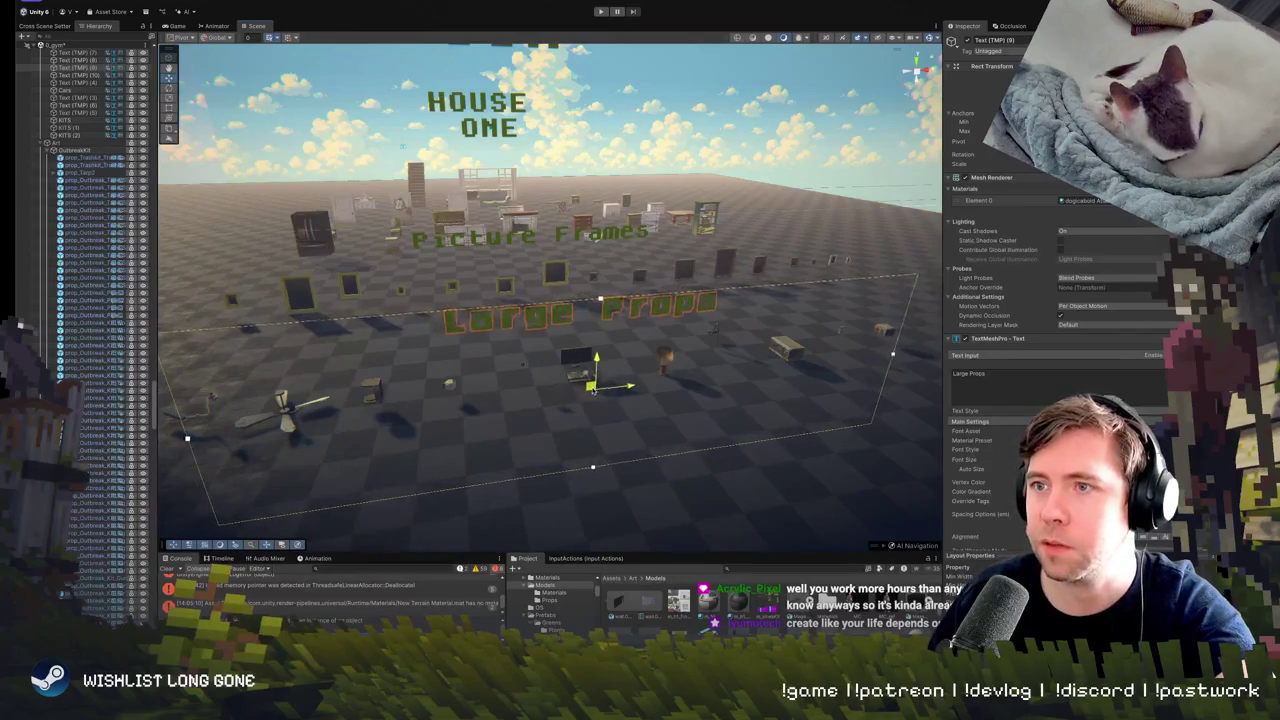
pyautogui.moveTo(690, 386); pyautogui.dragTo(698, 383)
pyautogui.press('s')
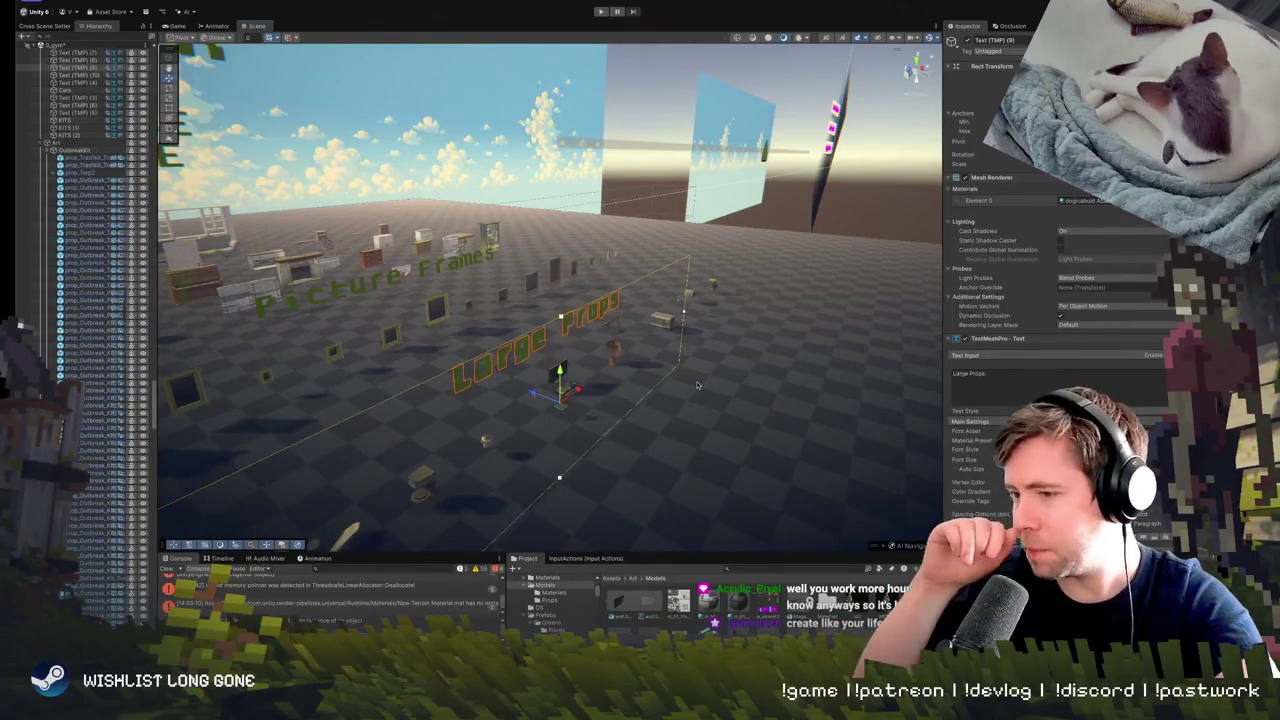
pyautogui.moveTo(680, 392); pyautogui.dragTo(614, 397)
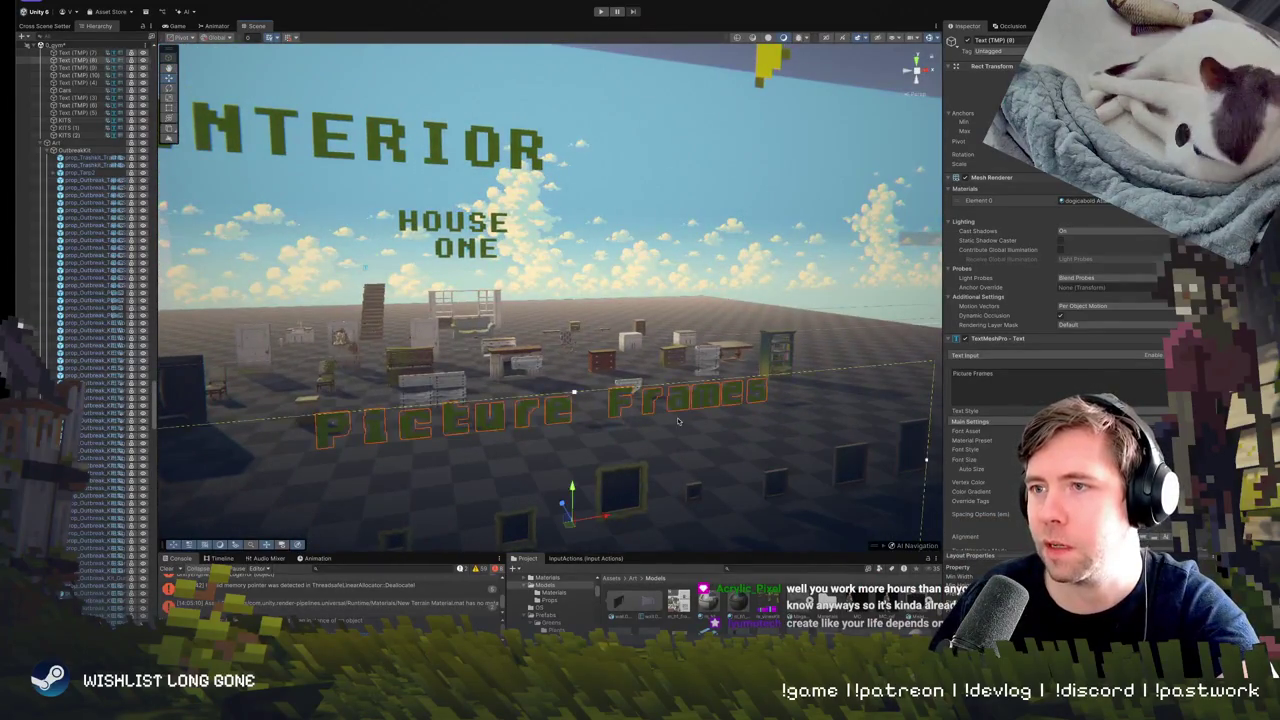
pyautogui.click(637, 488)
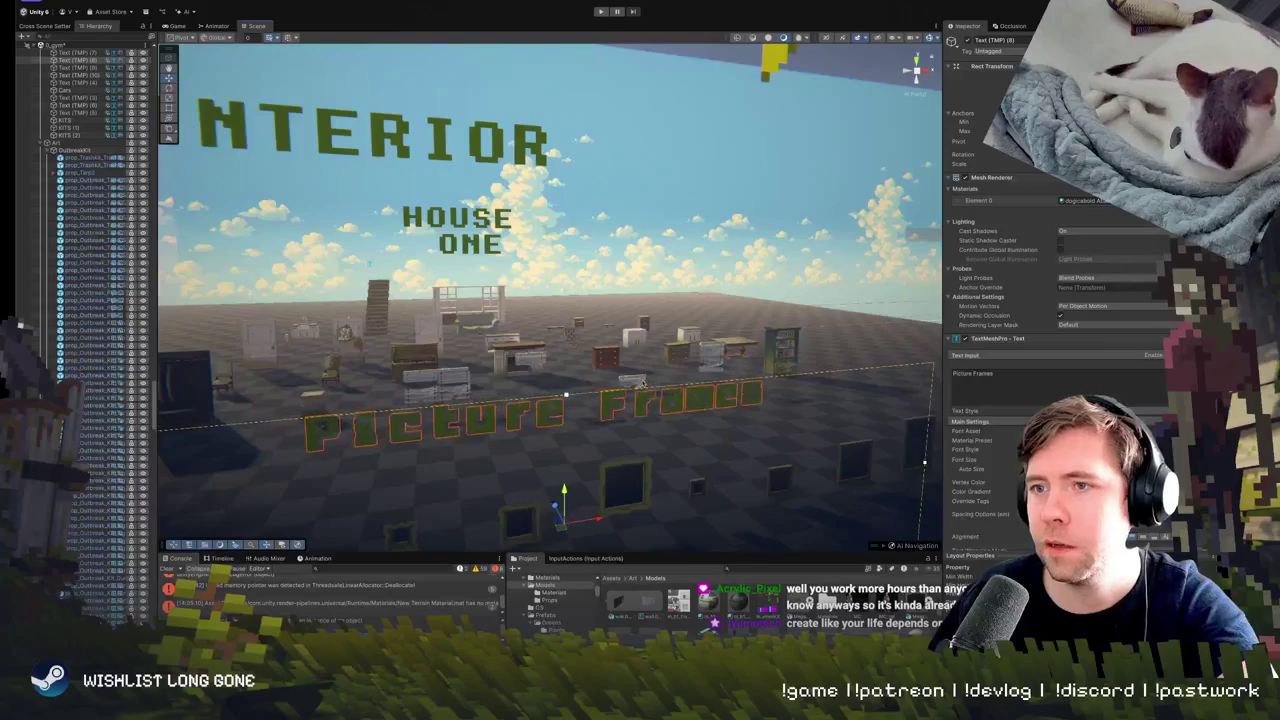
pyautogui.moveTo(570, 512); pyautogui.dragTo(593, 530)
pyautogui.press('f')
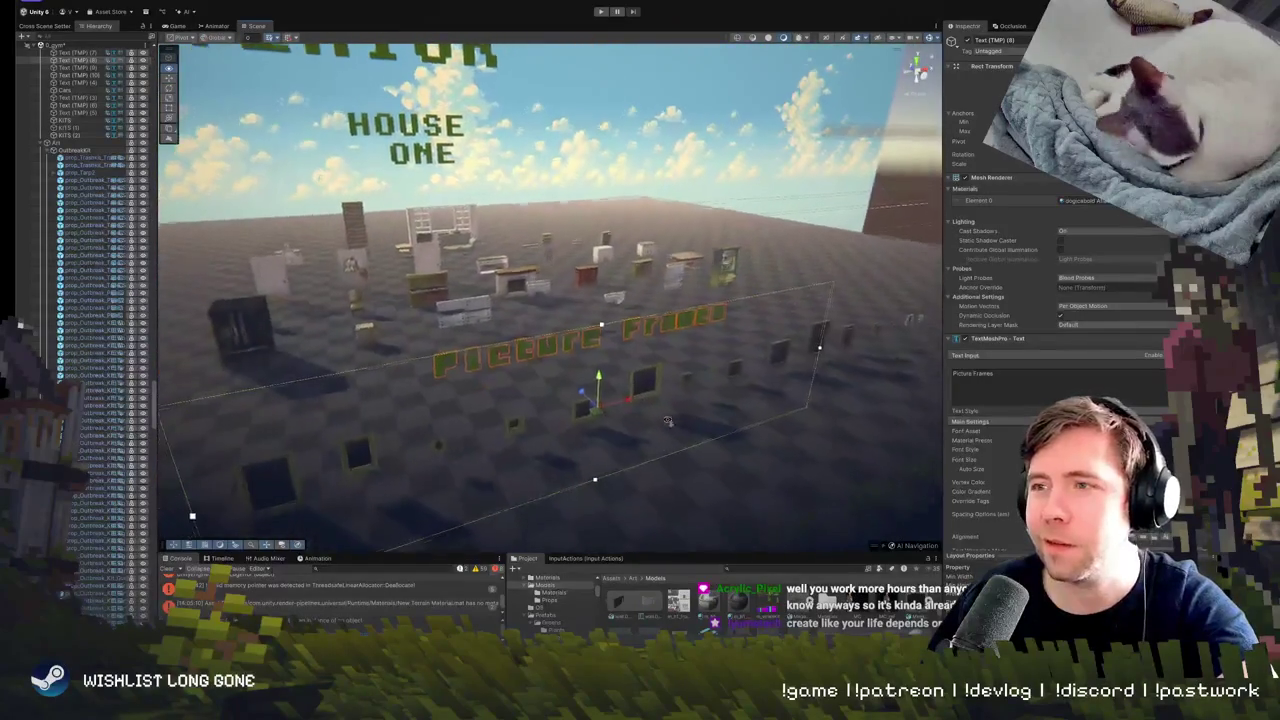
pyautogui.scroll(-8, 660, 376)
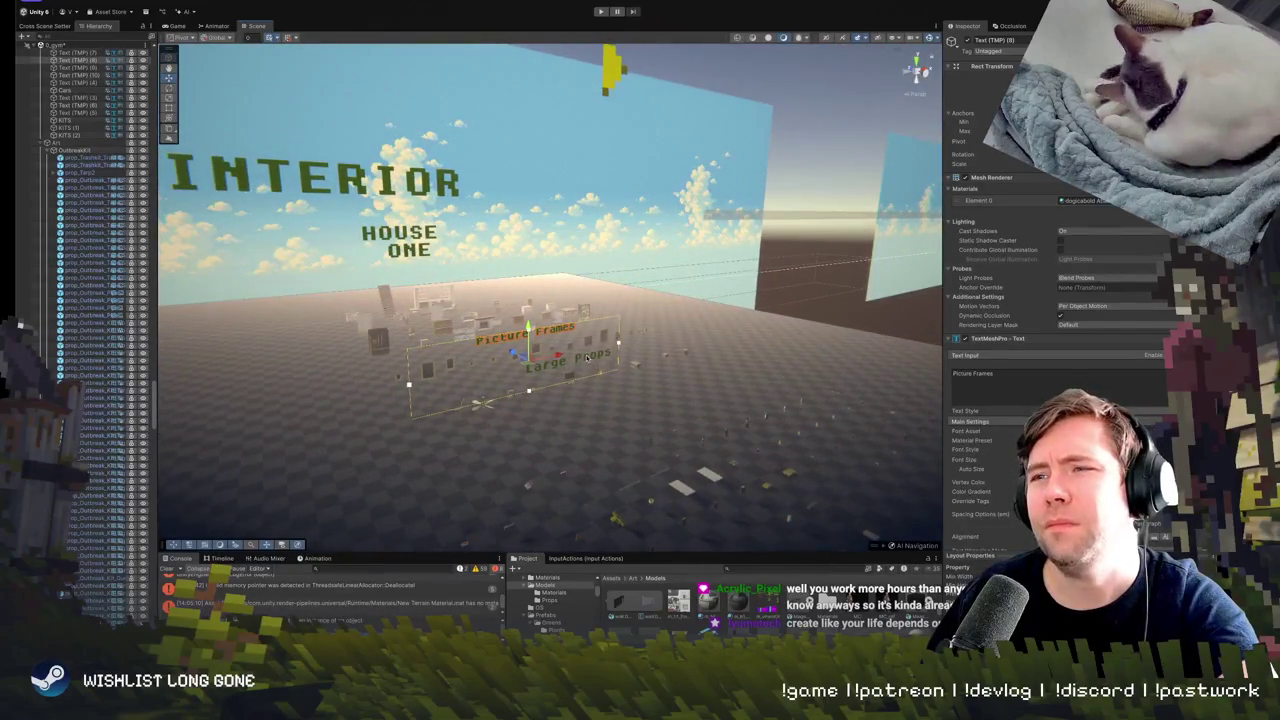
pyautogui.moveTo(586, 357)
pyautogui.mouseDown()
pyautogui.moveTo(784, 410)
pyautogui.moveTo(878, 382)
pyautogui.mouseUp()
pyautogui.click(795, 363)
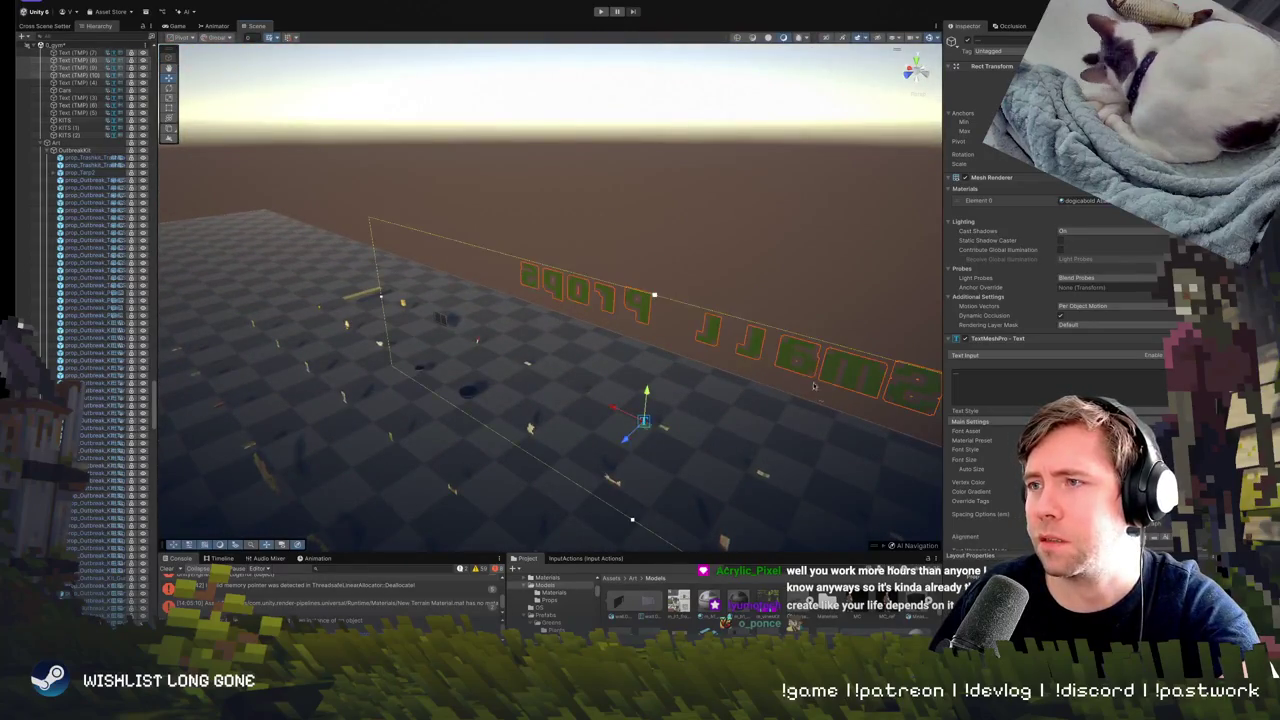
pyautogui.press('f')
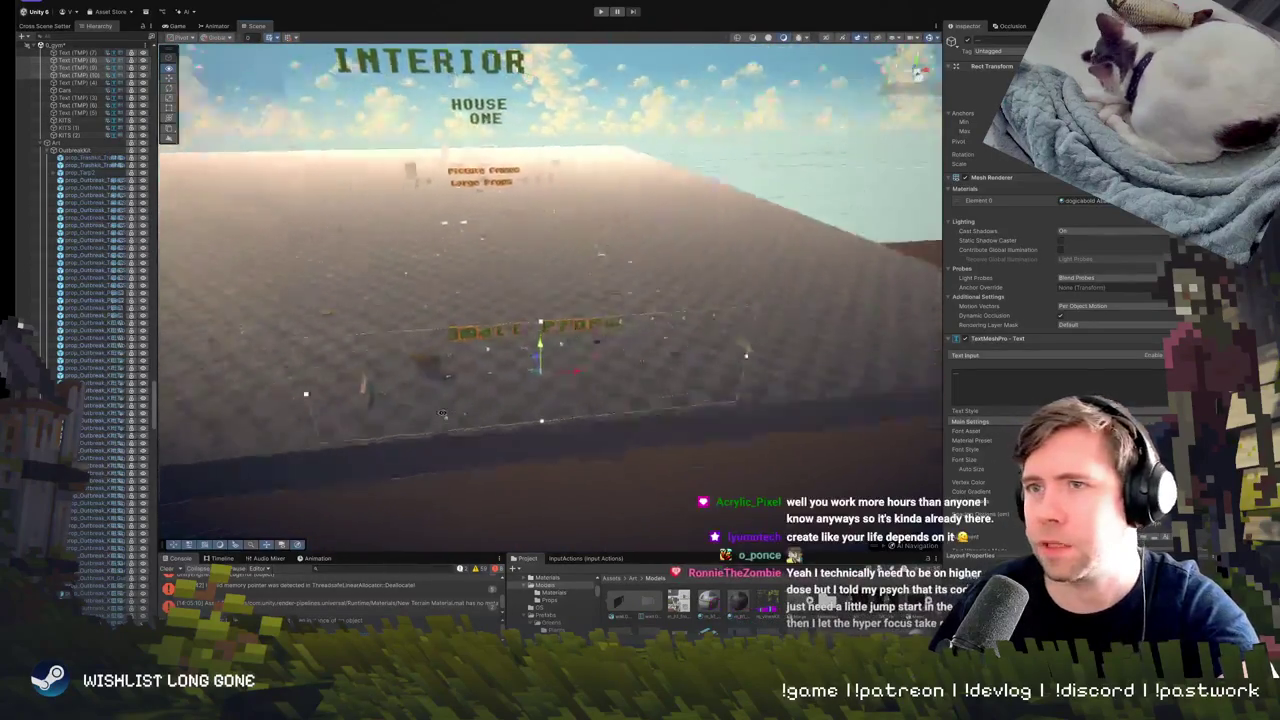
pyautogui.scroll(3, 490, 400)
pyautogui.scroll(-3, 480, 395)
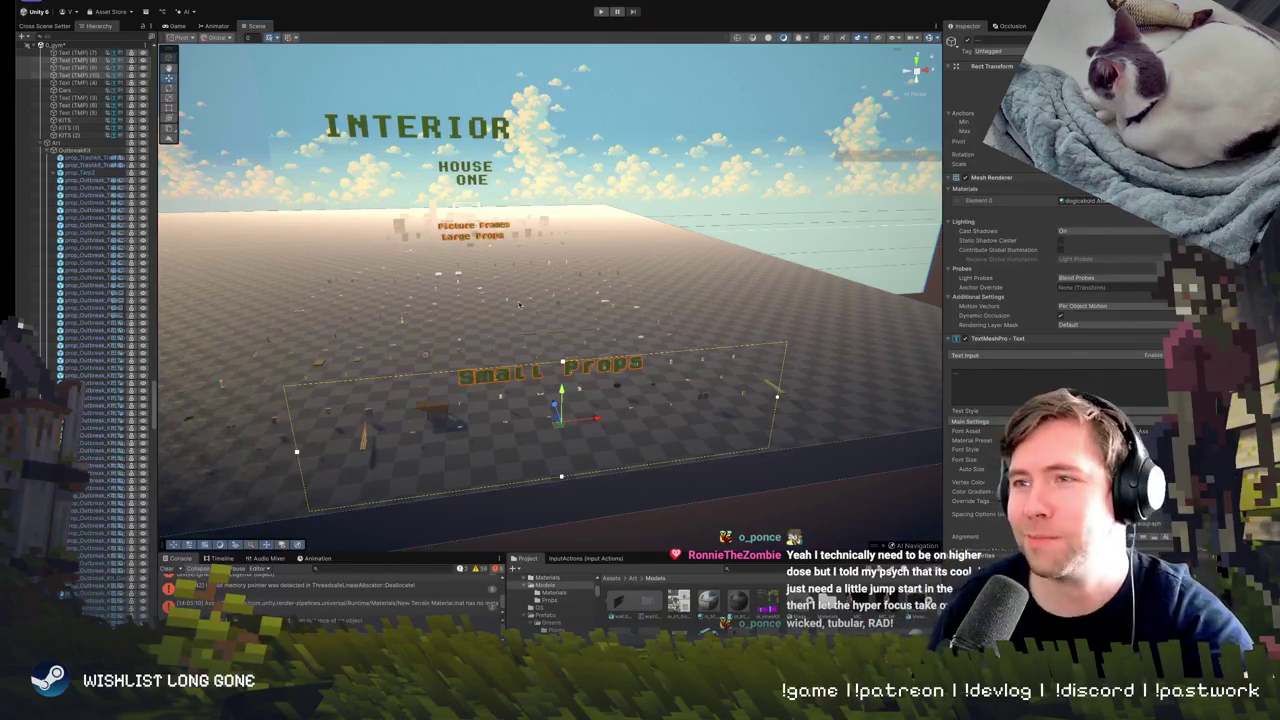
pyautogui.moveTo(520, 305)
pyautogui.mouseDown()
pyautogui.moveTo(617, 297)
pyautogui.moveTo(946, 450)
pyautogui.mouseUp()
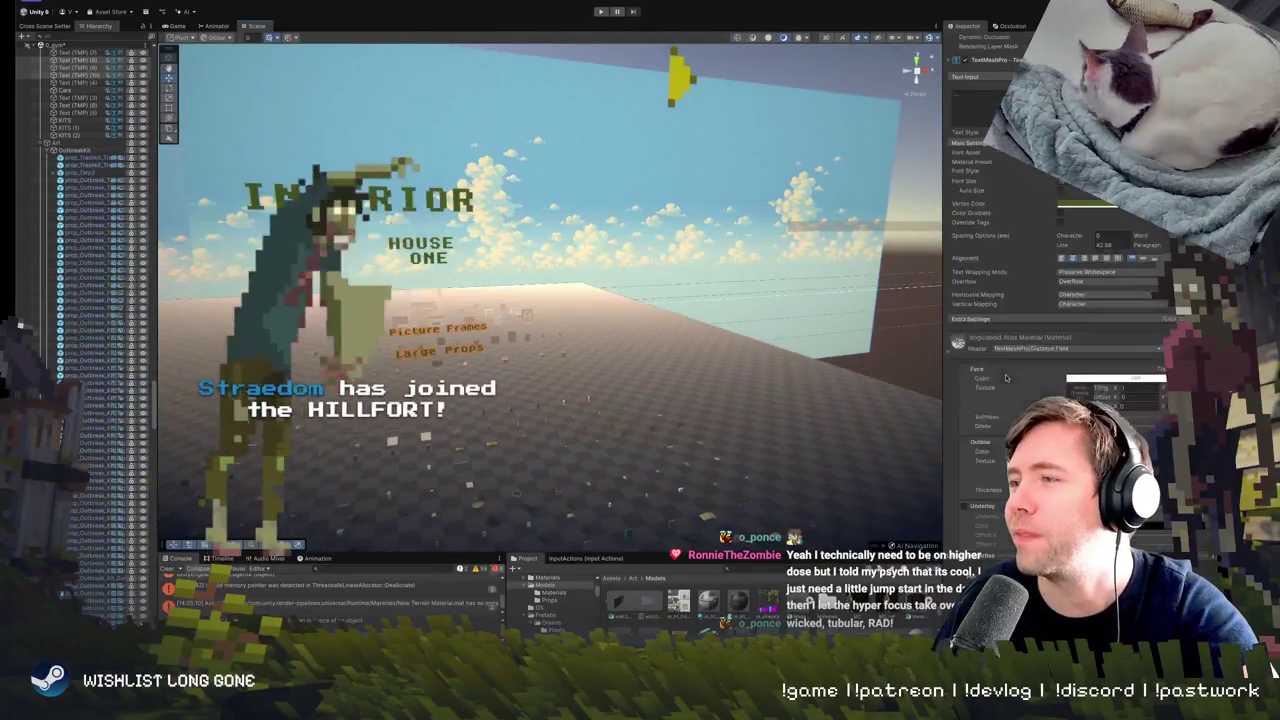
pyautogui.scroll(-4, 1050, 330)
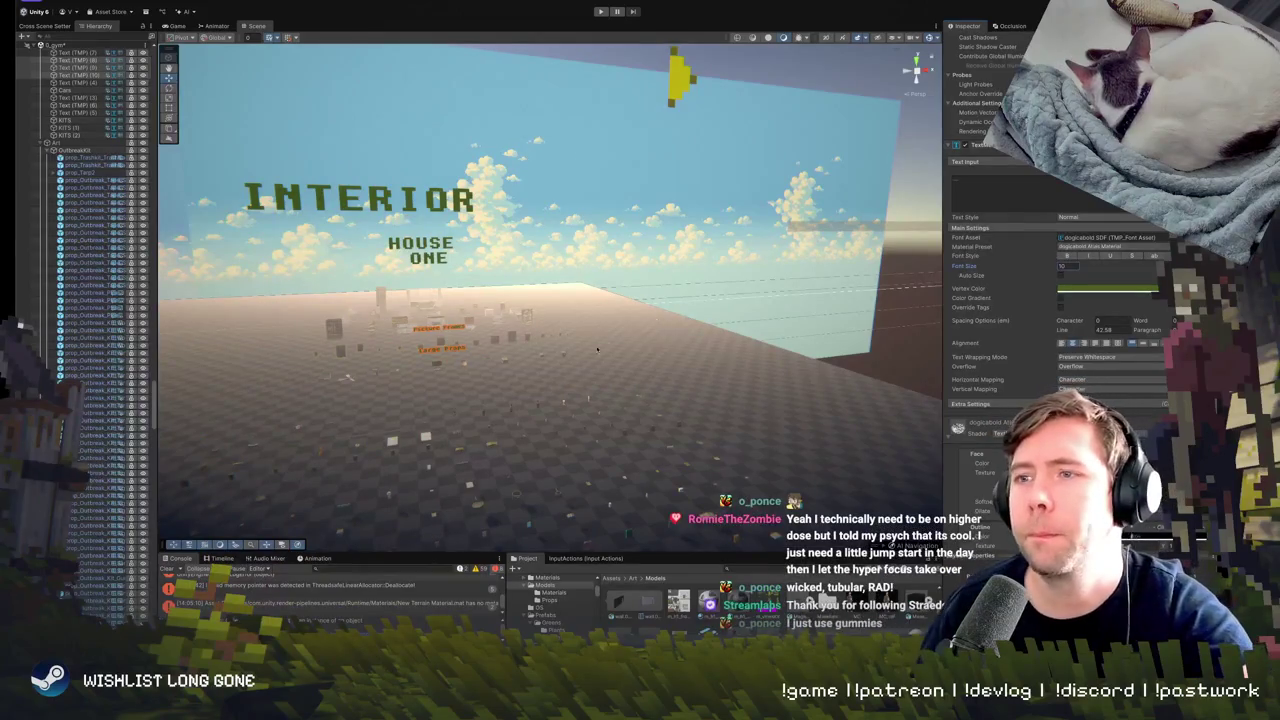
pyautogui.moveTo(597, 349)
pyautogui.mouseDown()
pyautogui.moveTo(657, 394)
pyautogui.moveTo(738, 340)
pyautogui.moveTo(630, 342)
pyautogui.moveTo(690, 255)
pyautogui.mouseUp()
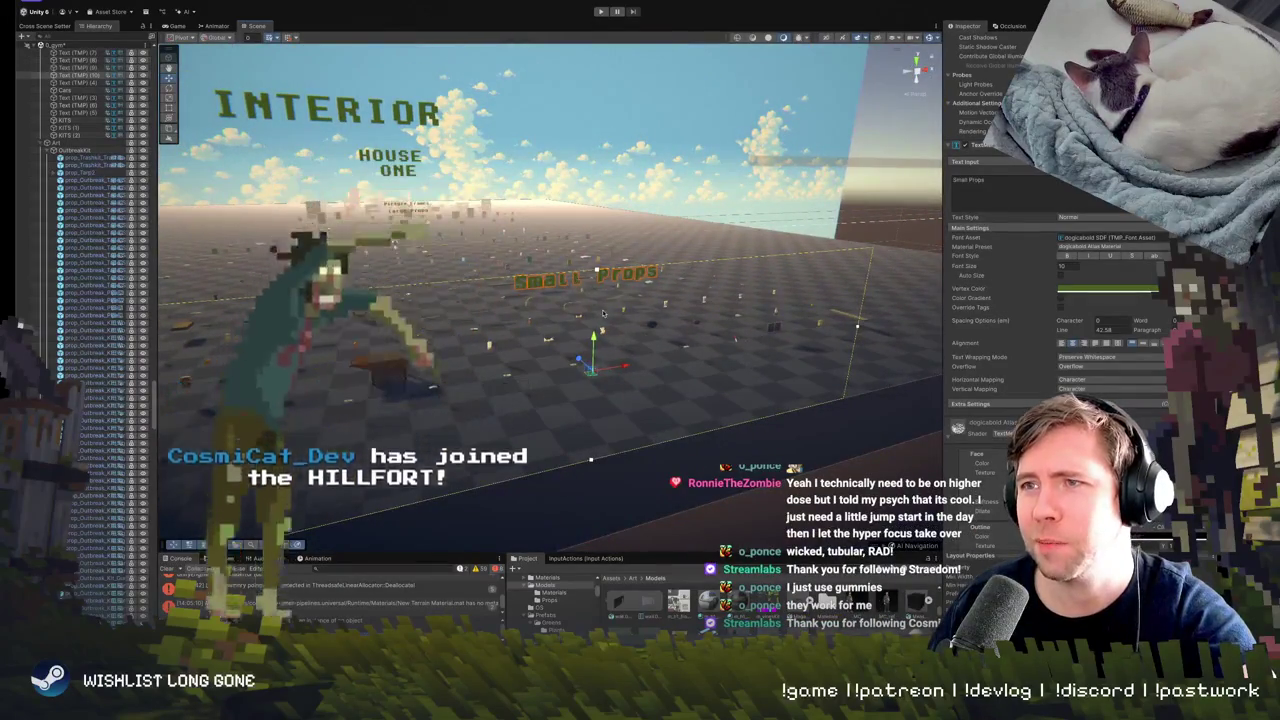
pyautogui.moveTo(576, 280)
pyautogui.mouseDown()
pyautogui.moveTo(632, 362)
pyautogui.moveTo(557, 347)
pyautogui.mouseUp()
pyautogui.moveTo(720, 338); pyautogui.dragTo(646, 347)
pyautogui.moveTo(647, 358)
pyautogui.mouseDown()
pyautogui.moveTo(664, 301)
pyautogui.moveTo(580, 315)
pyautogui.moveTo(561, 407)
pyautogui.mouseUp()
pyautogui.click(553, 379)
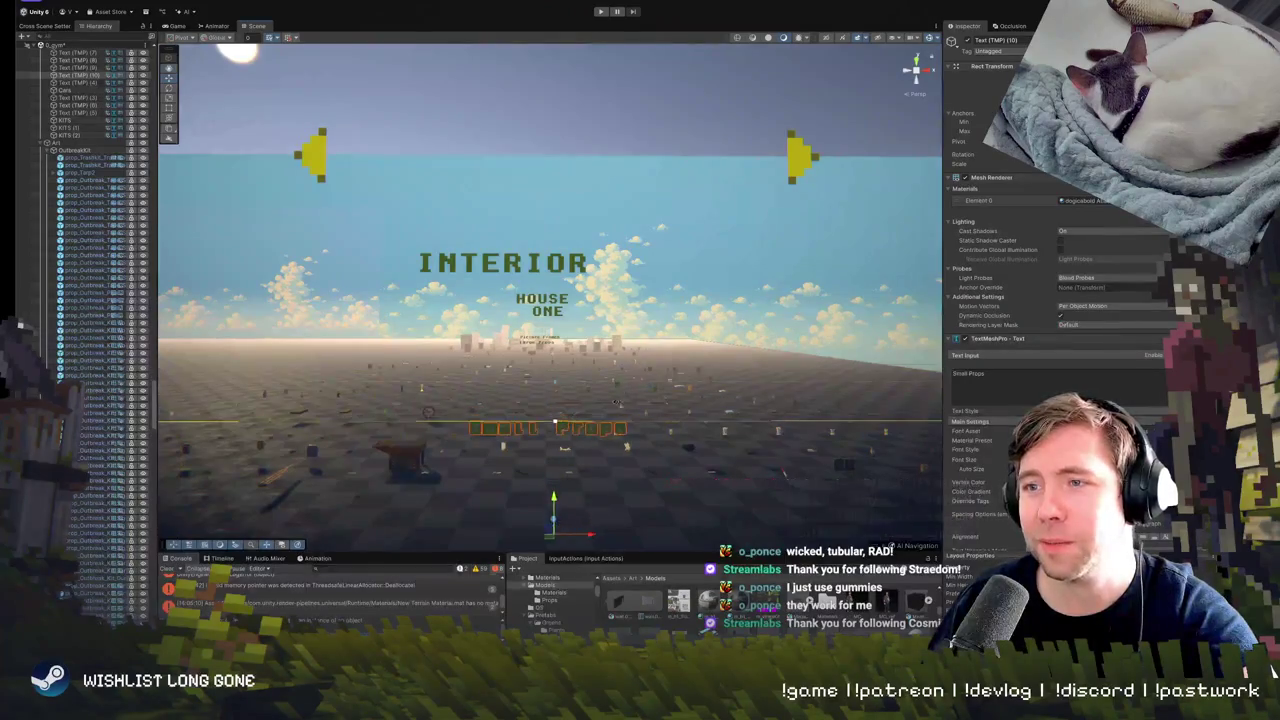
pyautogui.moveTo(556, 413)
pyautogui.mouseDown()
pyautogui.moveTo(574, 396)
pyautogui.moveTo(480, 407)
pyautogui.moveTo(591, 268)
pyautogui.mouseUp()
pyautogui.click(480, 407)
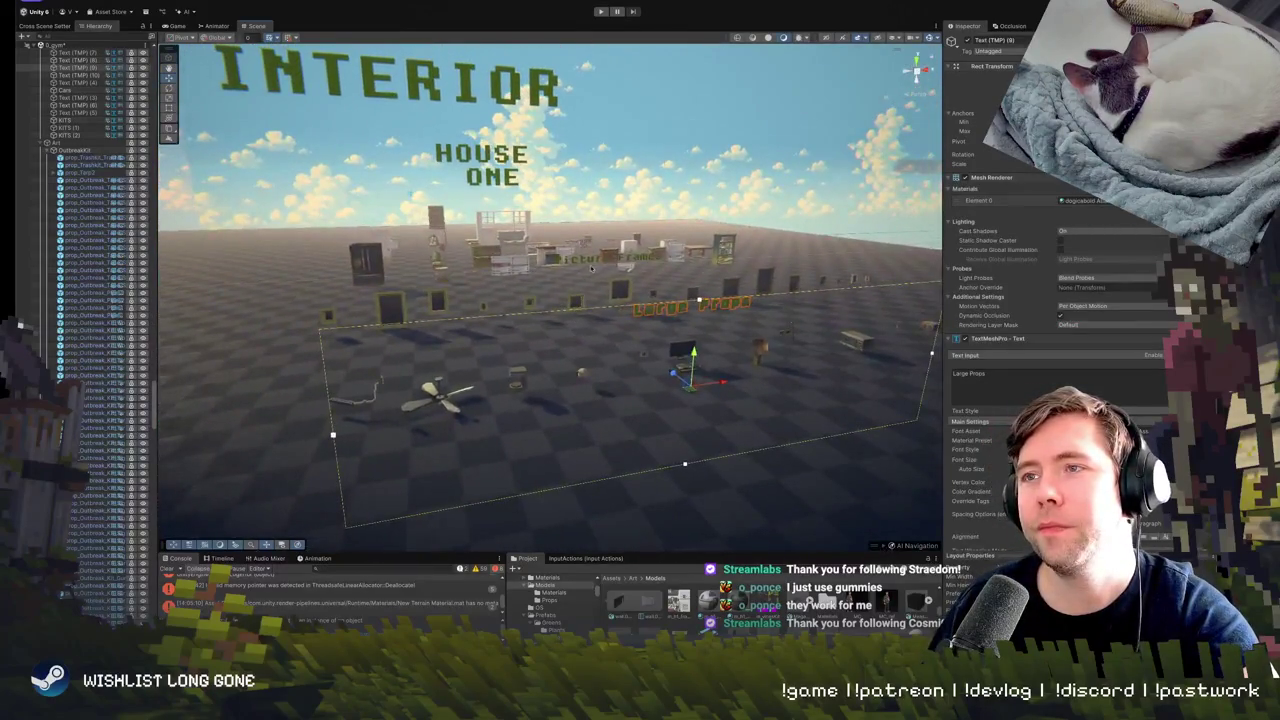
pyautogui.click(582, 262)
pyautogui.click(676, 309)
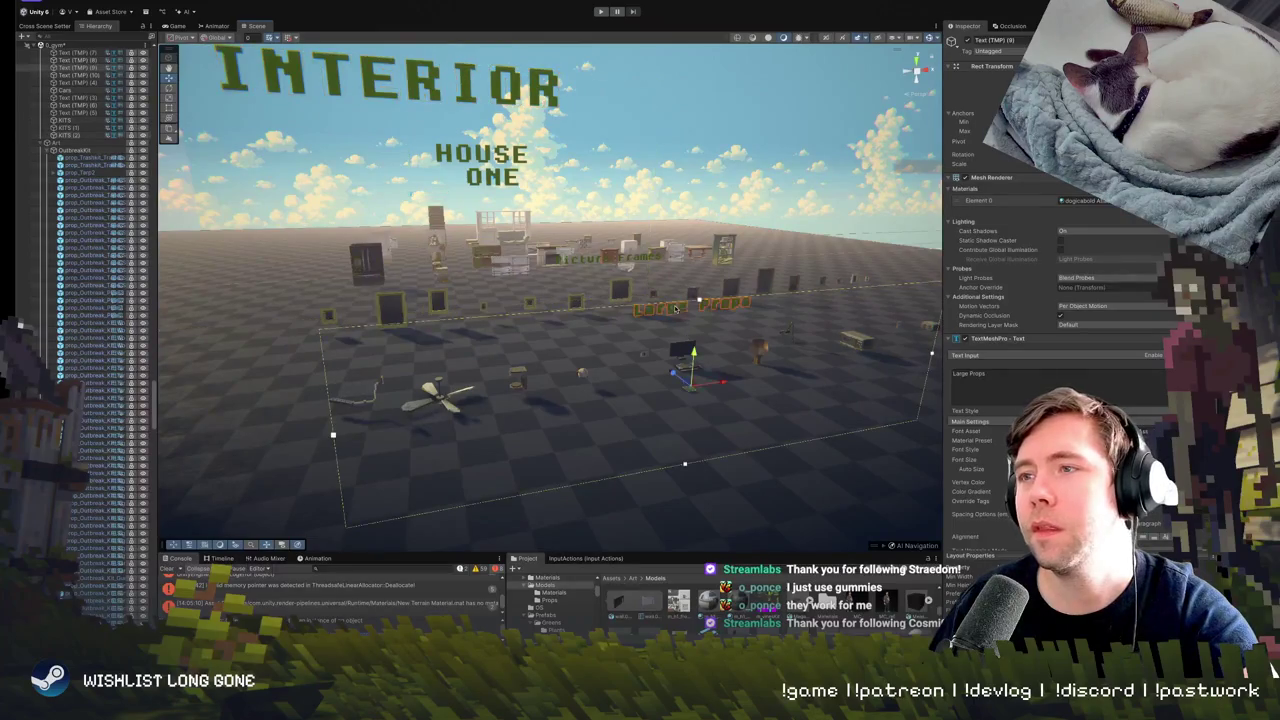
pyautogui.click(592, 261)
pyautogui.press('f')
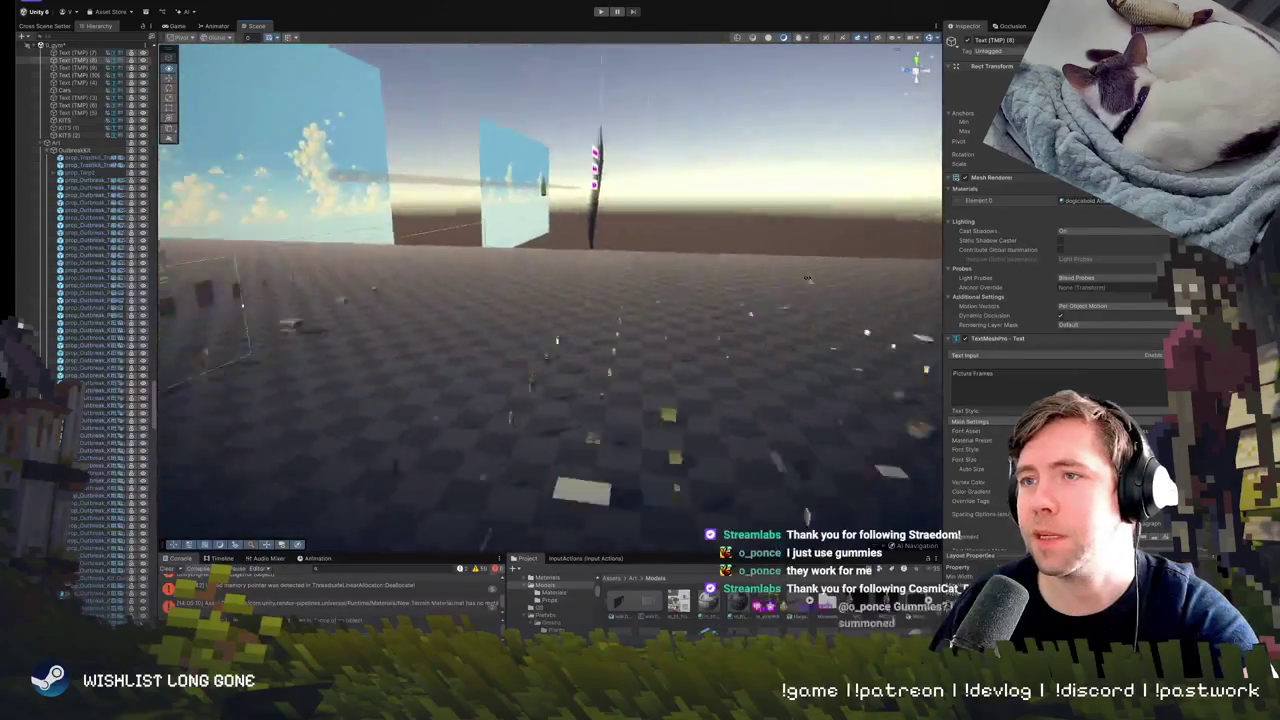
pyautogui.moveTo(807, 279)
pyautogui.mouseDown()
pyautogui.moveTo(552, 331)
pyautogui.moveTo(429, 420)
pyautogui.moveTo(567, 298)
pyautogui.moveTo(540, 275)
pyautogui.mouseUp()
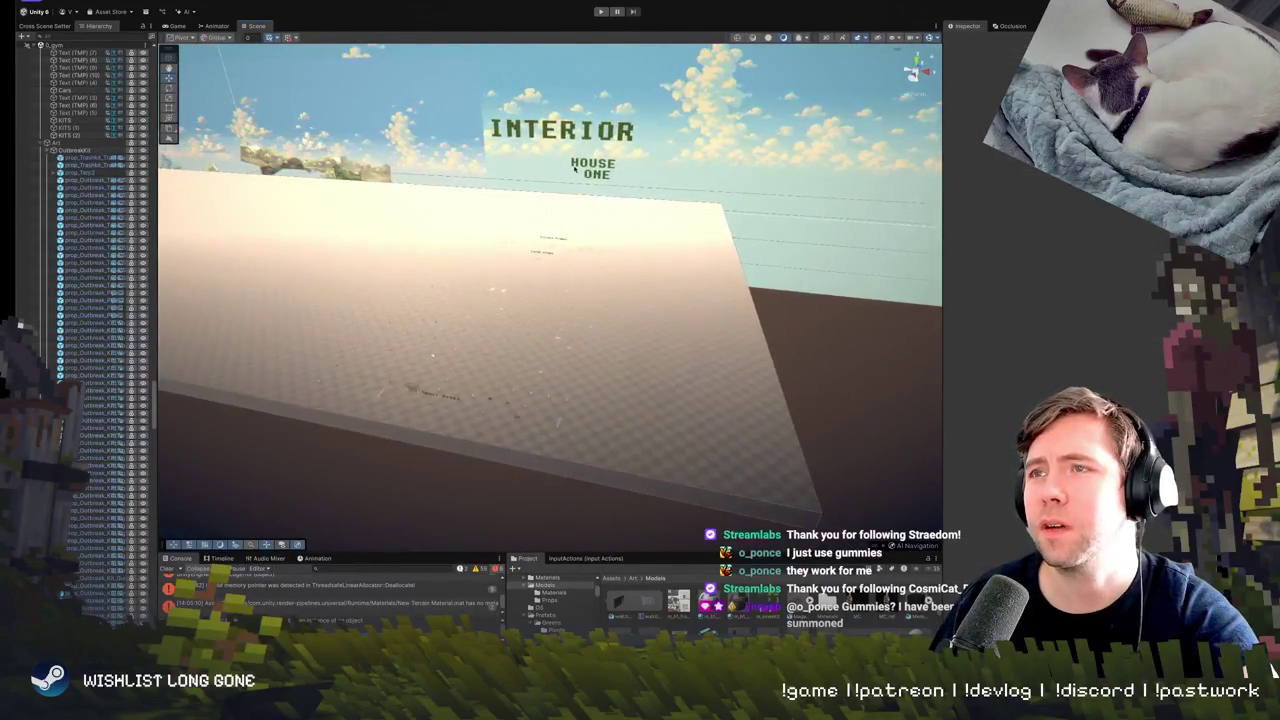
# Frame the HOUSE ONE sign and delete the line break between HOUSE and ONE in its Text Input.
pyautogui.click(597, 168)
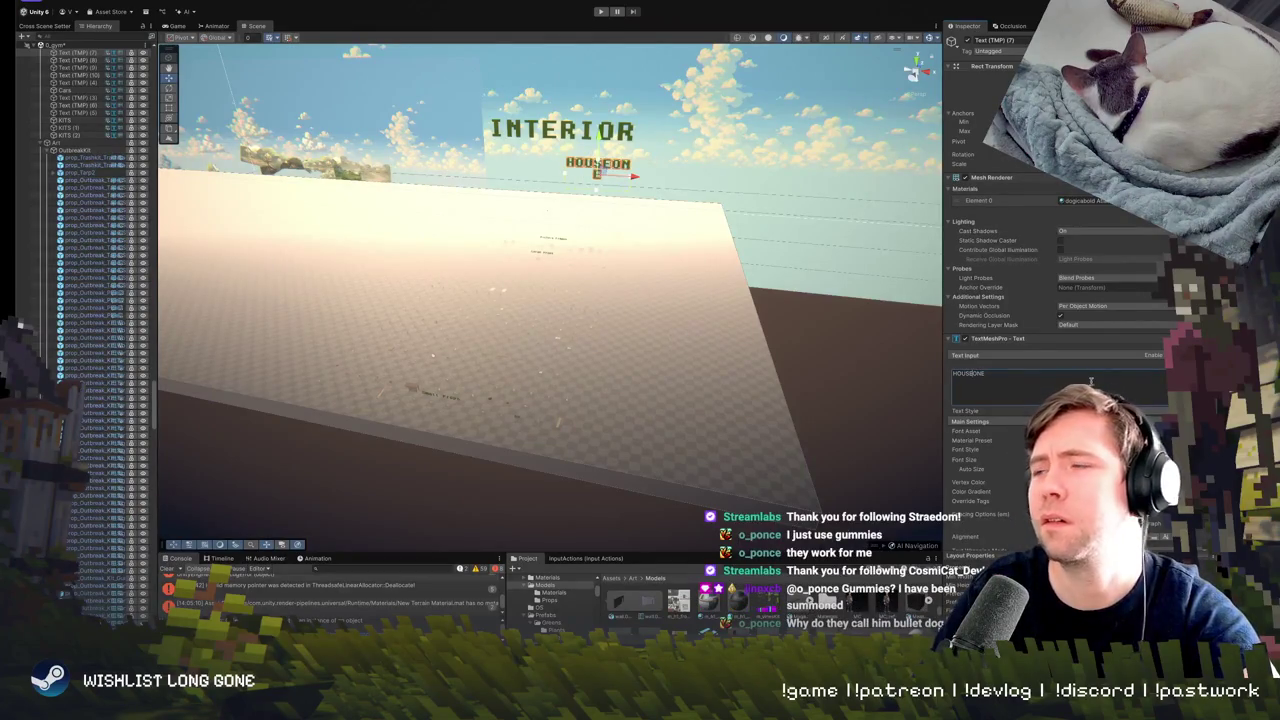
pyautogui.hotkey('ctrl', 'a')
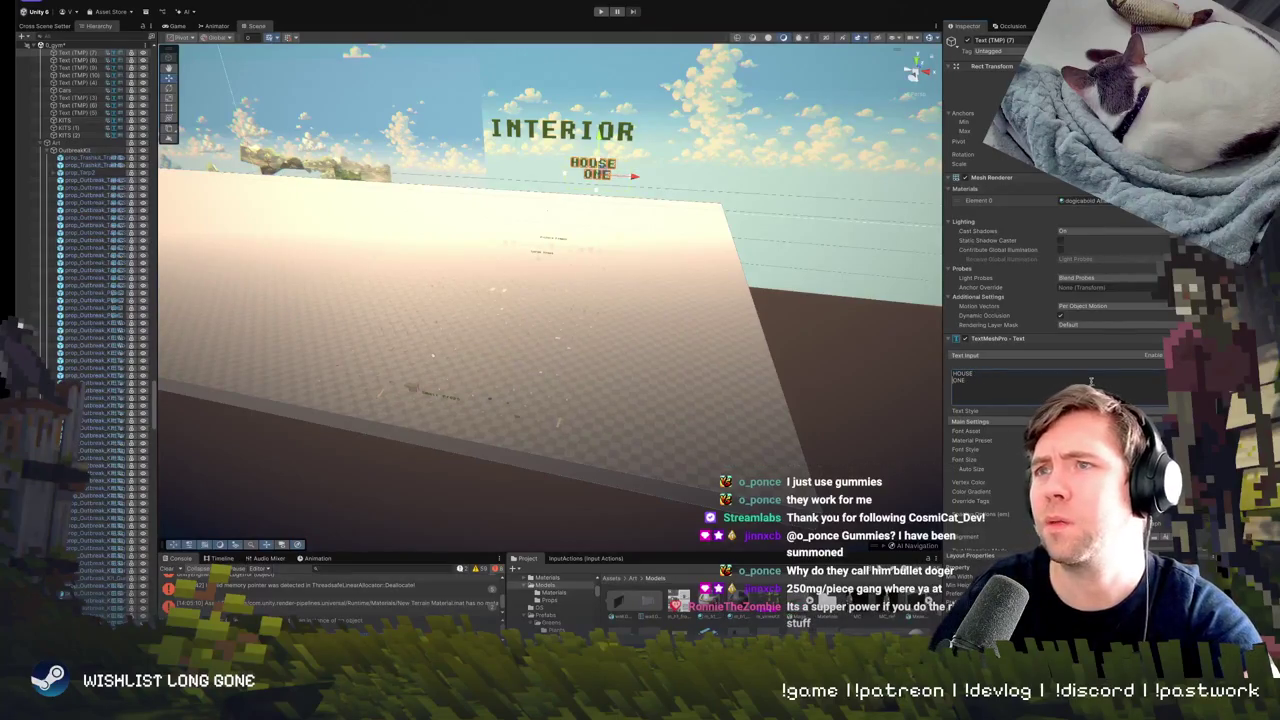
pyautogui.press('f')
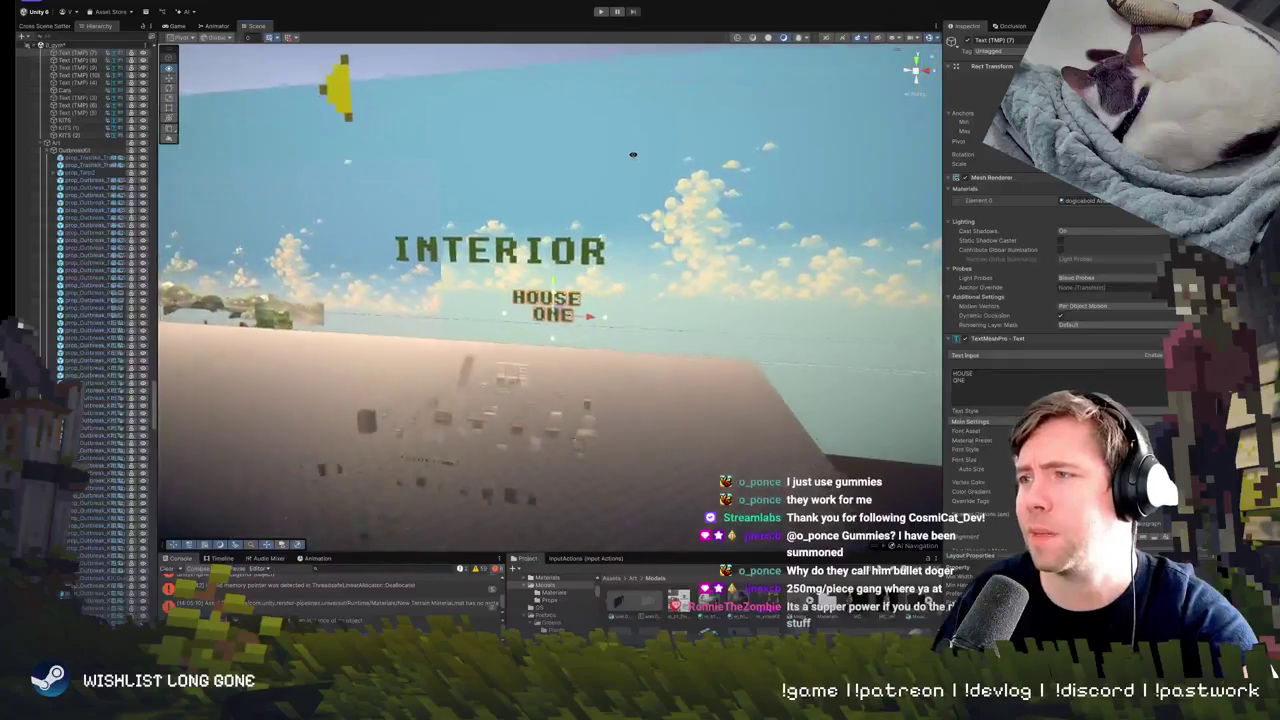
pyautogui.scroll(5, 632, 158)
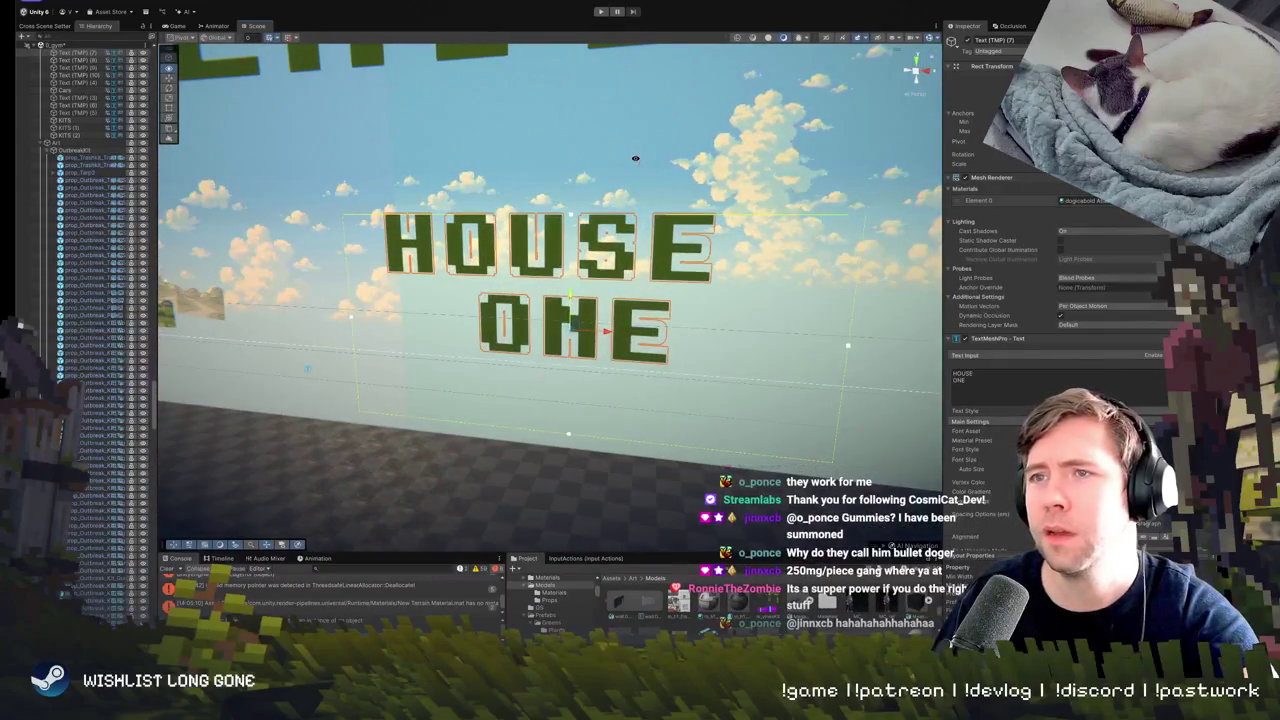
pyautogui.moveTo(635, 158); pyautogui.dragTo(700, 200)
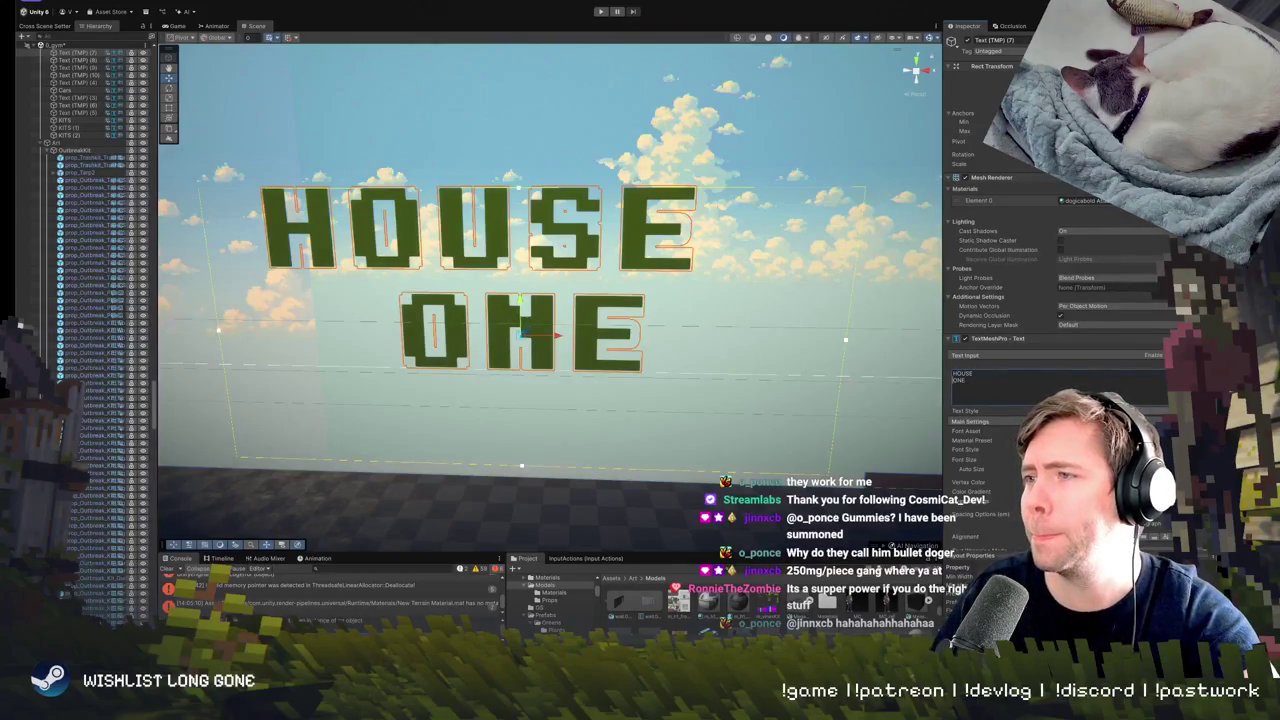
pyautogui.press('BackSpace')
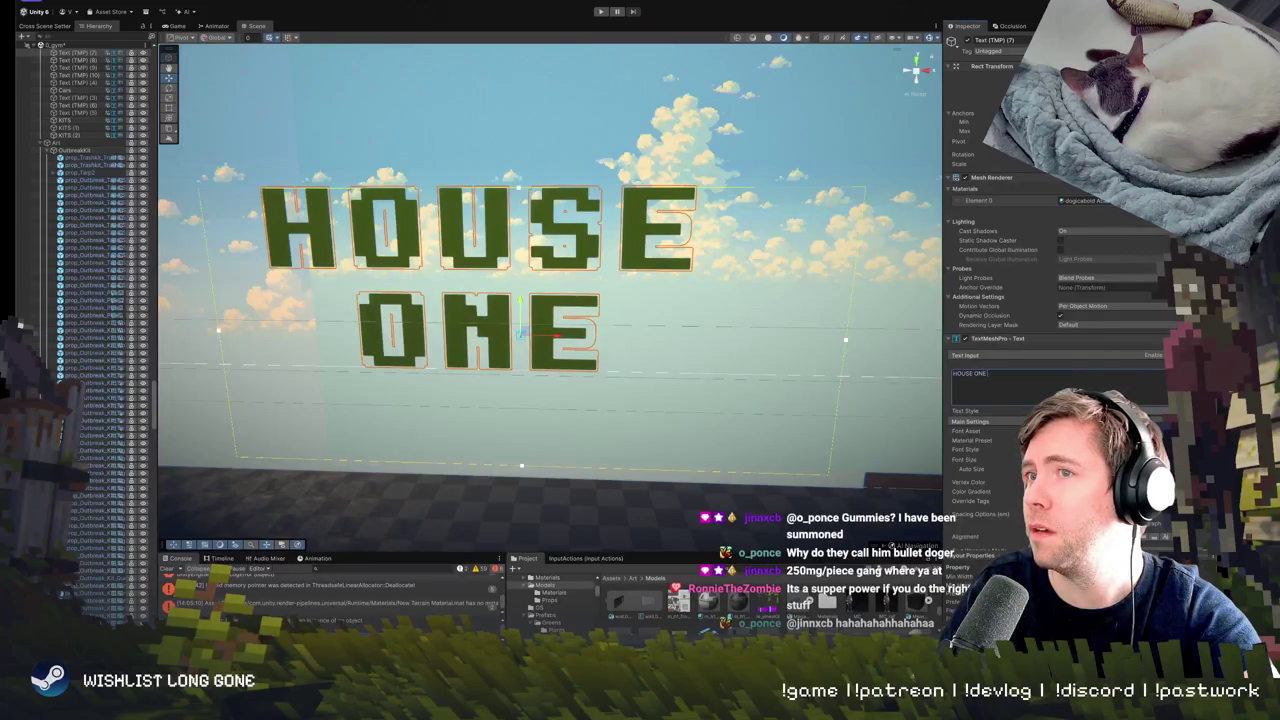
pyautogui.moveTo(500, 379)
pyautogui.mouseDown()
pyautogui.moveTo(666, 300)
pyautogui.moveTo(609, 357)
pyautogui.moveTo(691, 337)
pyautogui.moveTo(525, 307)
pyautogui.mouseUp()
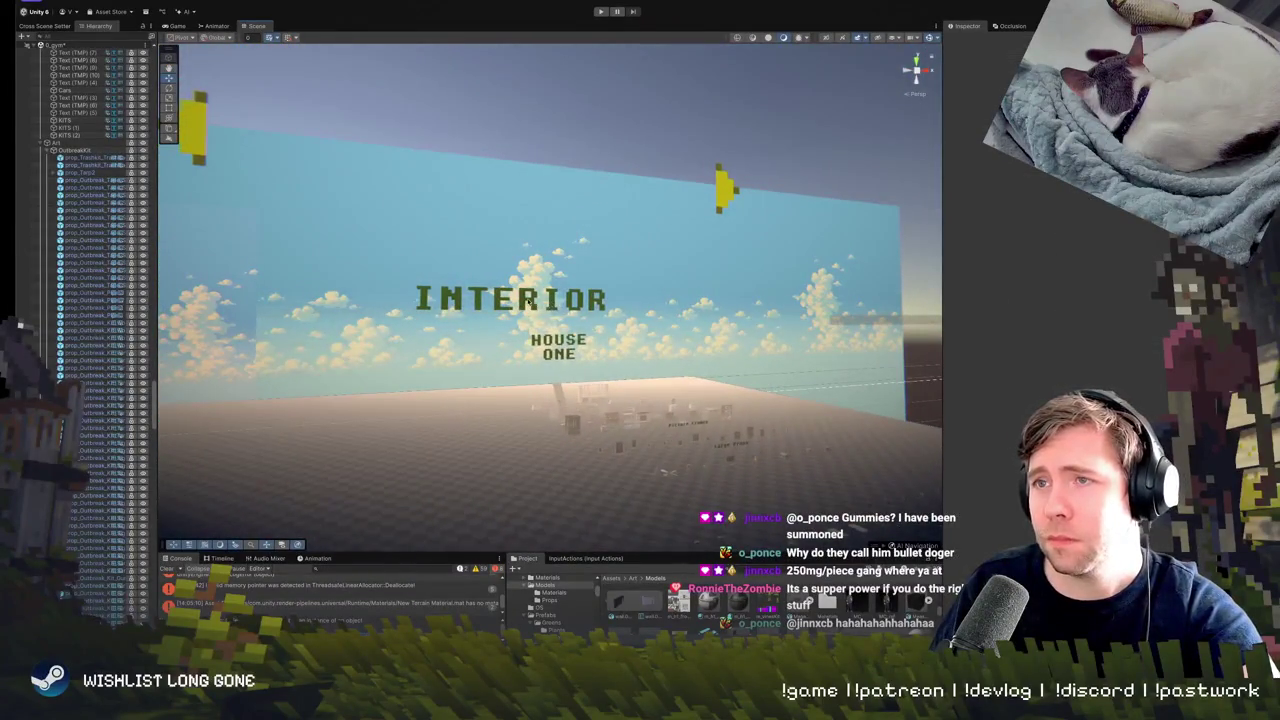
pyautogui.click(520, 300)
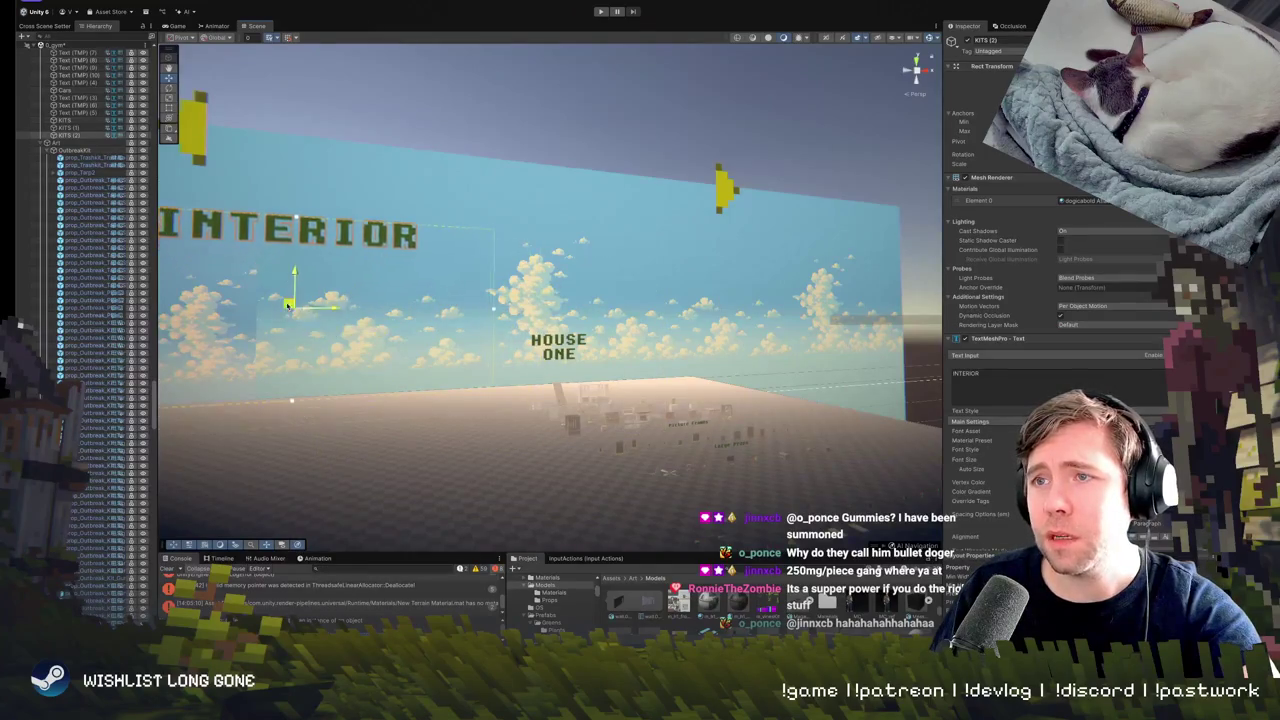
pyautogui.moveTo(287, 305)
pyautogui.mouseDown()
pyautogui.moveTo(314, 366)
pyautogui.moveTo(295, 390)
pyautogui.moveTo(477, 346)
pyautogui.moveTo(560, 363)
pyautogui.moveTo(499, 390)
pyautogui.moveTo(484, 341)
pyautogui.moveTo(491, 357)
pyautogui.moveTo(618, 214)
pyautogui.moveTo(525, 240)
pyautogui.mouseUp()
pyautogui.moveTo(241, 285)
pyautogui.mouseDown()
pyautogui.moveTo(343, 298)
pyautogui.moveTo(605, 409)
pyautogui.mouseUp()
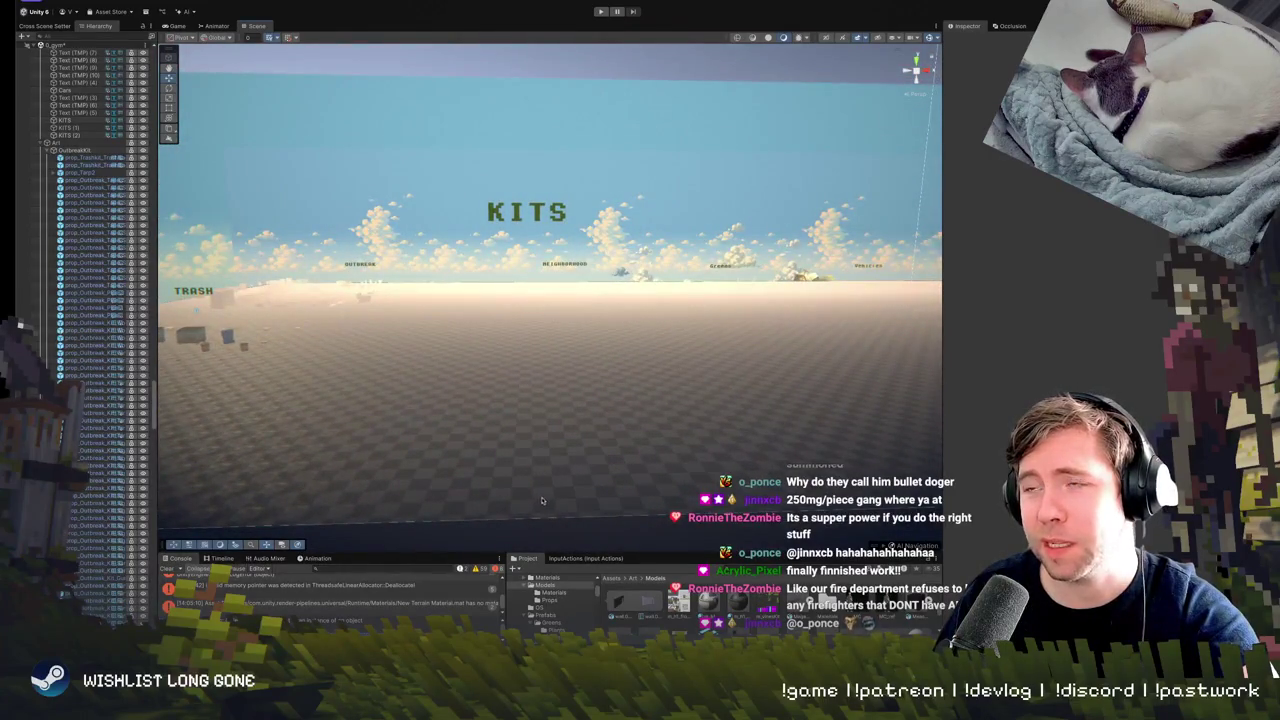
pyautogui.moveTo(542, 500)
pyautogui.mouseDown()
pyautogui.moveTo(544, 482)
pyautogui.moveTo(596, 527)
pyautogui.moveTo(372, 263)
pyautogui.moveTo(434, 229)
pyautogui.moveTo(356, 238)
pyautogui.moveTo(465, 230)
pyautogui.moveTo(358, 275)
pyautogui.moveTo(365, 288)
pyautogui.mouseUp()
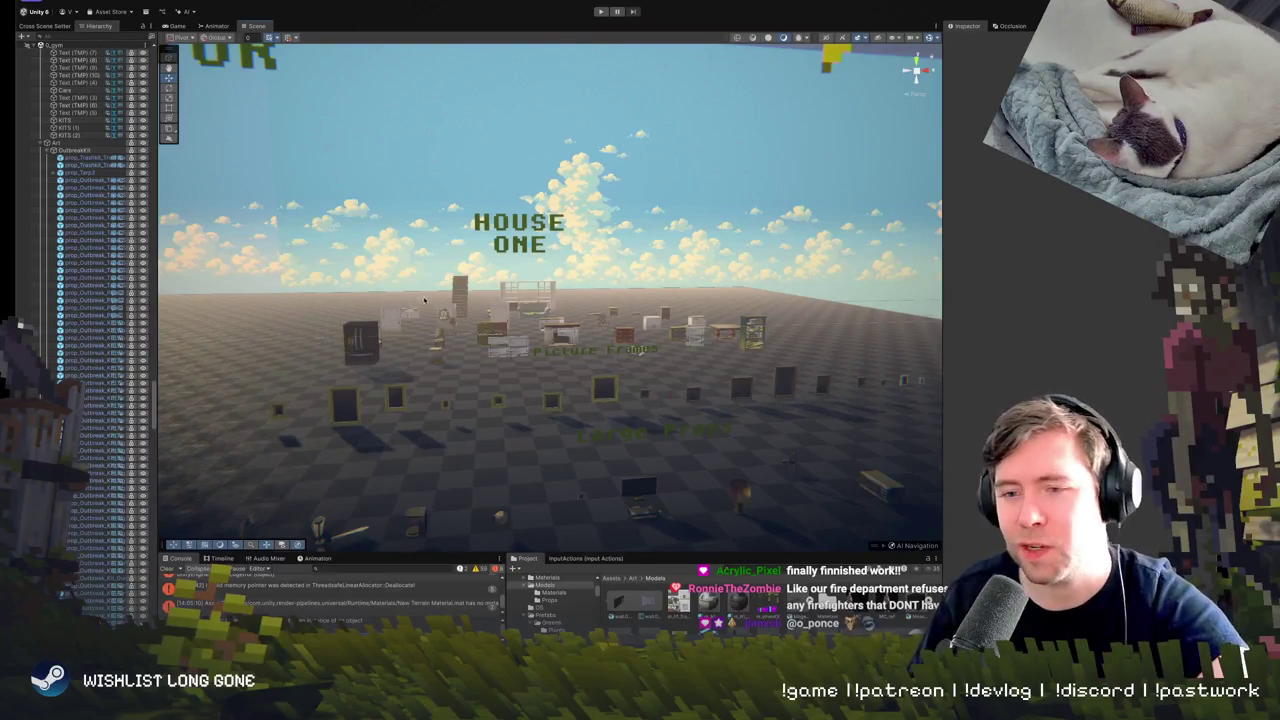
pyautogui.moveTo(490, 513)
pyautogui.mouseDown()
pyautogui.moveTo(370, 372)
pyautogui.moveTo(294, 337)
pyautogui.moveTo(298, 358)
pyautogui.moveTo(297, 331)
pyautogui.moveTo(418, 378)
pyautogui.moveTo(477, 365)
pyautogui.moveTo(554, 433)
pyautogui.moveTo(730, 438)
pyautogui.moveTo(750, 493)
pyautogui.mouseUp()
pyautogui.click(47, 150)
pyautogui.click(68, 180)
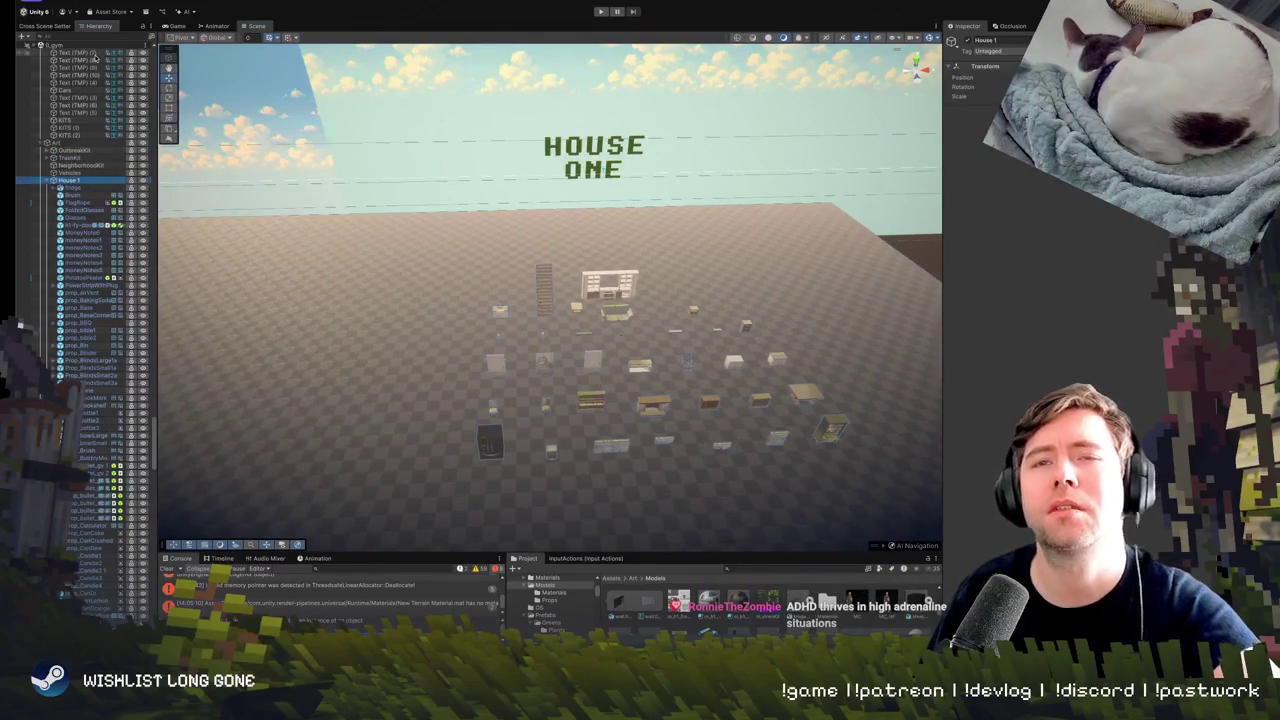
# Open Tools > Helper > MoveObject, dock the Move To Tool above the Hierarchy, and assign House 1 as target.
pyautogui.click(290, 2)
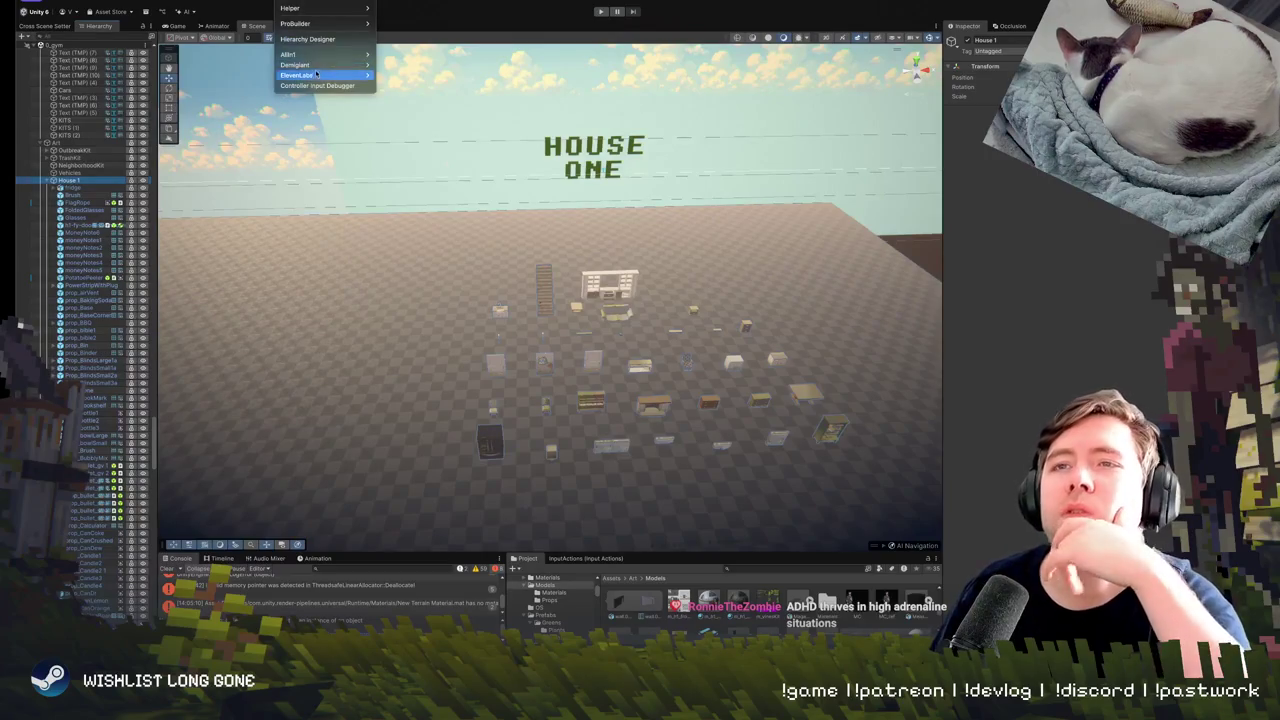
pyautogui.moveTo(331, 10)
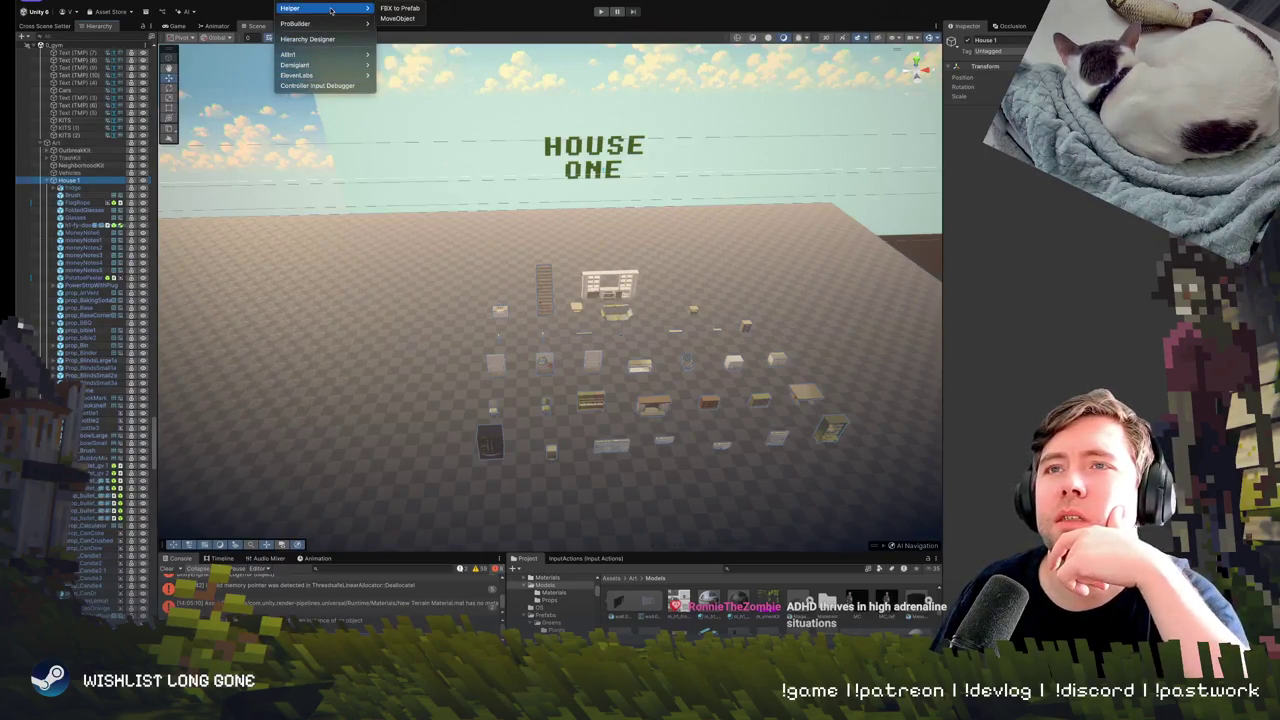
pyautogui.click(398, 18)
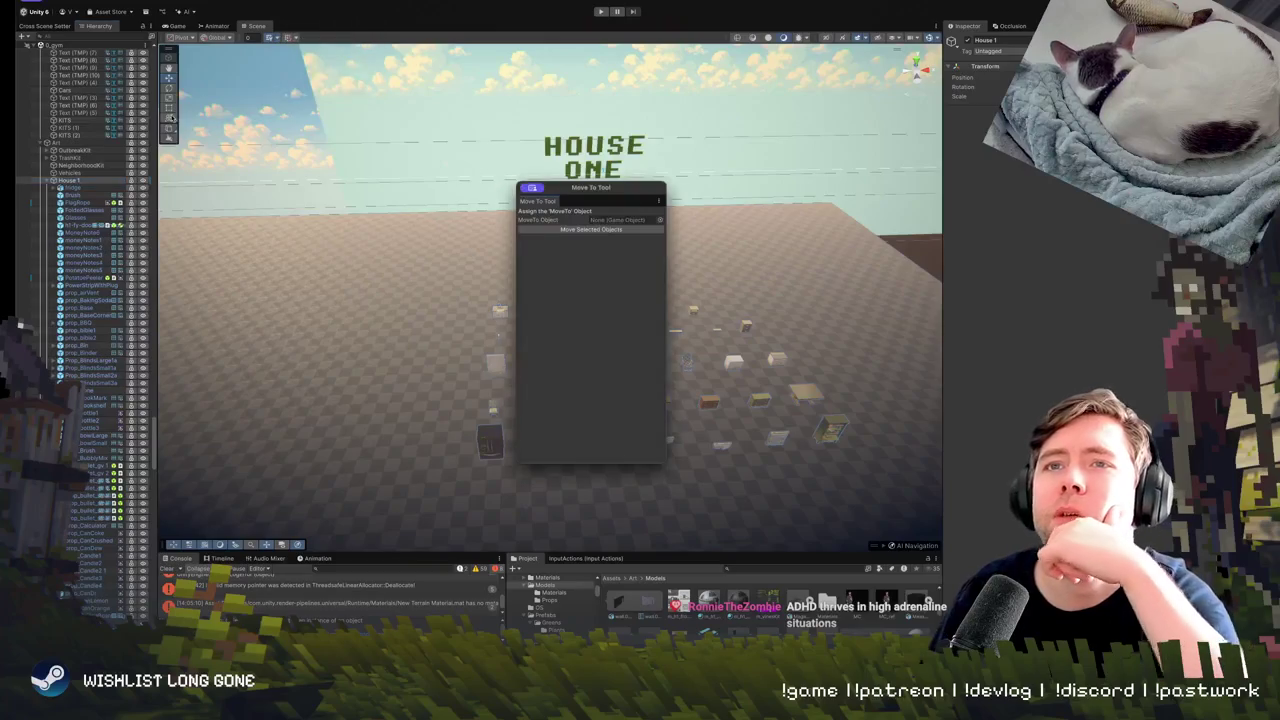
pyautogui.moveTo(524, 205)
pyautogui.mouseDown()
pyautogui.moveTo(80, 85)
pyautogui.moveTo(79, 33)
pyautogui.mouseUp()
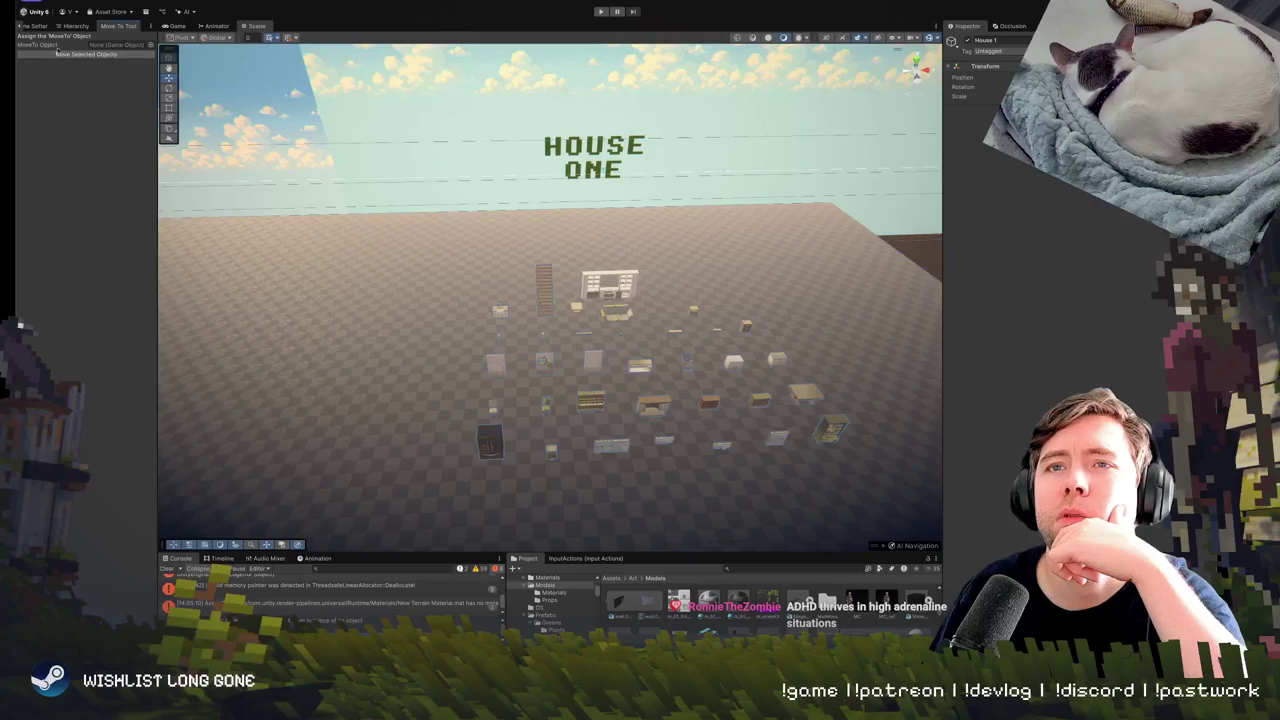
pyautogui.moveTo(110, 27)
pyautogui.mouseDown()
pyautogui.moveTo(120, 186)
pyautogui.moveTo(114, 87)
pyautogui.mouseUp()
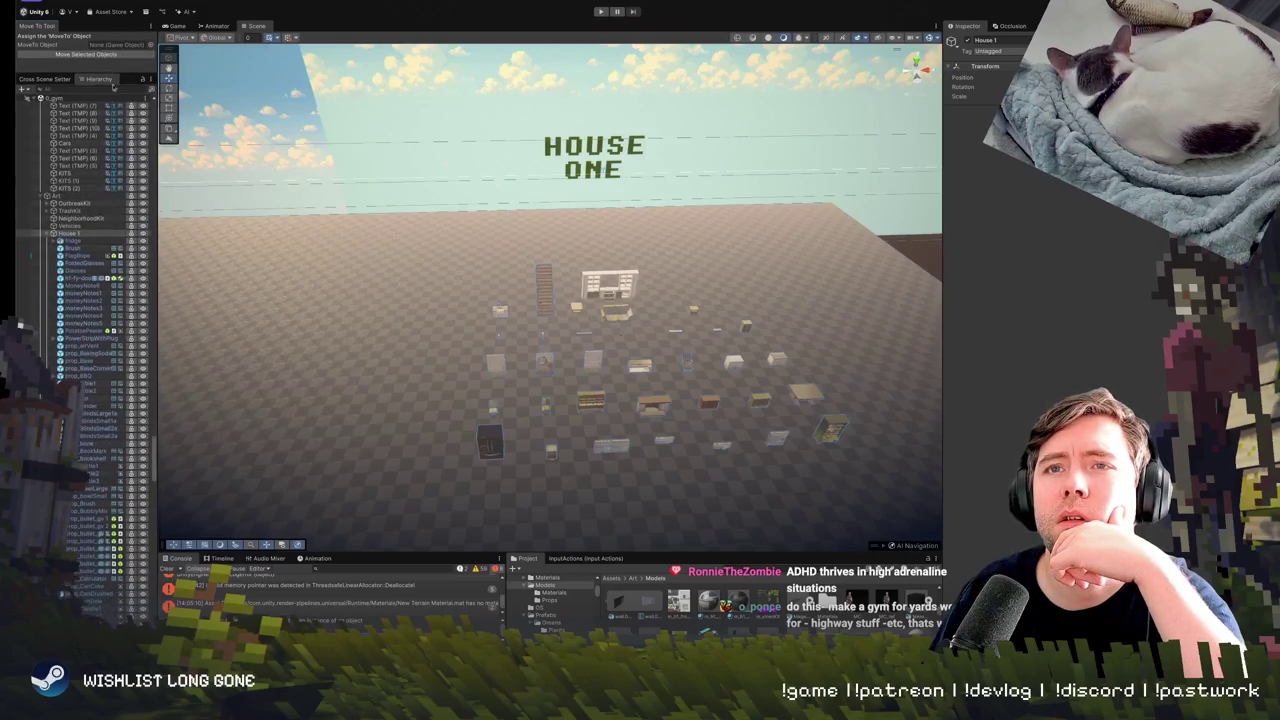
pyautogui.click(73, 236)
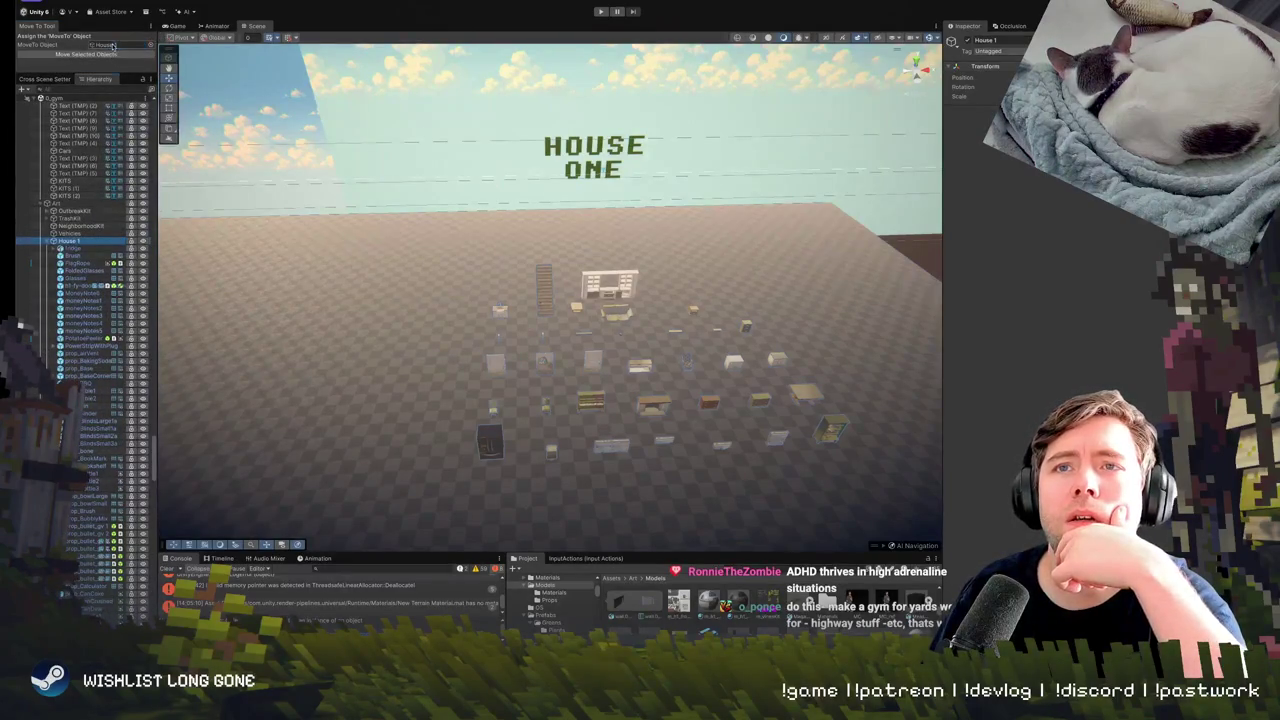
pyautogui.moveTo(569, 305); pyautogui.dragTo(828, 347)
# Run Move Selected Objects to reparent the selected props under House 1.
pyautogui.press('f')
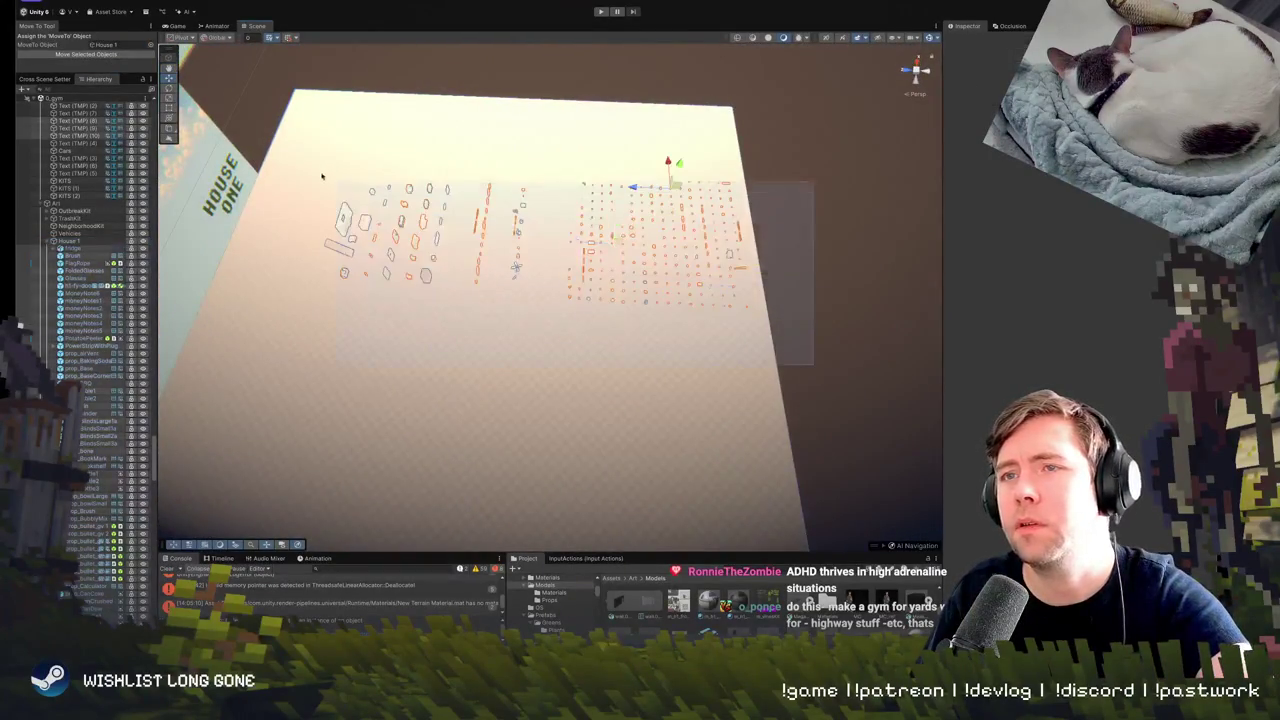
pyautogui.click(93, 57)
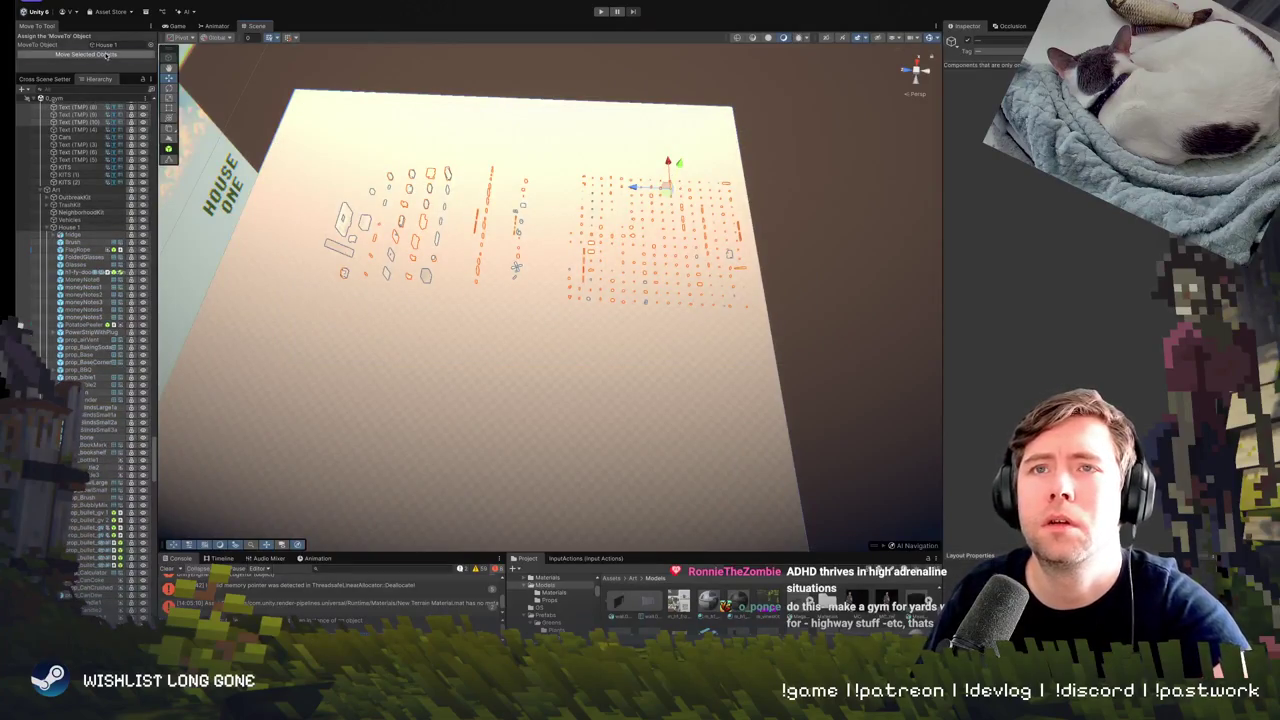
pyautogui.click(106, 55)
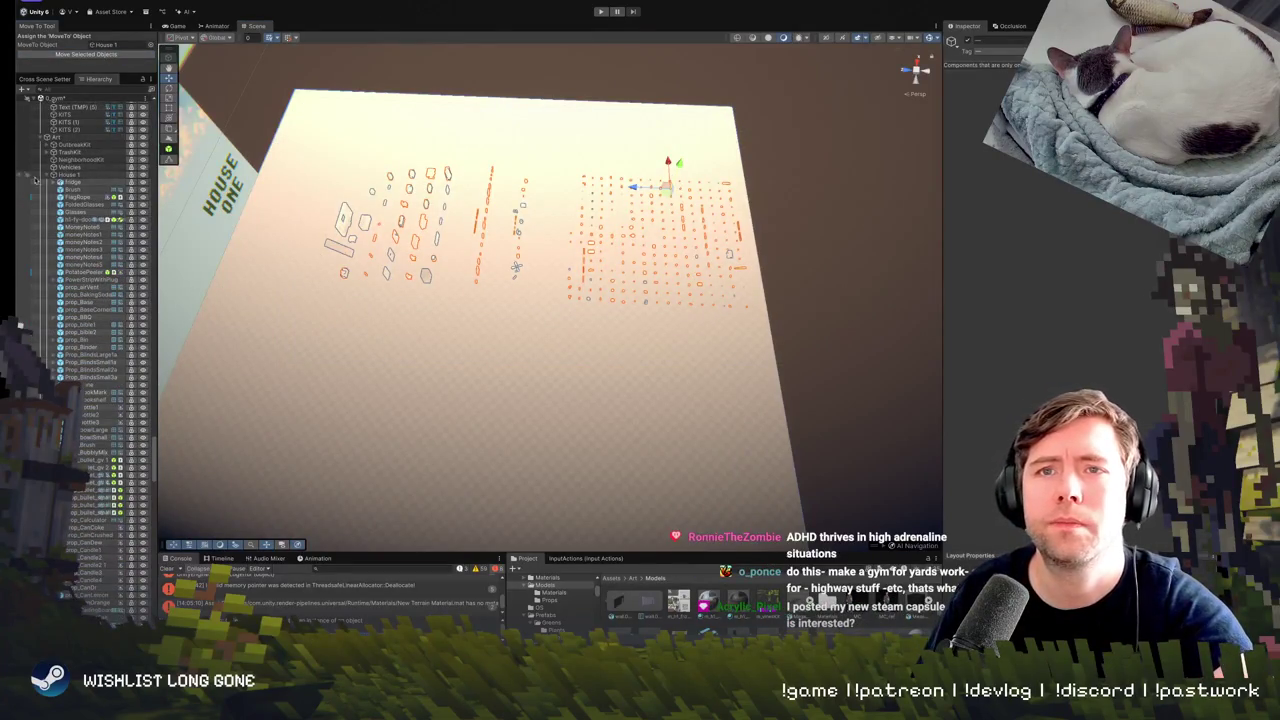
# Select the House 1 group and orbit in to inspect its floor props.
pyautogui.click(50, 176)
pyautogui.scroll(5, 86, 308)
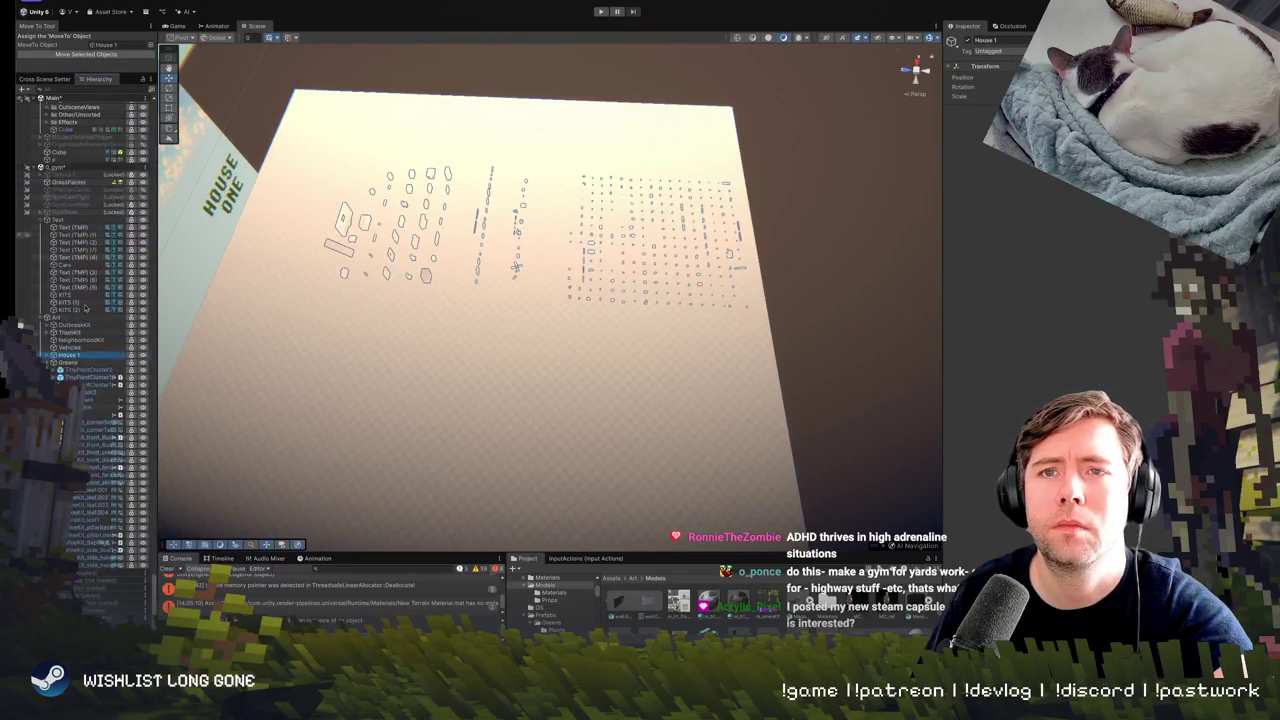
pyautogui.moveTo(260, 320); pyautogui.dragTo(300, 307)
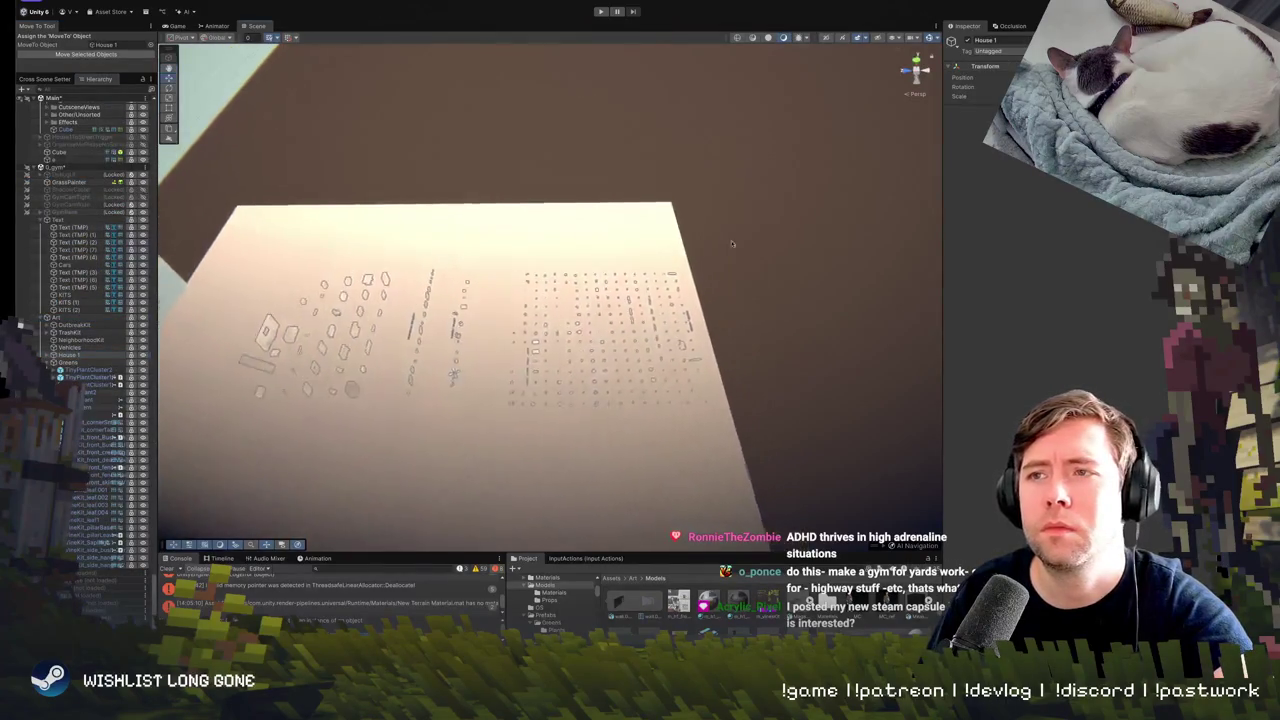
pyautogui.doubleClick(73, 358)
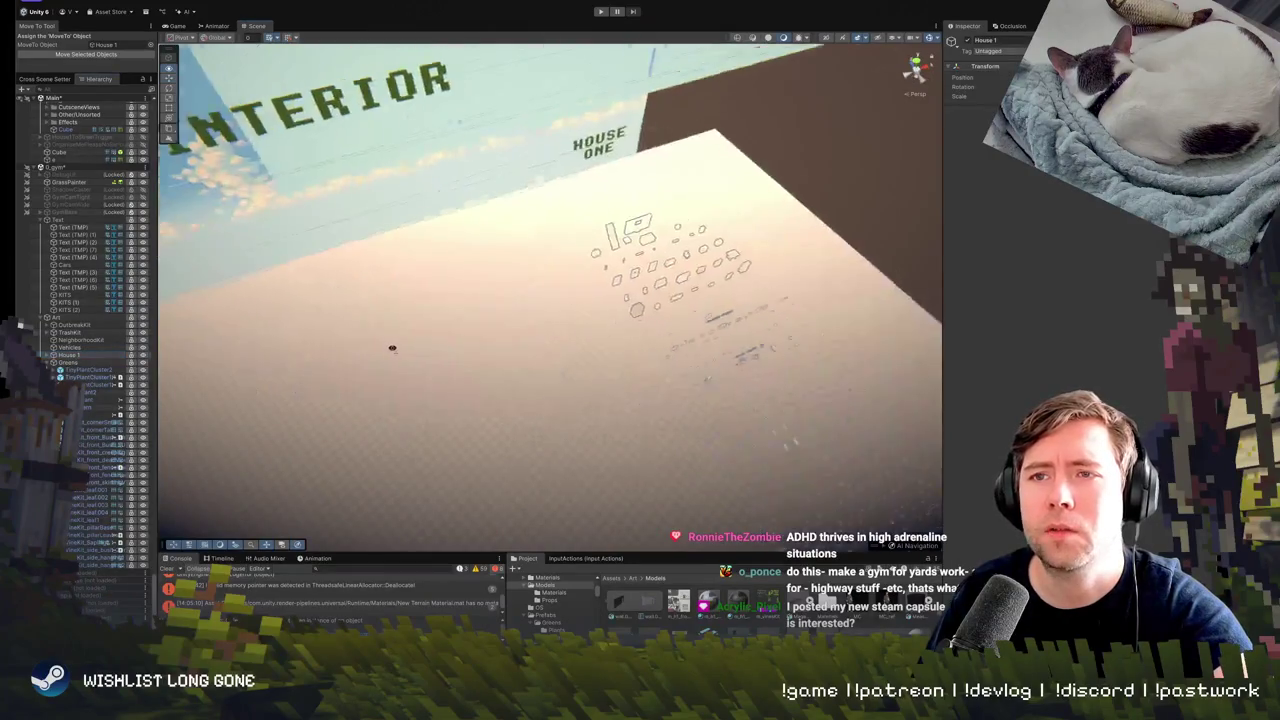
pyautogui.moveTo(389, 349)
pyautogui.mouseDown()
pyautogui.moveTo(386, 392)
pyautogui.moveTo(393, 270)
pyautogui.mouseUp()
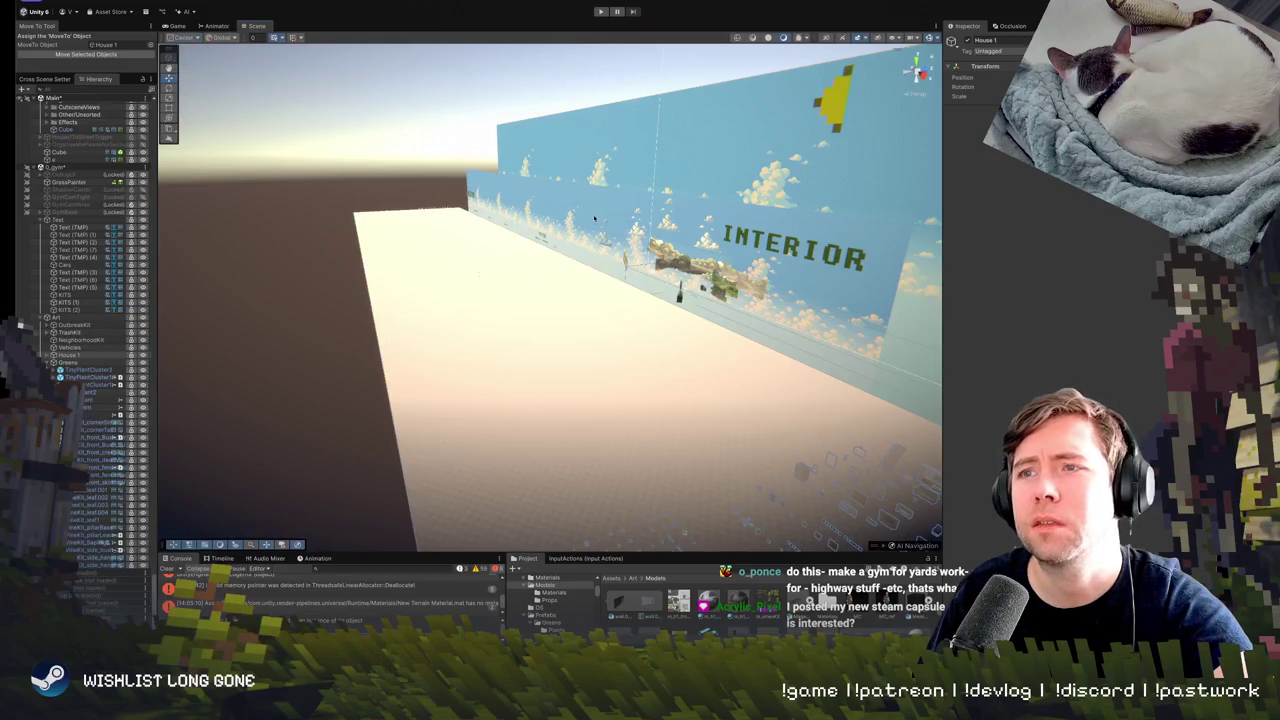
pyautogui.moveTo(594, 218); pyautogui.dragTo(700, 320)
pyautogui.scroll(3, 700, 320)
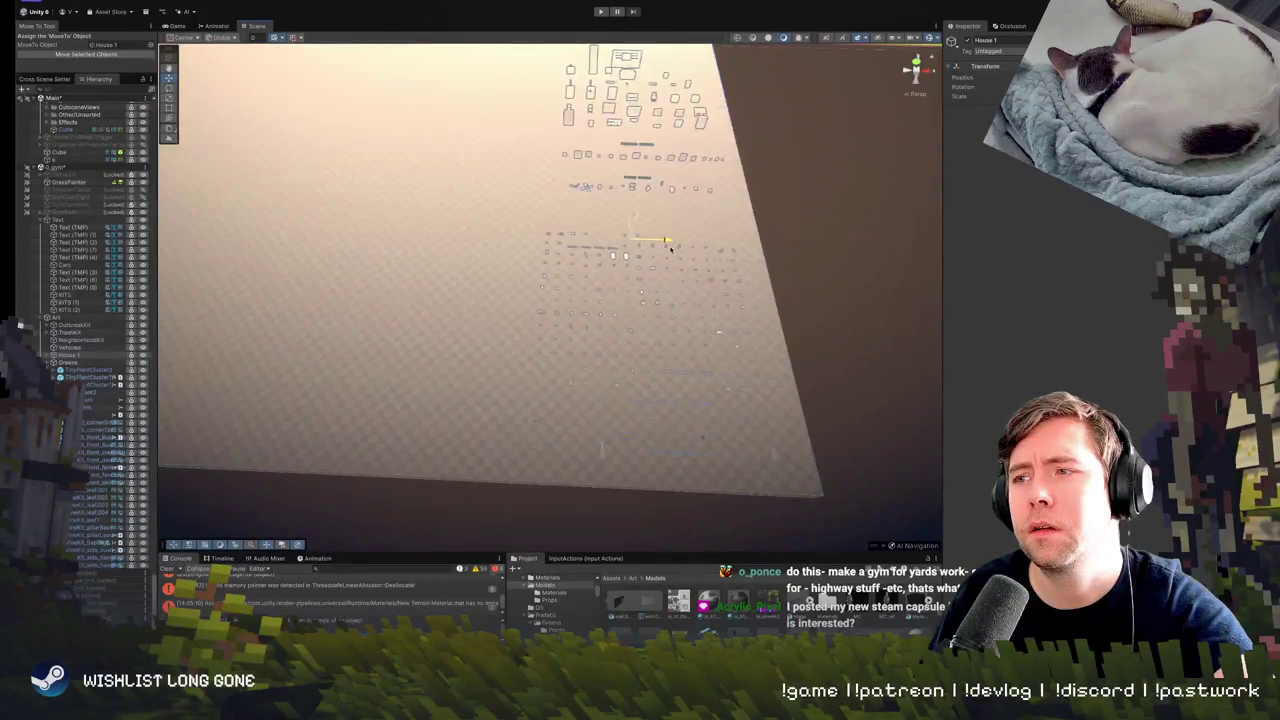
pyautogui.scroll(-3, 715, 268)
# Survey the INTERIOR sign, TITLE wall and HOUSE ONE props from several angles, then enter Play mode.
pyautogui.moveTo(715, 268)
pyautogui.mouseDown()
pyautogui.moveTo(650, 200)
pyautogui.moveTo(495, 126)
pyautogui.moveTo(488, 101)
pyautogui.moveTo(537, 311)
pyautogui.mouseUp()
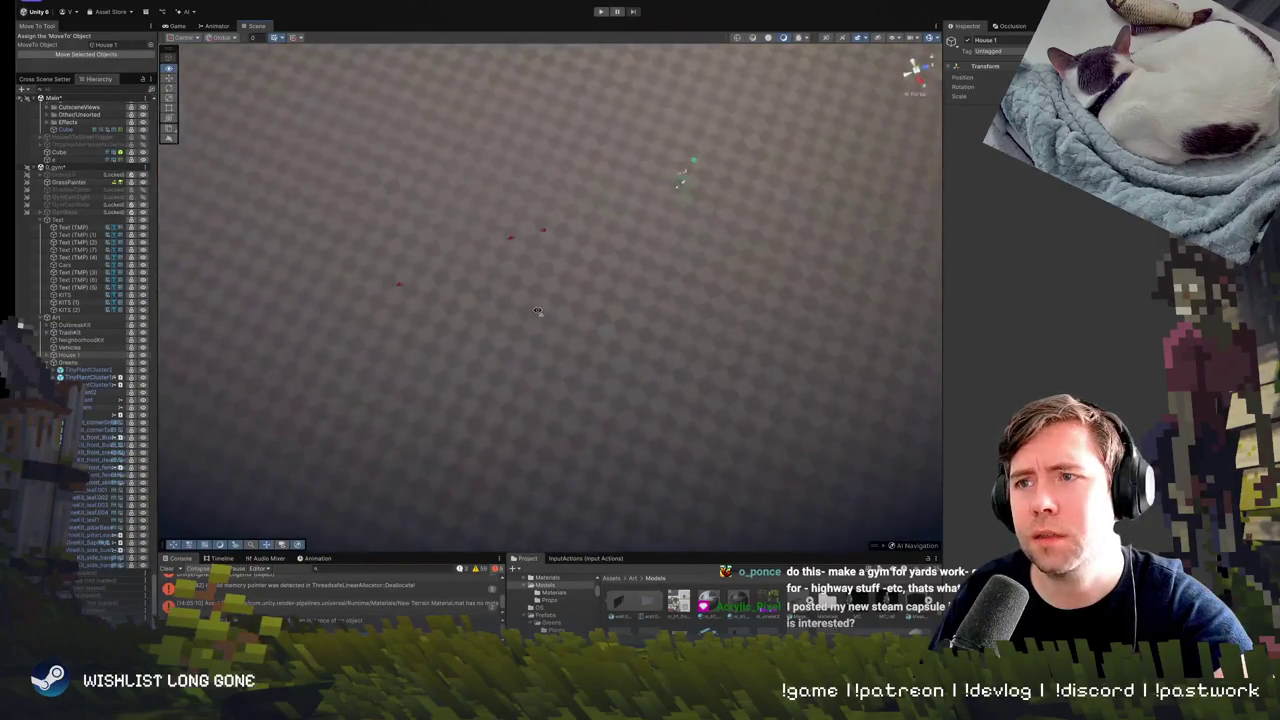
pyautogui.moveTo(541, 259)
pyautogui.mouseDown()
pyautogui.moveTo(540, 102)
pyautogui.moveTo(526, 114)
pyautogui.moveTo(714, 231)
pyautogui.mouseUp()
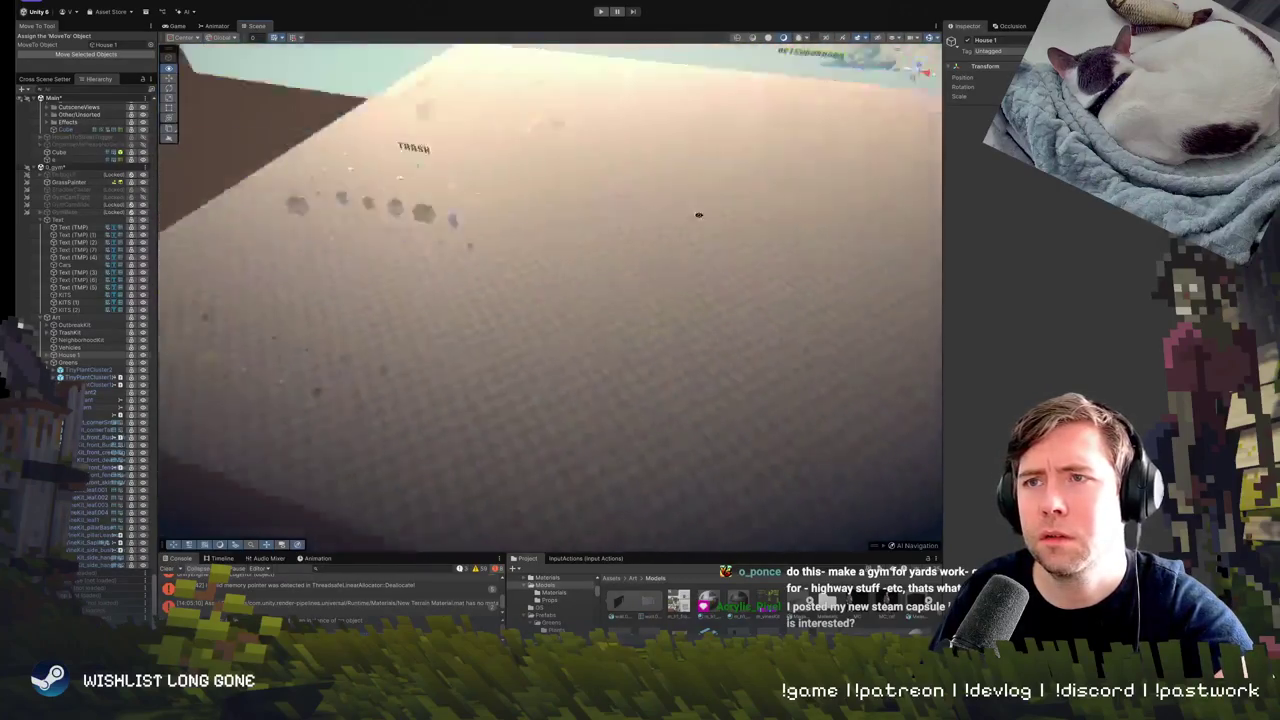
pyautogui.moveTo(699, 214); pyautogui.dragTo(845, 121)
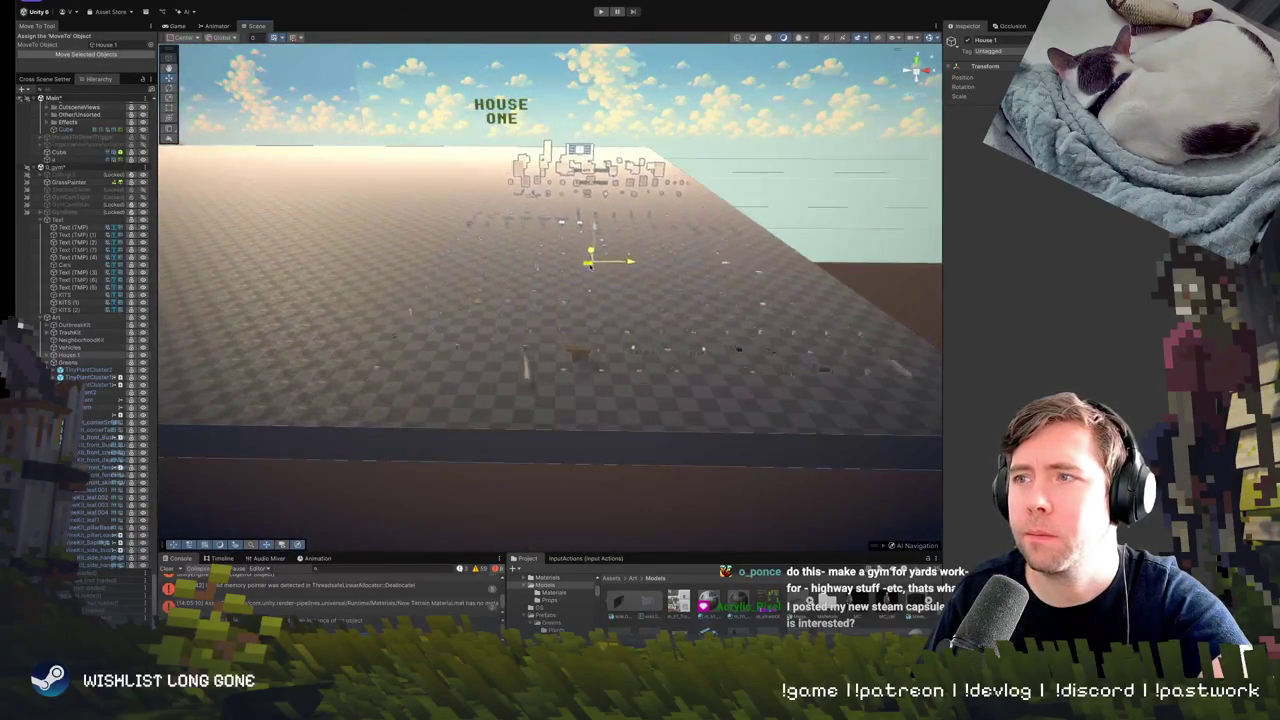
pyautogui.moveTo(642, 215); pyautogui.dragTo(641, 160)
pyautogui.moveTo(620, 128); pyautogui.dragTo(483, 400)
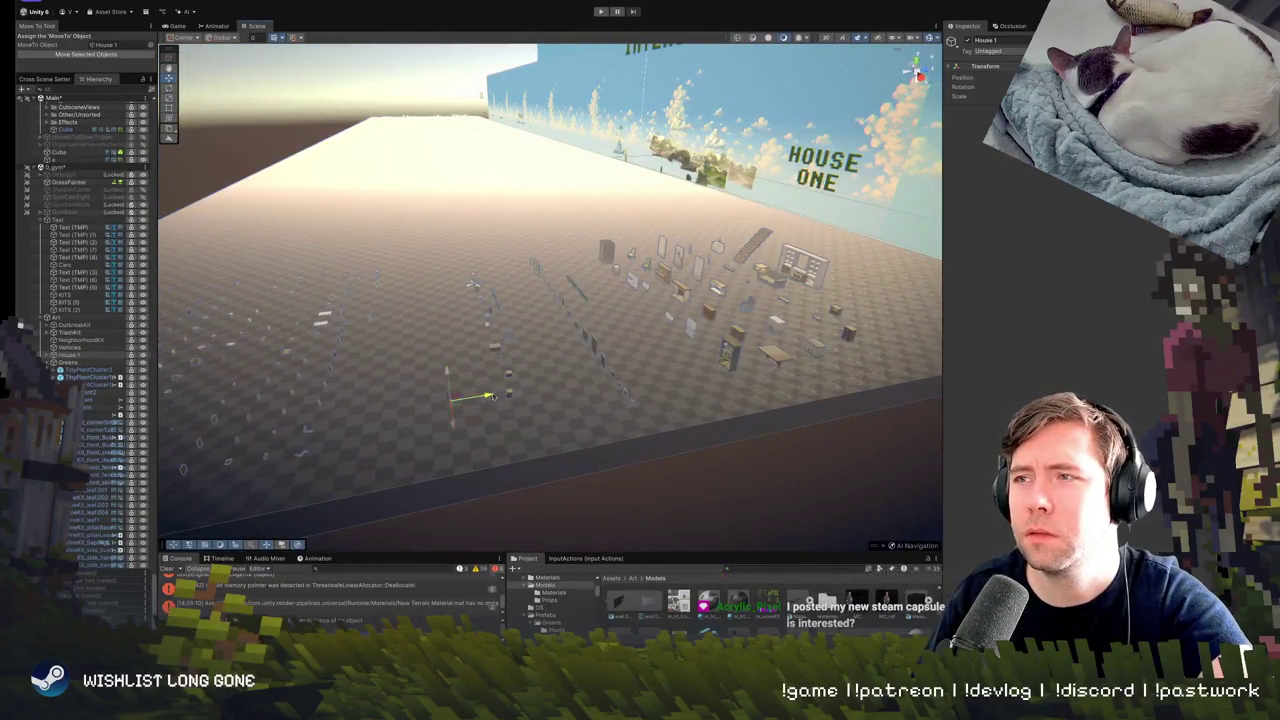
pyautogui.moveTo(515, 313); pyautogui.dragTo(738, 366)
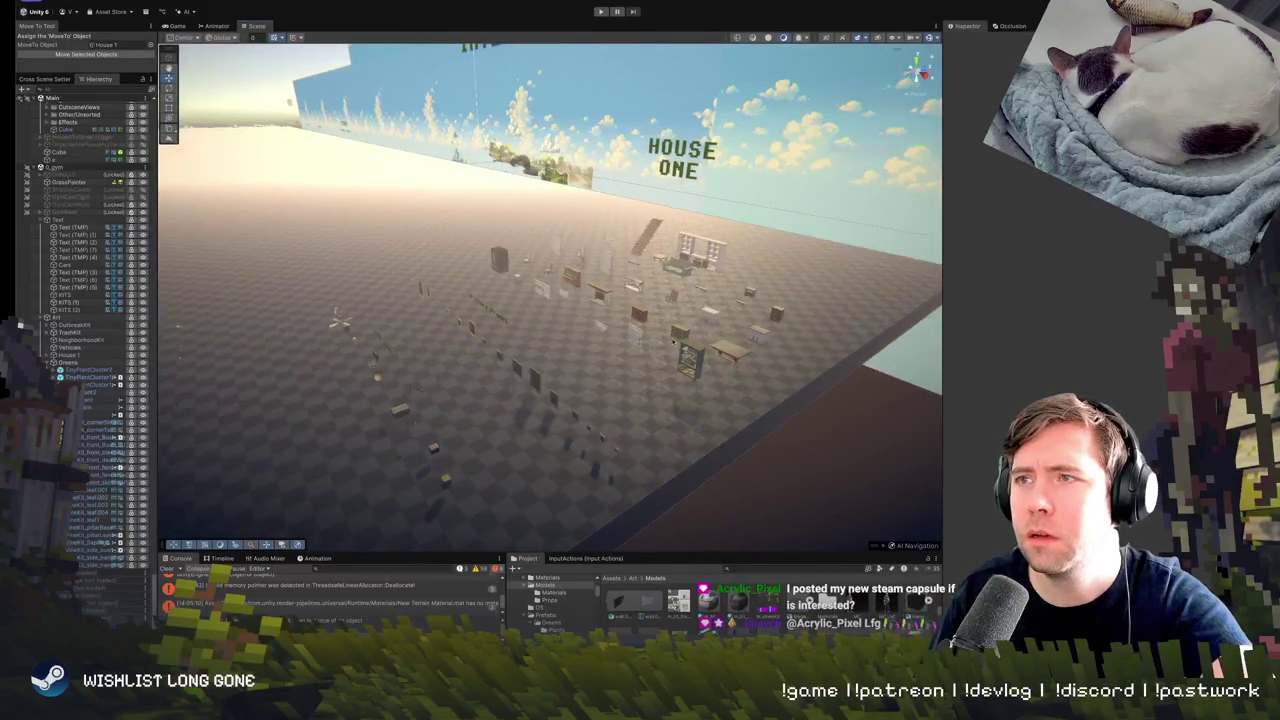
pyautogui.moveTo(534, 380); pyautogui.dragTo(685, 135)
pyautogui.click(600, 11)
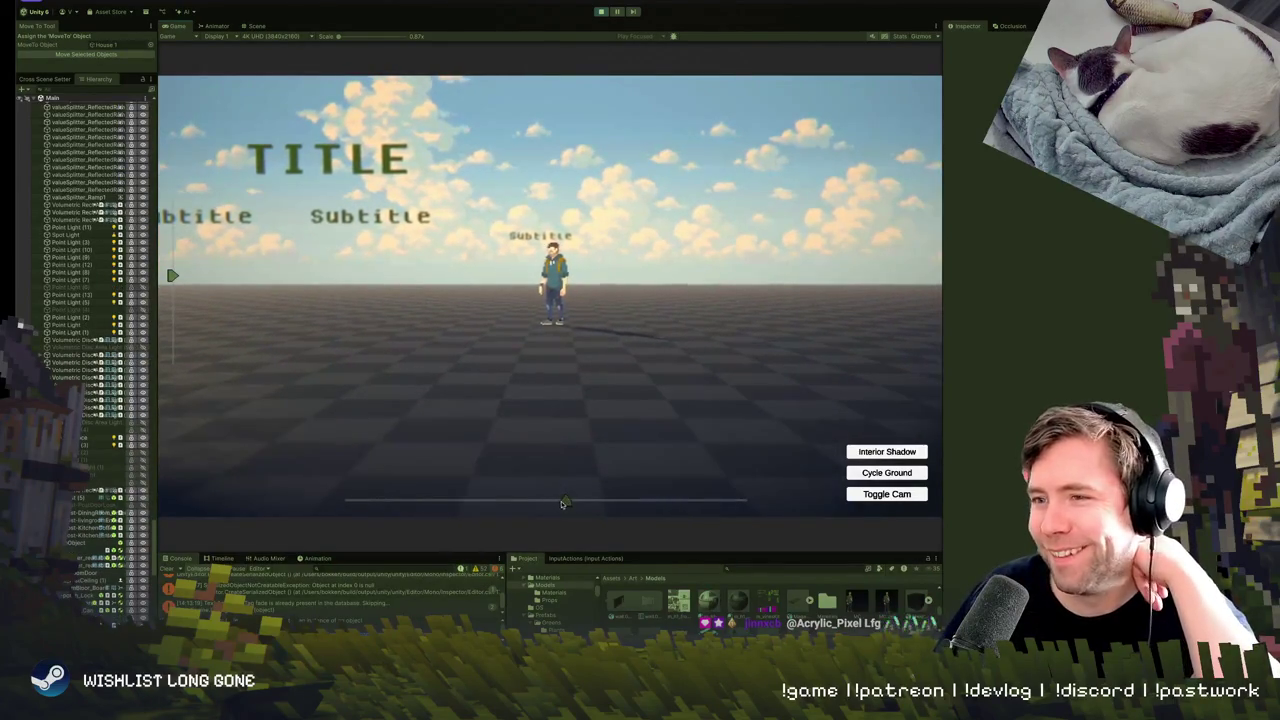
# Scrub the Game view camera path from the title area through House One and the interiors.
pyautogui.click(694, 498)
pyautogui.moveTo(694, 498); pyautogui.dragTo(706, 498)
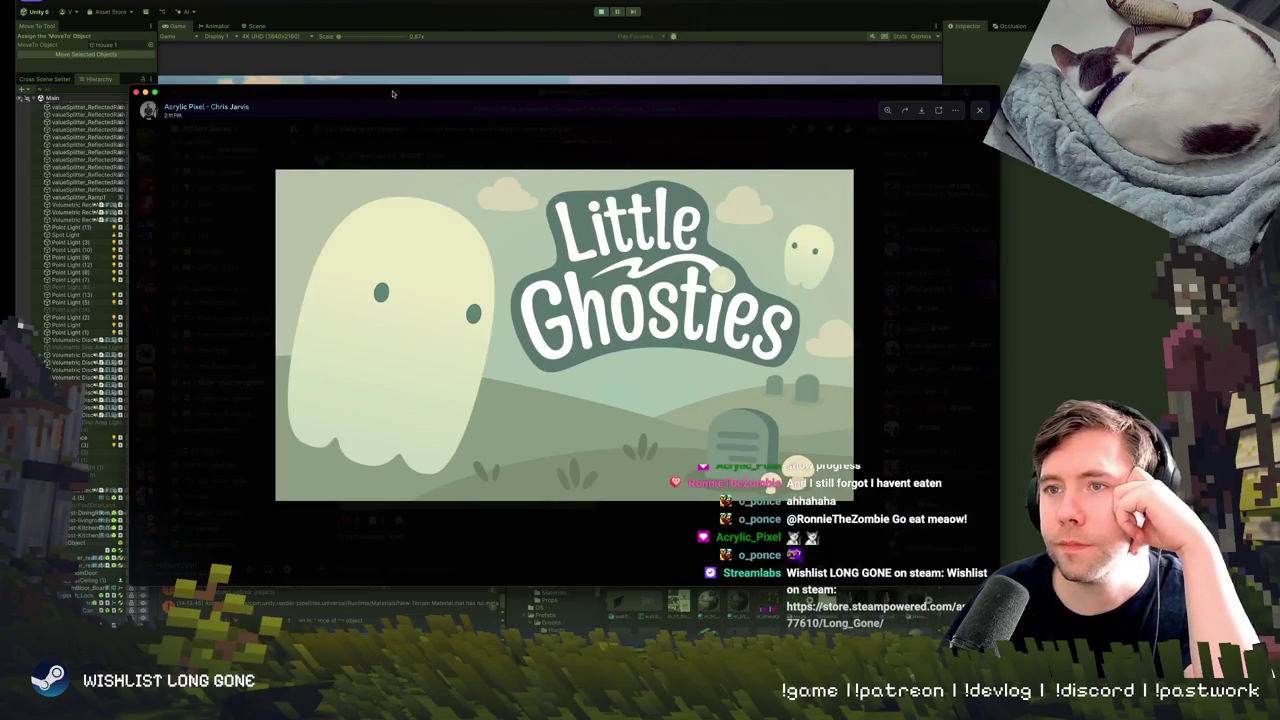
# Close the preview, enlarge the Little Ghosties image, then switch back to the running game.
pyautogui.click(484, 145)
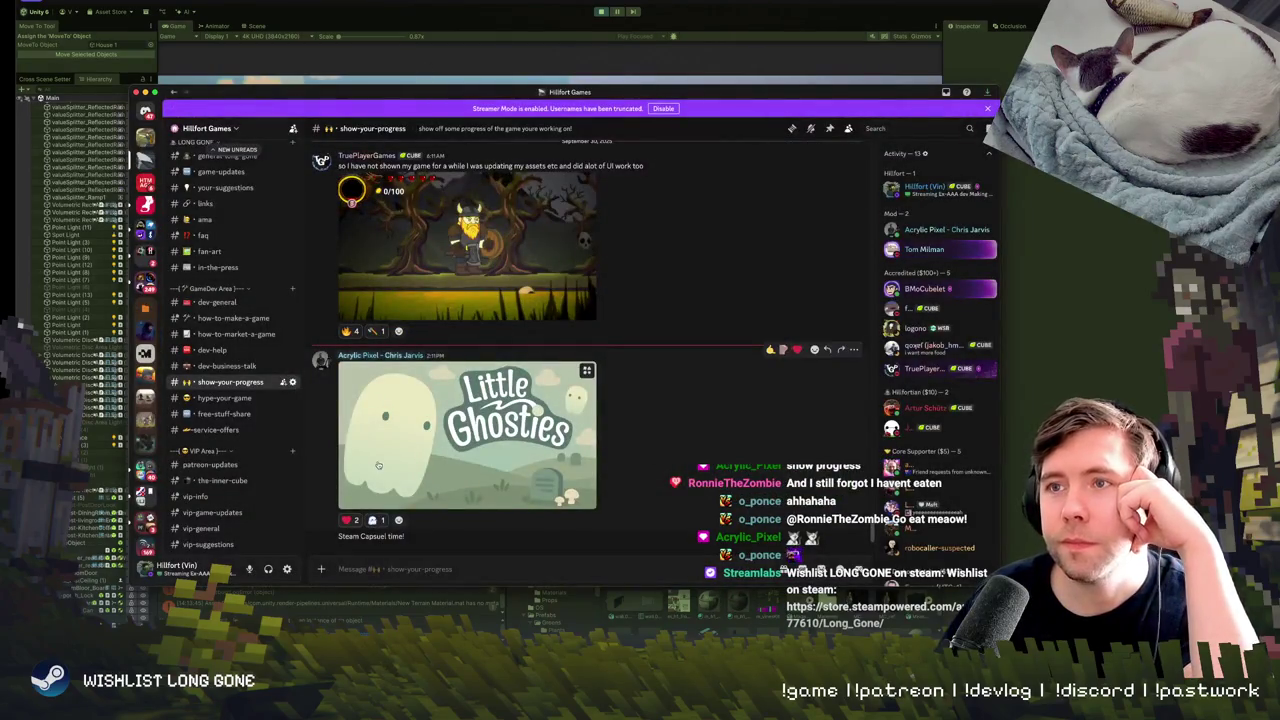
pyautogui.click(378, 465)
pyautogui.hotkey('alt', 'Tab')
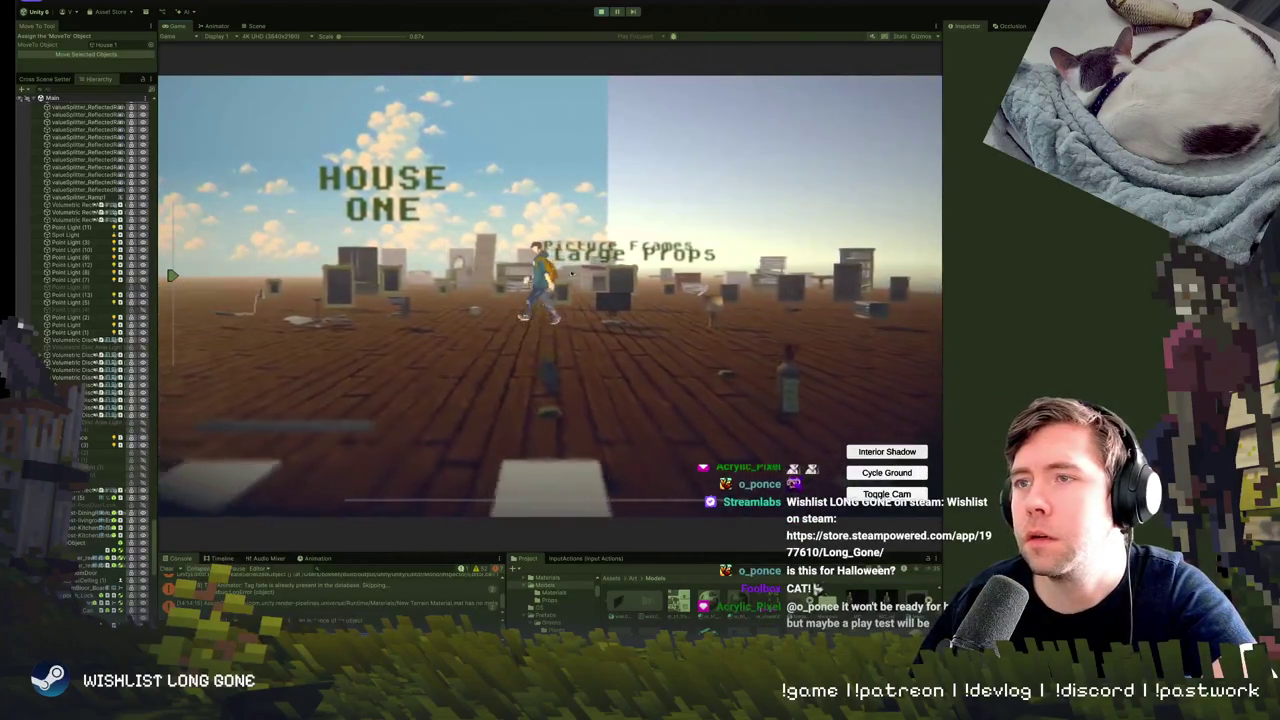
# Exit Play mode and fly the Scene camera over the House One floor toward the INTERIOR panels.
pyautogui.click(603, 11)
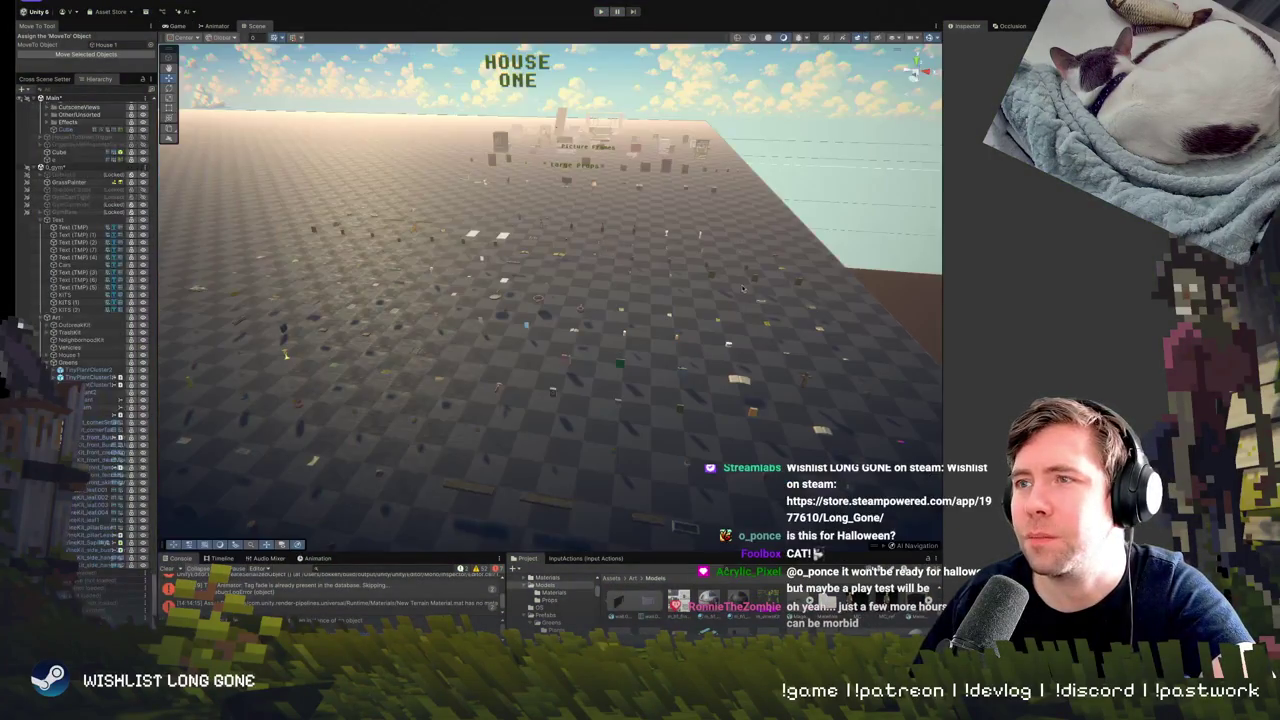
pyautogui.moveTo(743, 289)
pyautogui.mouseDown()
pyautogui.moveTo(937, 296)
pyautogui.moveTo(790, 242)
pyautogui.moveTo(982, 237)
pyautogui.moveTo(644, 279)
pyautogui.moveTo(517, 232)
pyautogui.mouseUp()
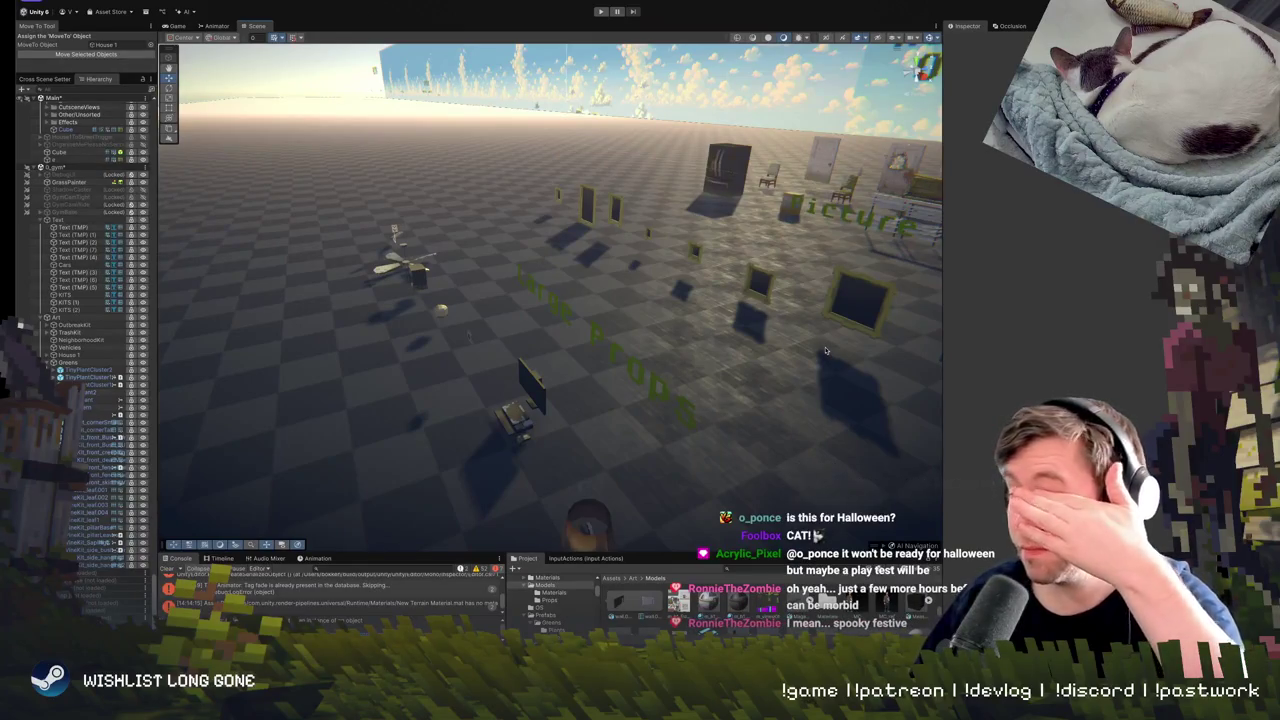
pyautogui.moveTo(580, 350)
pyautogui.mouseDown()
pyautogui.moveTo(625, 343)
pyautogui.moveTo(633, 362)
pyautogui.moveTo(610, 352)
pyautogui.moveTo(602, 328)
pyautogui.moveTo(738, 278)
pyautogui.moveTo(762, 319)
pyautogui.moveTo(819, 352)
pyautogui.moveTo(998, 428)
pyautogui.mouseUp()
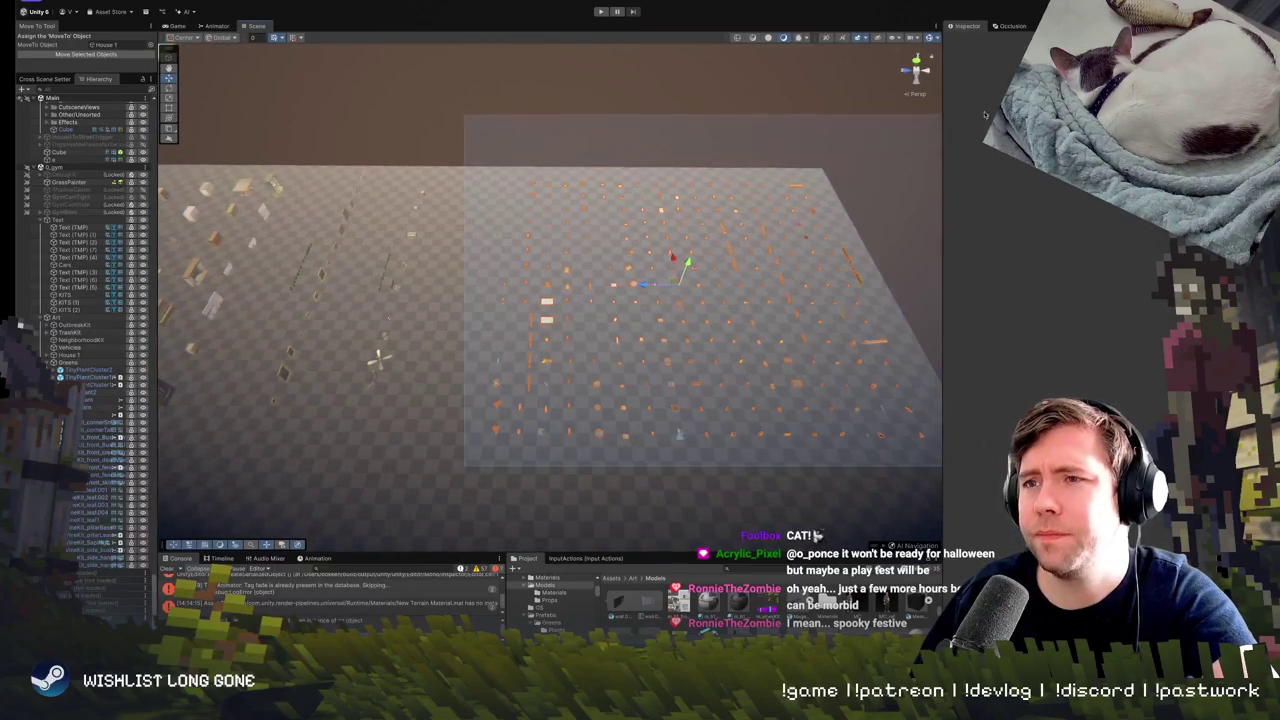
# Fly down among the floor props, select the brown table, and delete it.
pyautogui.moveTo(985, 115)
pyautogui.mouseDown()
pyautogui.moveTo(713, 325)
pyautogui.moveTo(723, 261)
pyautogui.moveTo(677, 278)
pyautogui.mouseUp()
pyautogui.click(614, 340)
pyautogui.moveTo(614, 340)
pyautogui.mouseDown()
pyautogui.moveTo(576, 302)
pyautogui.moveTo(518, 285)
pyautogui.moveTo(547, 277)
pyautogui.moveTo(330, 255)
pyautogui.moveTo(241, 225)
pyautogui.moveTo(310, 210)
pyautogui.moveTo(457, 251)
pyautogui.mouseUp()
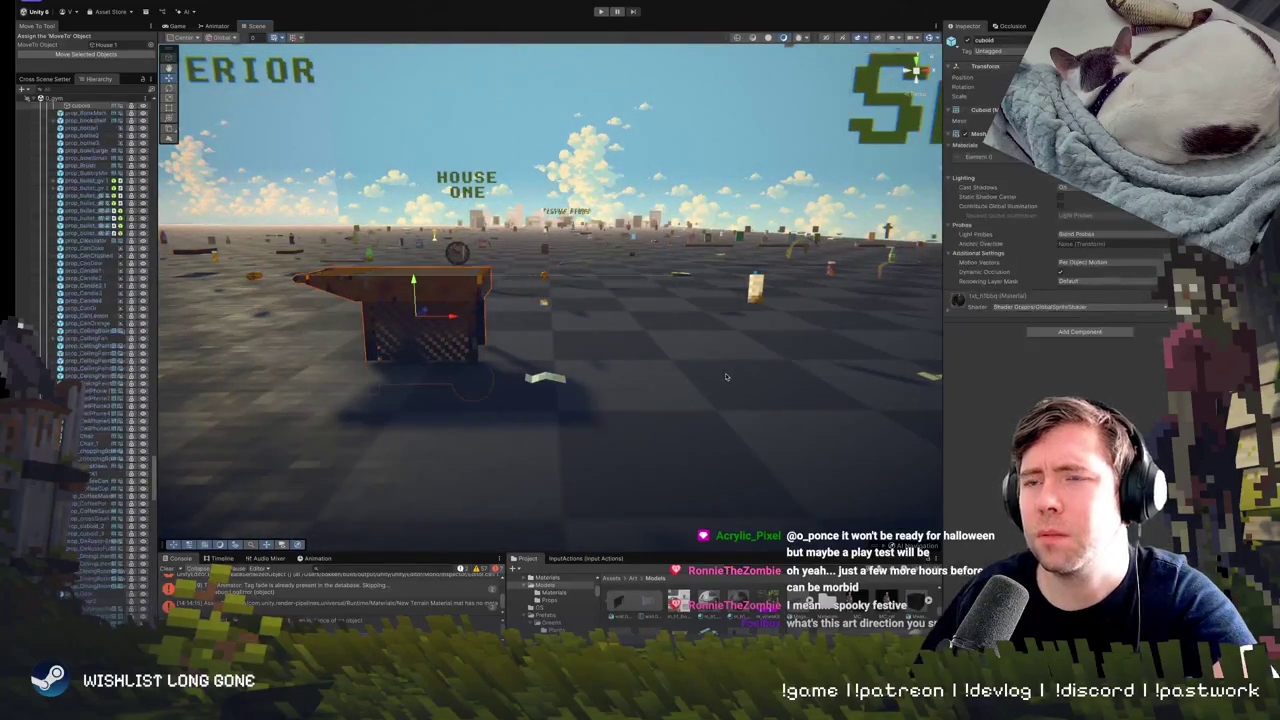
pyautogui.press('Delete')
pyautogui.moveTo(742, 372)
pyautogui.mouseDown()
pyautogui.moveTo(848, 354)
pyautogui.moveTo(769, 354)
pyautogui.moveTo(720, 382)
pyautogui.moveTo(743, 337)
pyautogui.moveTo(723, 397)
pyautogui.moveTo(52, 118)
pyautogui.mouseUp()
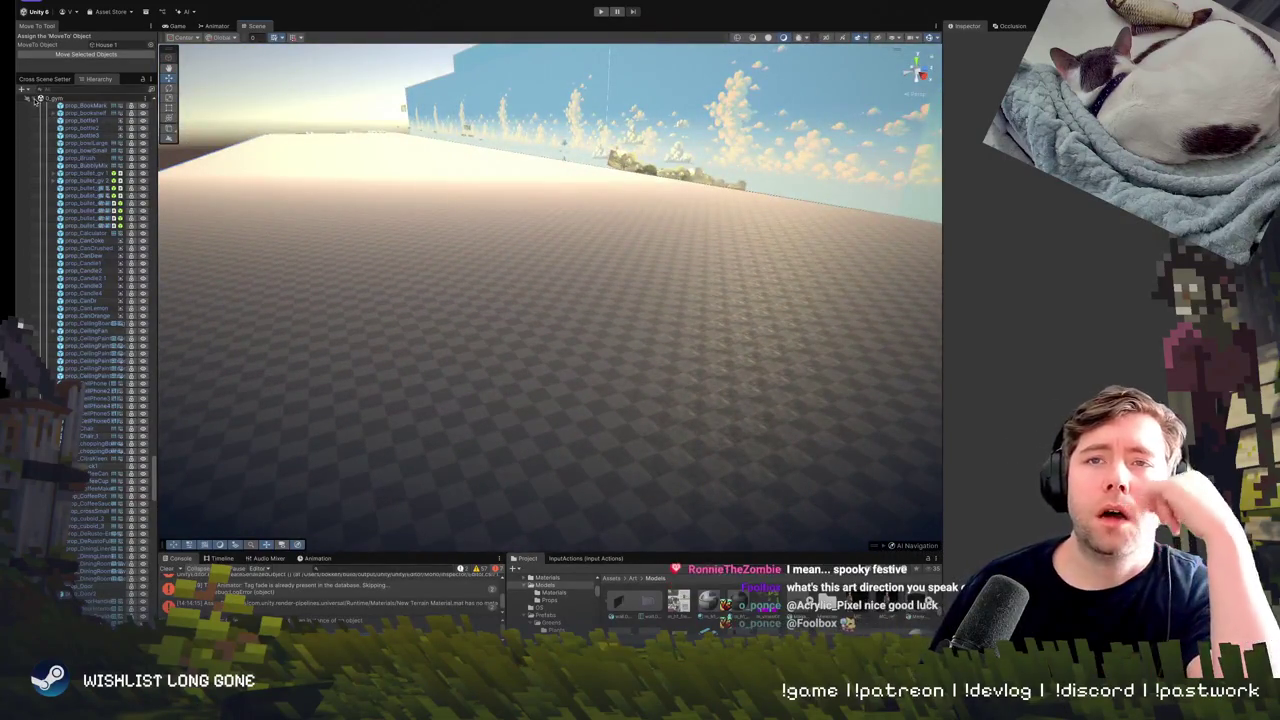
# Collapse the props and the Main scene in the Hierarchy to list all scenes, and check 1_Intro's options.
pyautogui.click(38, 99)
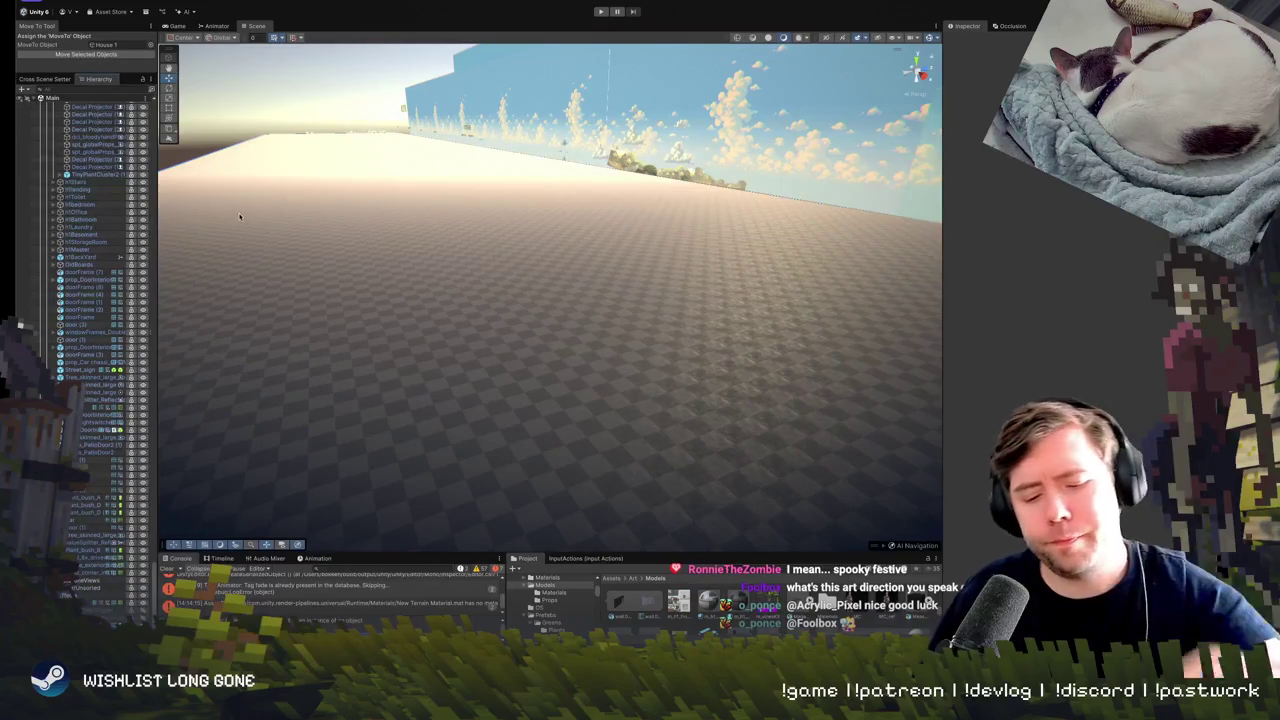
pyautogui.click(27, 98)
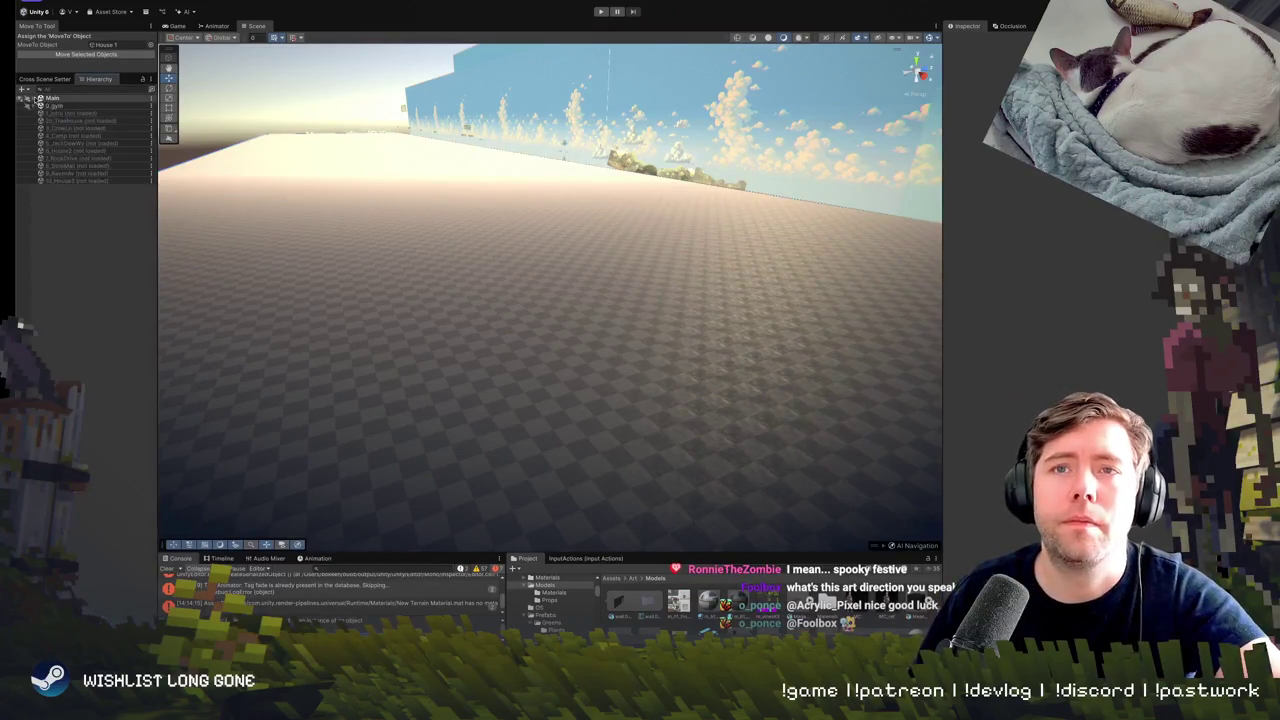
pyautogui.rightClick(73, 117)
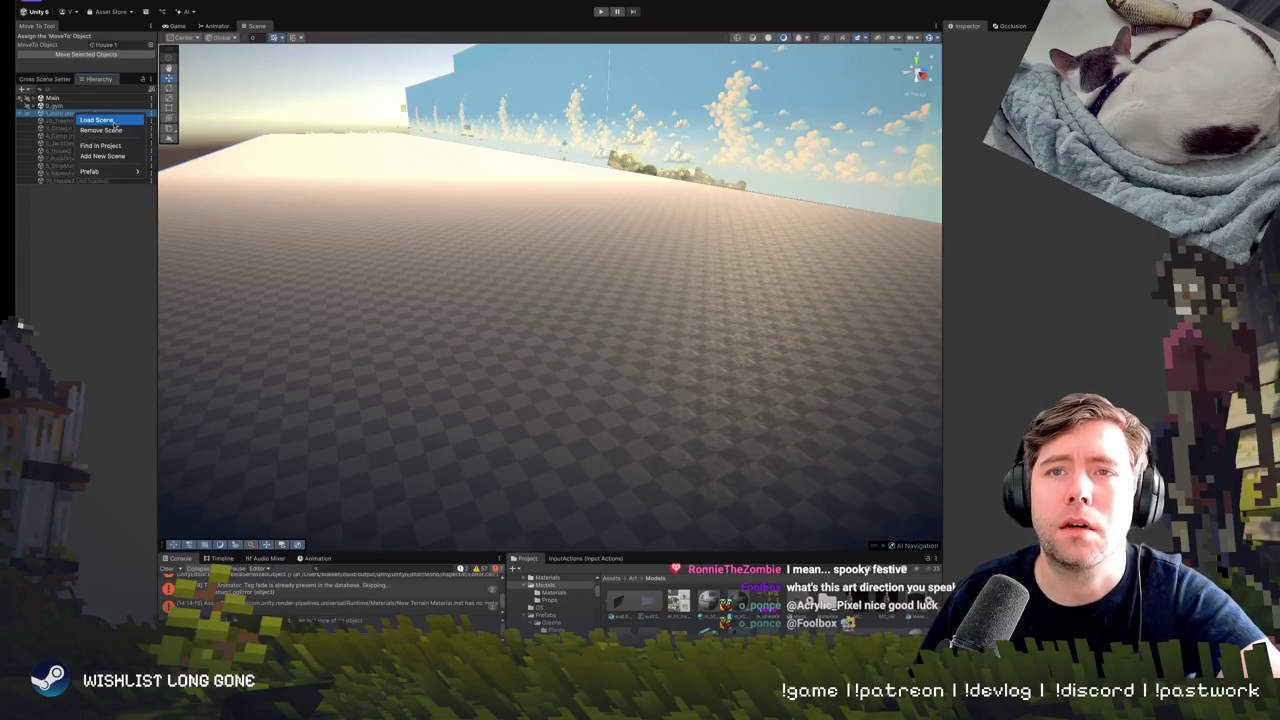
pyautogui.press('Escape')
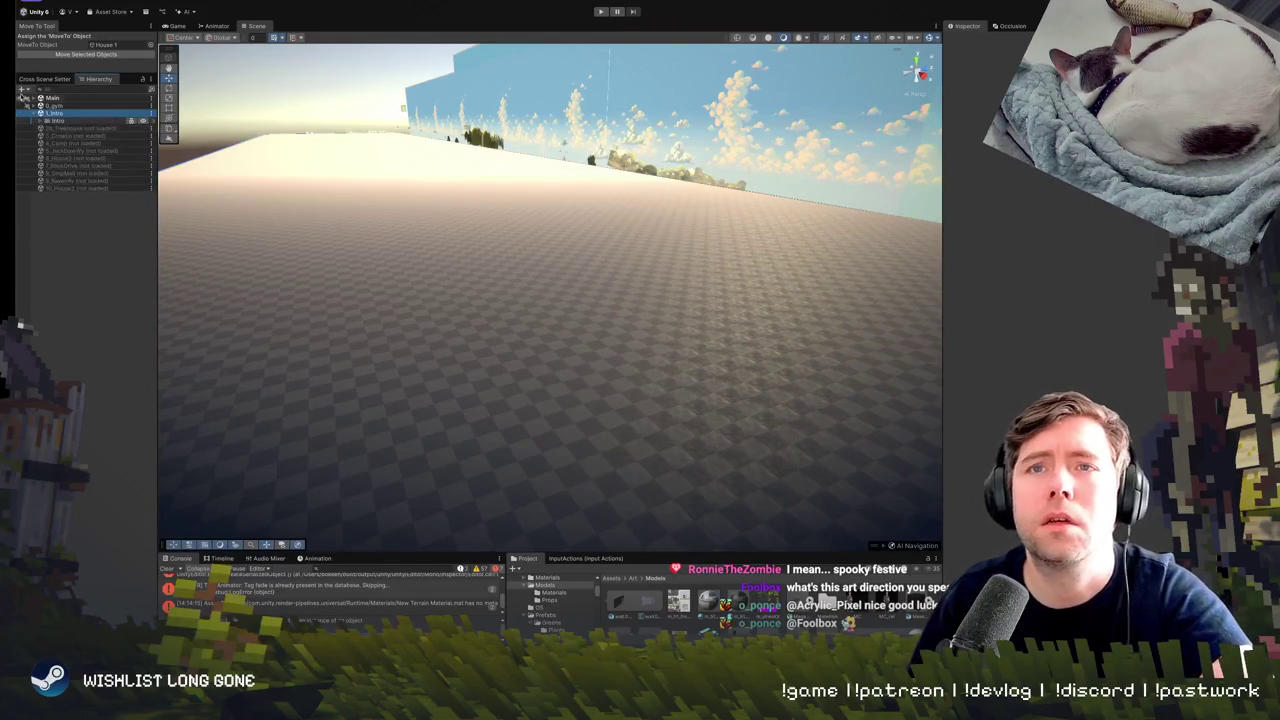
# Re-expand the Main scene and leave GameManager's Current Game State set to Game.
pyautogui.click(28, 98)
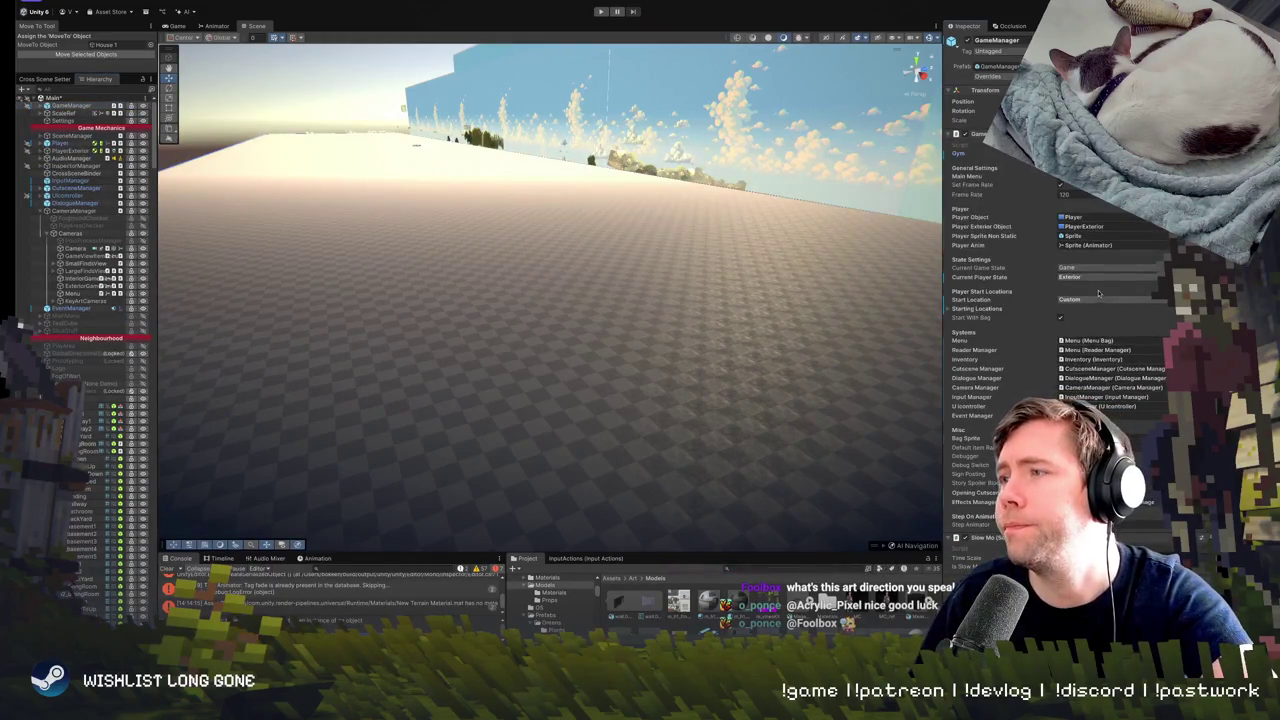
pyautogui.click(1066, 268)
pyautogui.click(1080, 281)
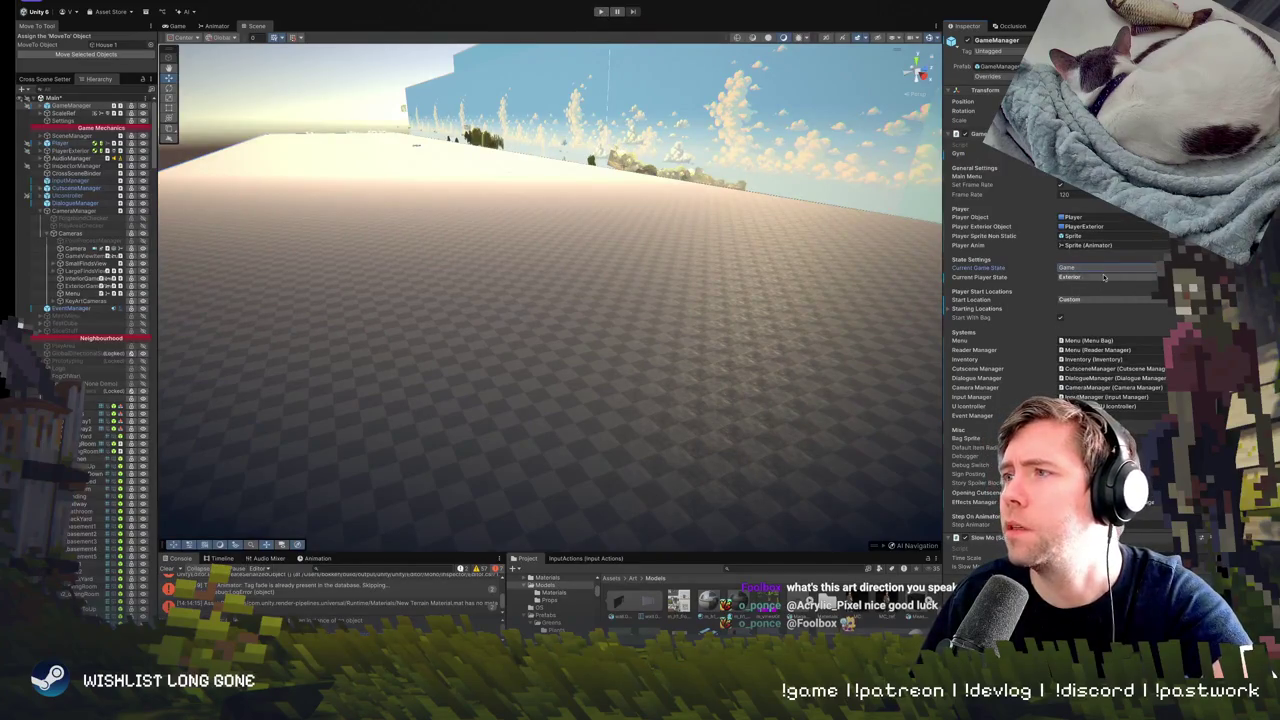
# Enter Play mode, then return the maximized Game view to the split Scene/Game layout.
pyautogui.click(601, 12)
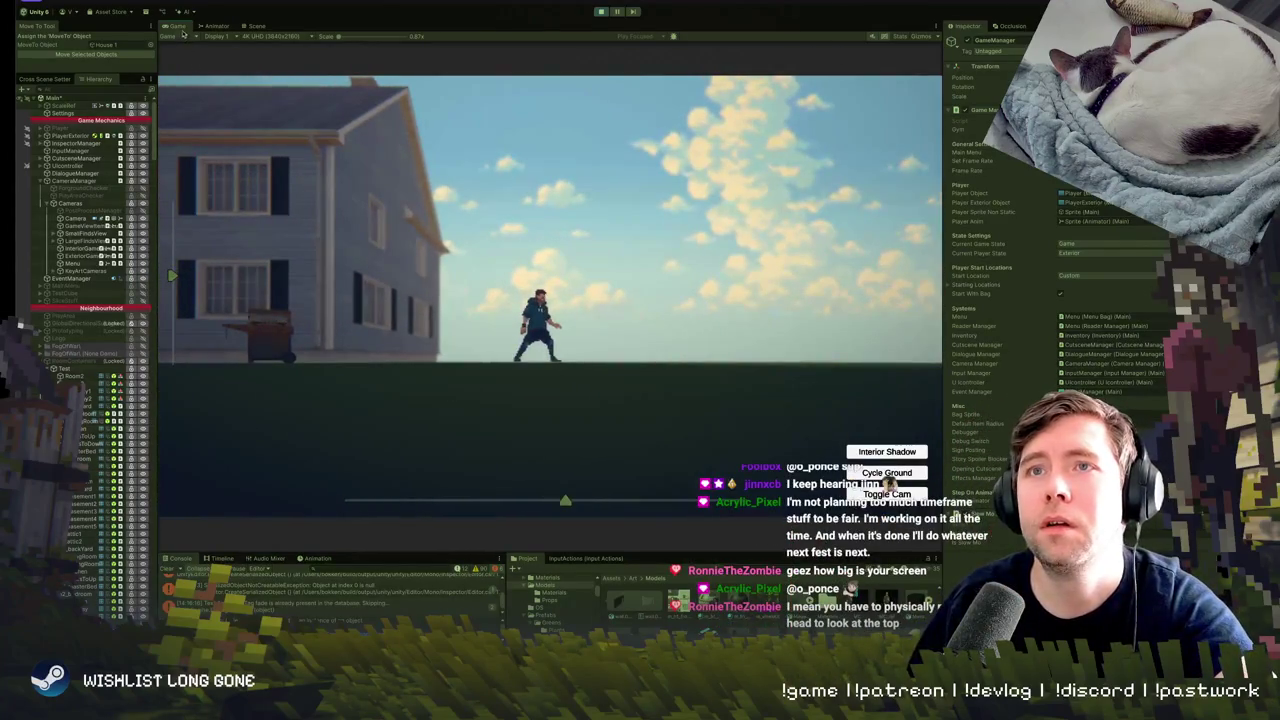
pyautogui.hotkey('shift', 'space')
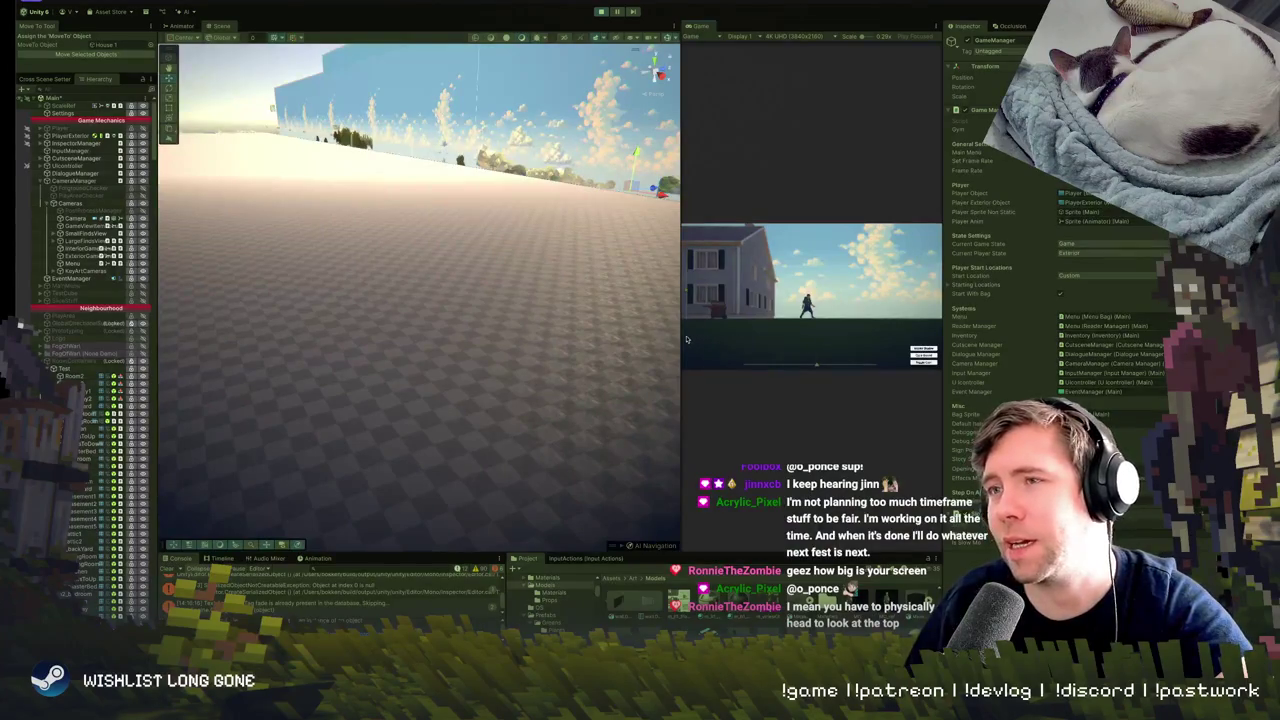
# Widen the Game view beside the Scene view, orbit toward a wall and ground, then exit Play mode.
pyautogui.moveTo(677, 336); pyautogui.dragTo(404, 349)
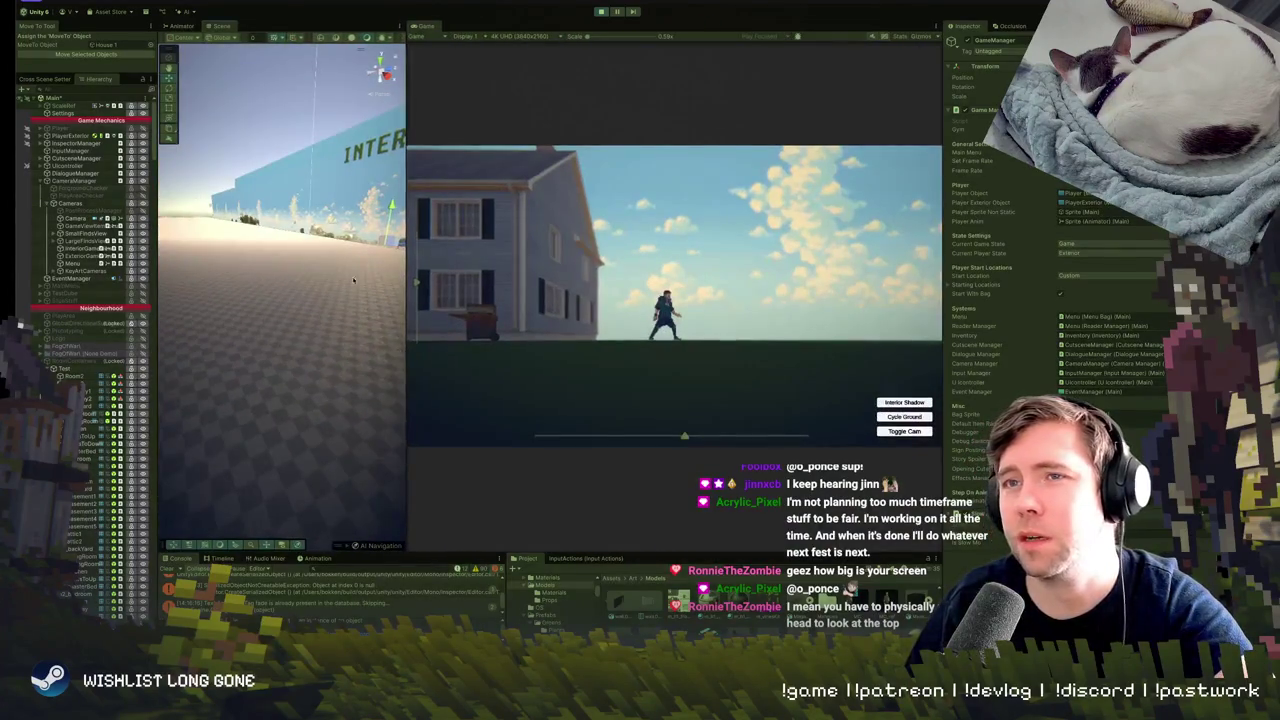
pyautogui.scroll(-10, 353, 281)
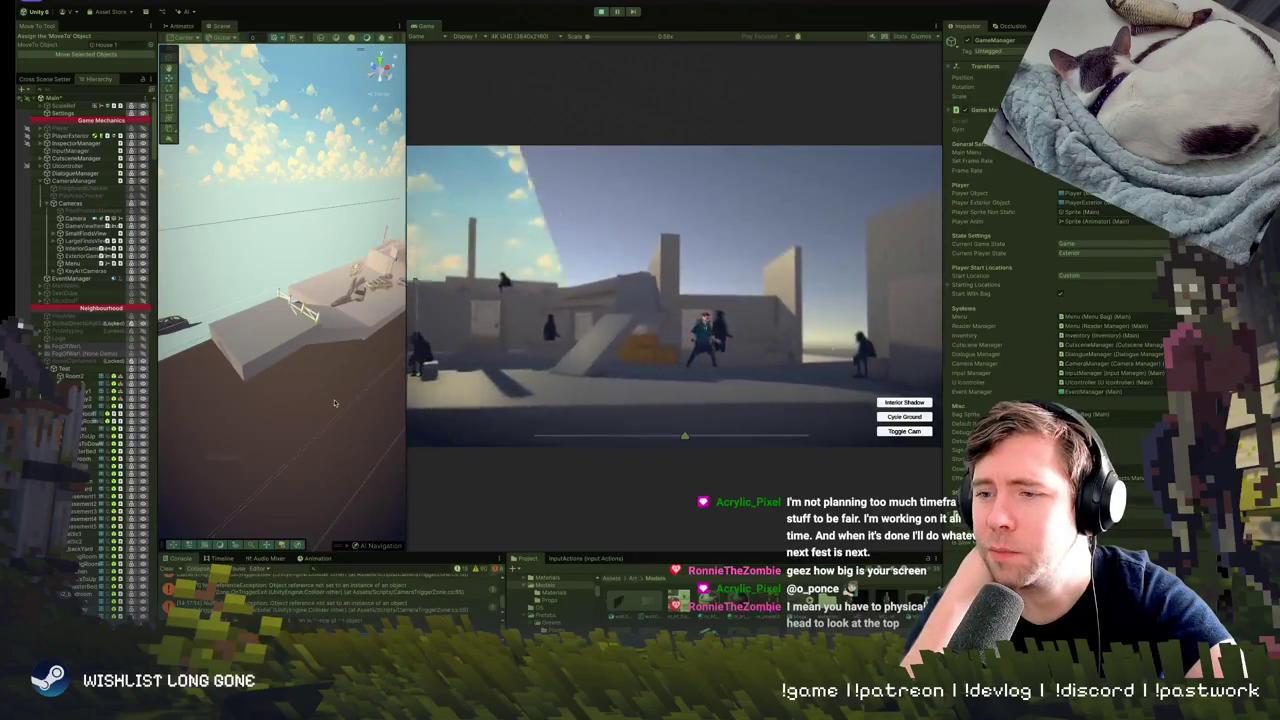
pyautogui.moveTo(270, 258)
pyautogui.mouseDown()
pyautogui.moveTo(307, 280)
pyautogui.moveTo(346, 275)
pyautogui.mouseUp()
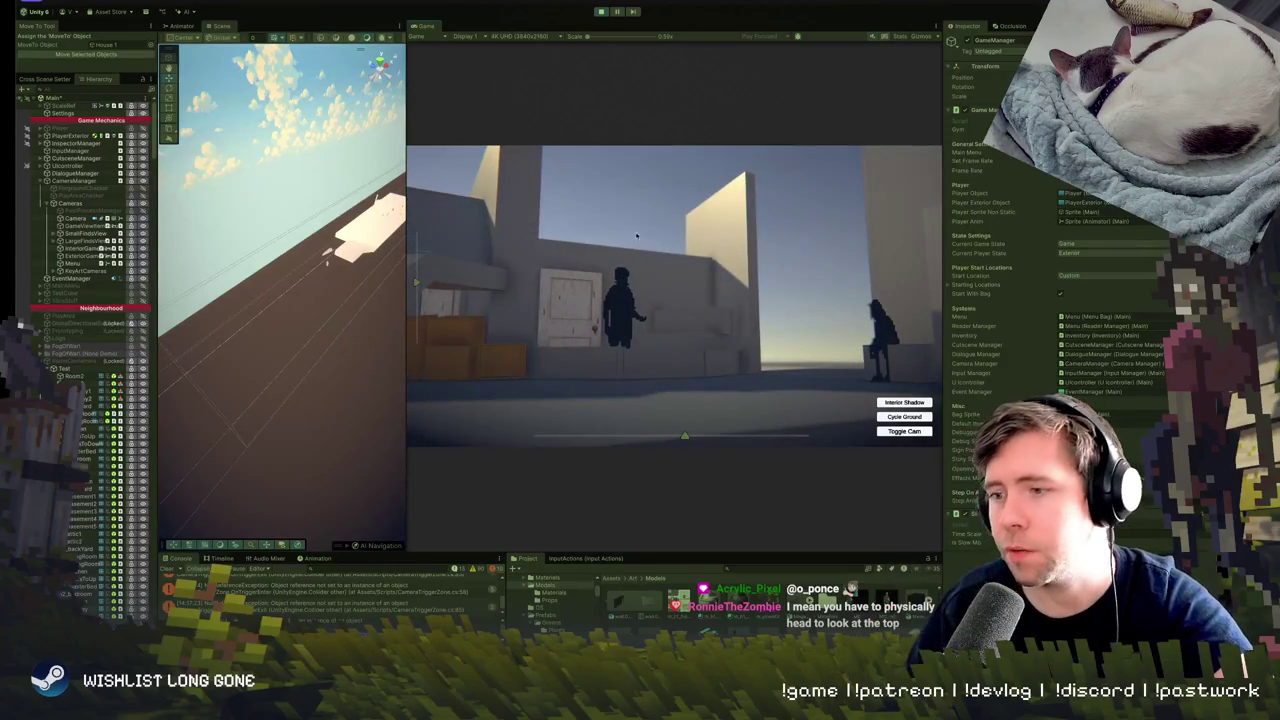
pyautogui.click(614, 11)
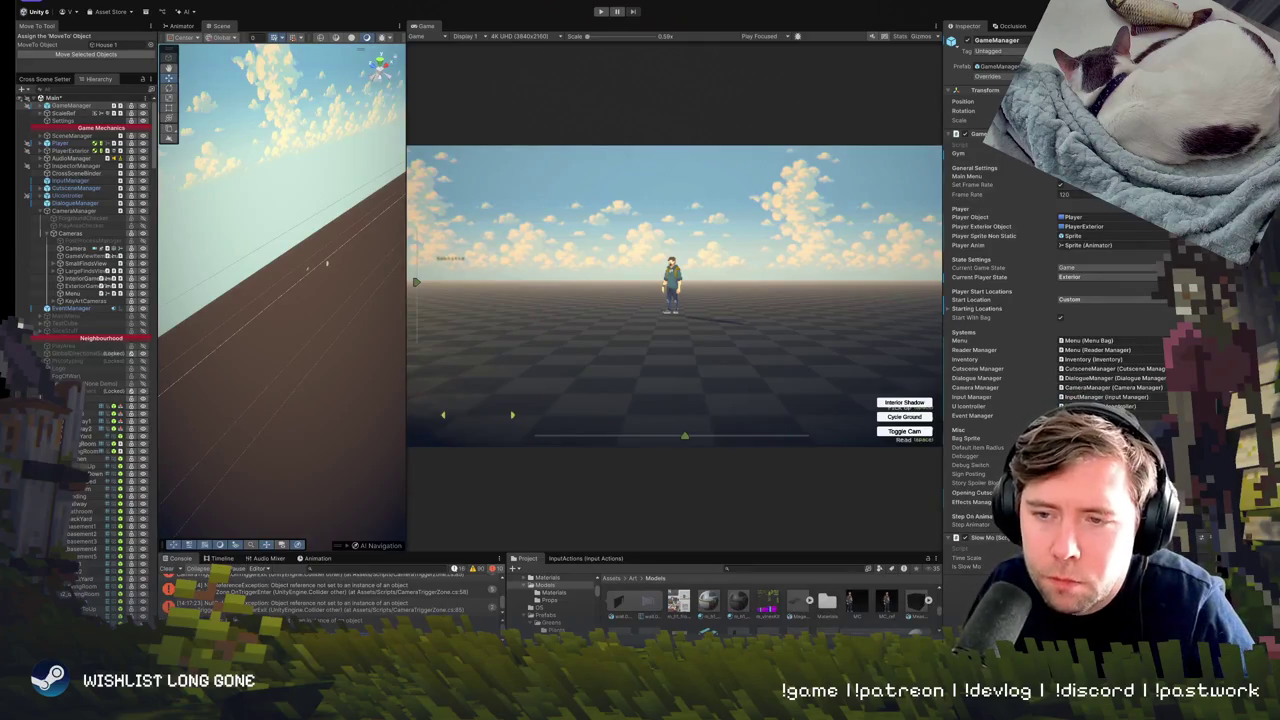
# Swing the Scene view toward the sky and houses, then bring the scopecreep Steam page forward.
pyautogui.moveTo(336, 384); pyautogui.dragTo(218, 212)
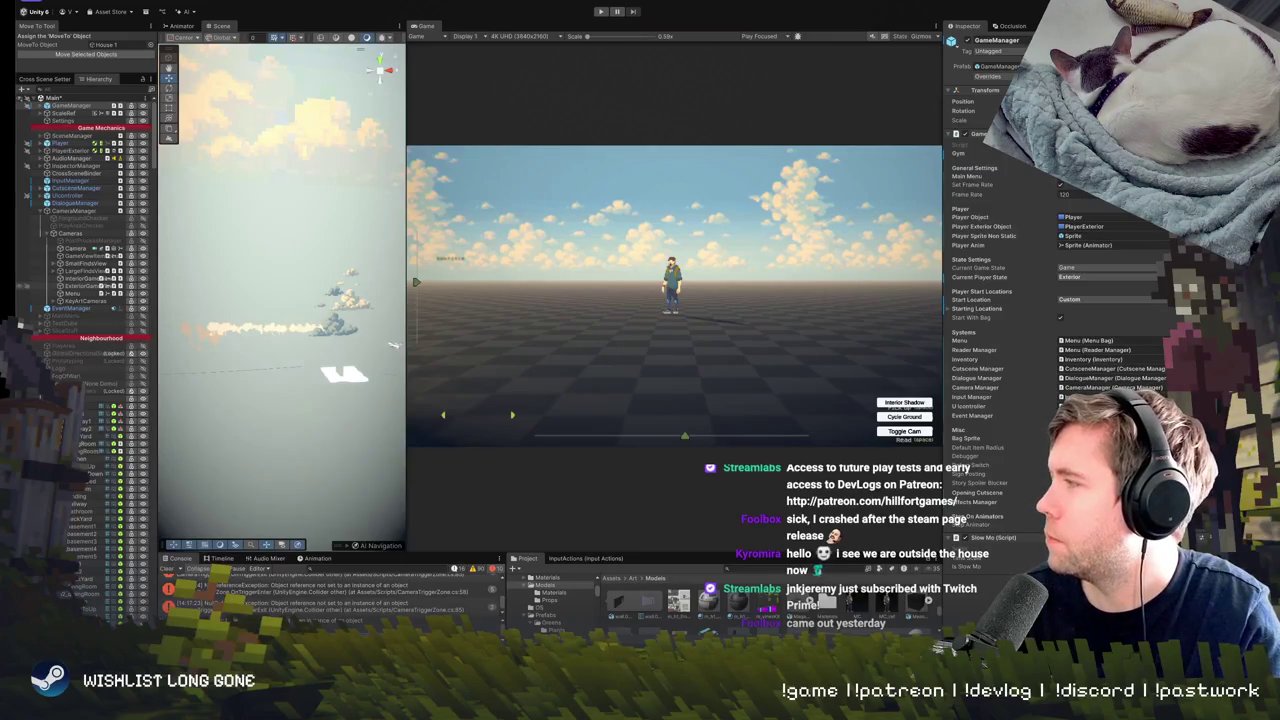
pyautogui.press('super+Tab')
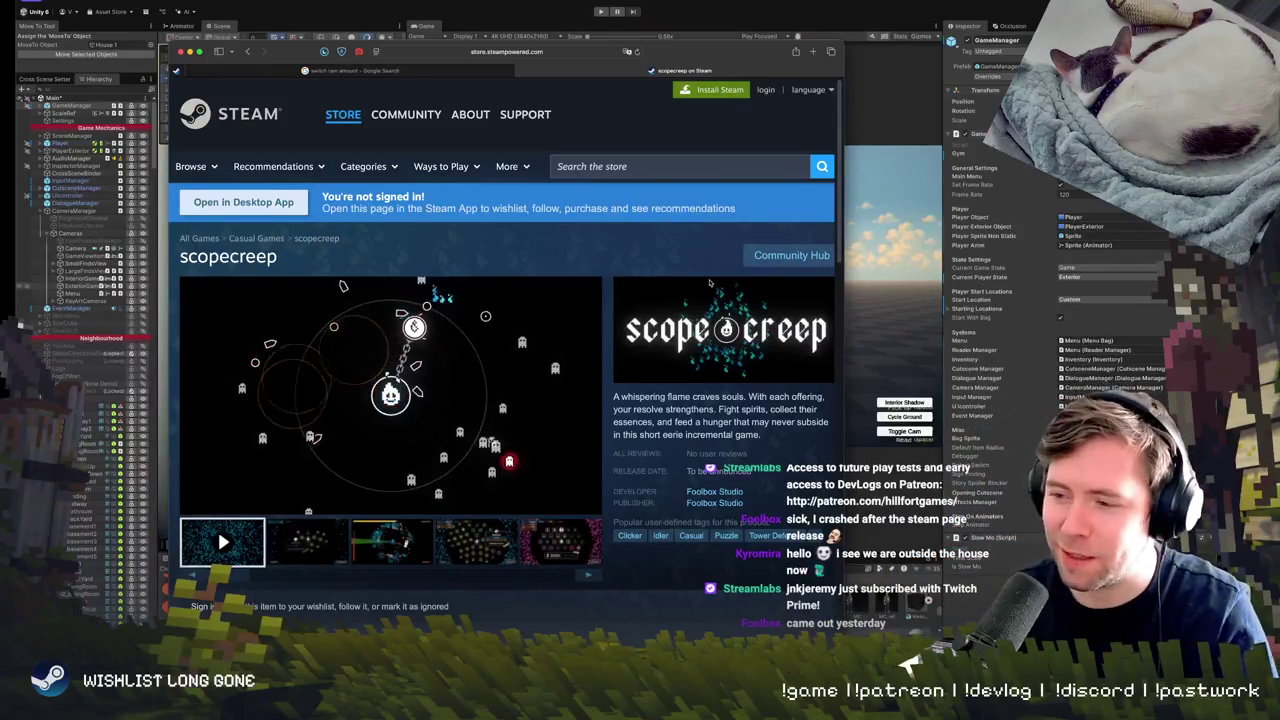
# Switch the store page's media viewer to the second screenshot and back to the trailer.
pyautogui.moveTo(519, 380)
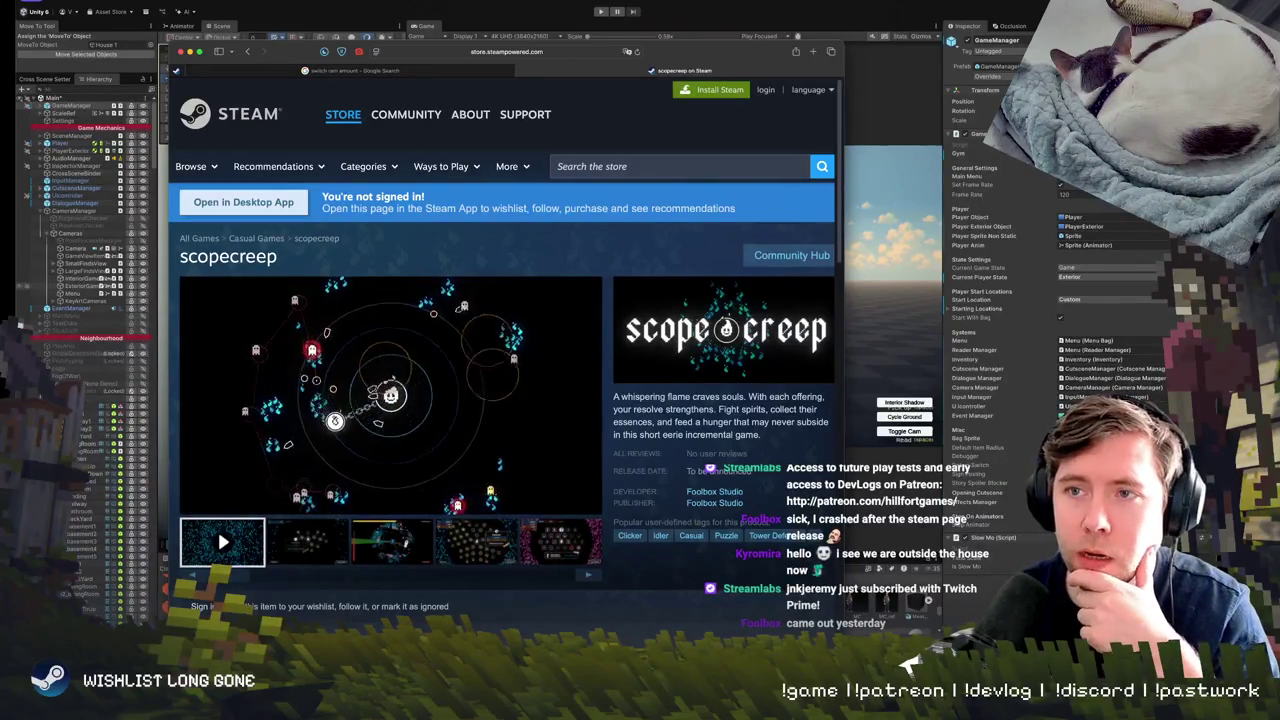
pyautogui.moveTo(231, 505)
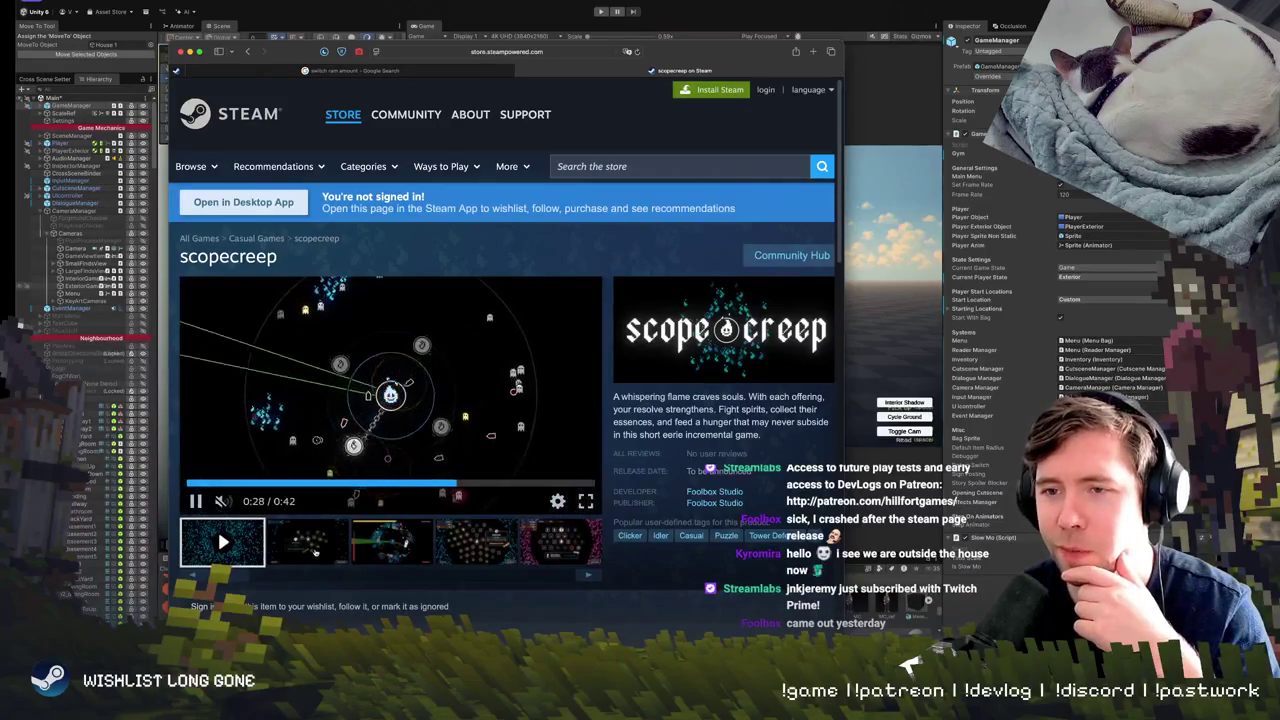
pyautogui.click(307, 541)
pyautogui.click(226, 545)
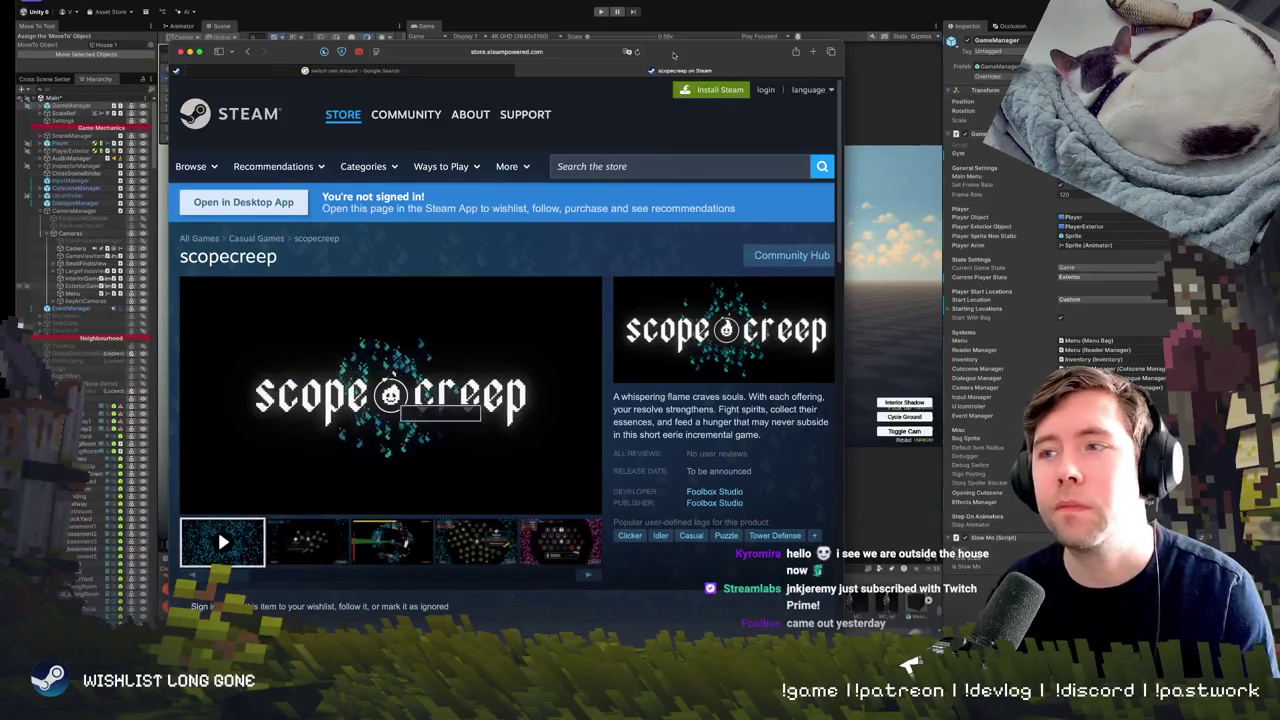
# Switch to the editor and back, then scroll through the whole store page and return to the top.
pyautogui.press('super+Tab')
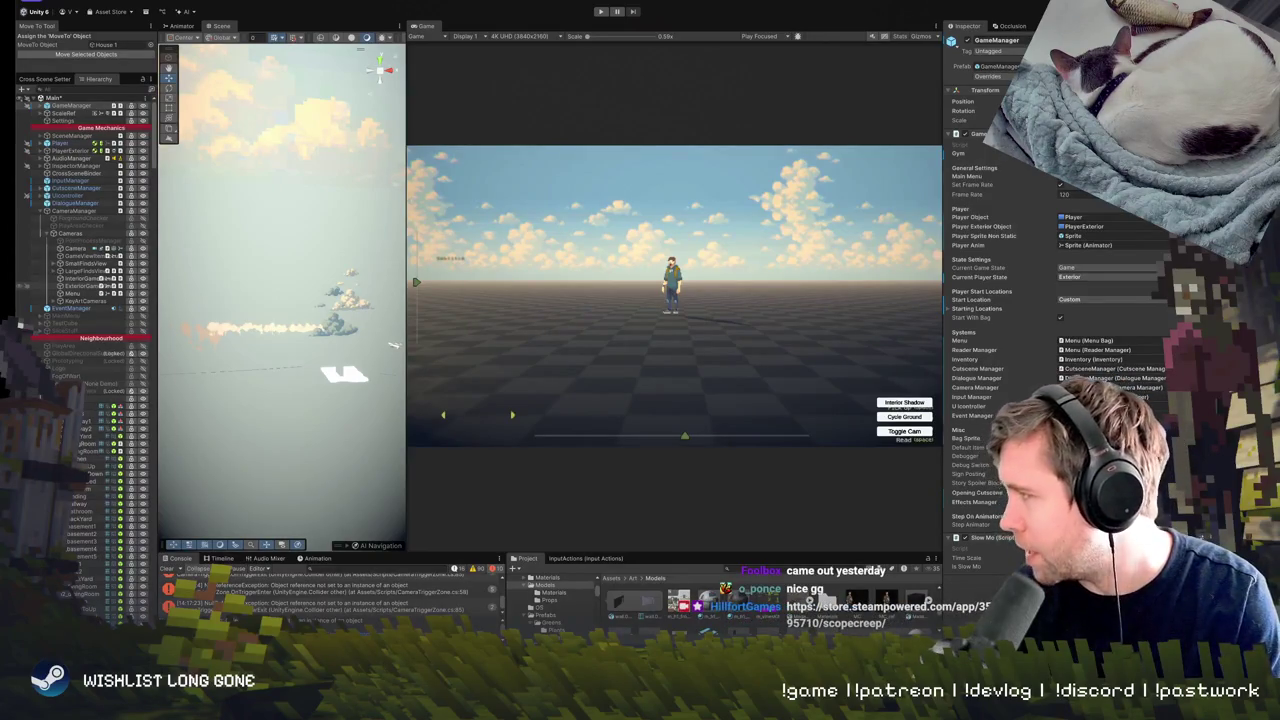
pyautogui.moveTo(1279, 150)
pyautogui.mouseDown()
pyautogui.moveTo(816, 68)
pyautogui.moveTo(787, 37)
pyautogui.mouseUp()
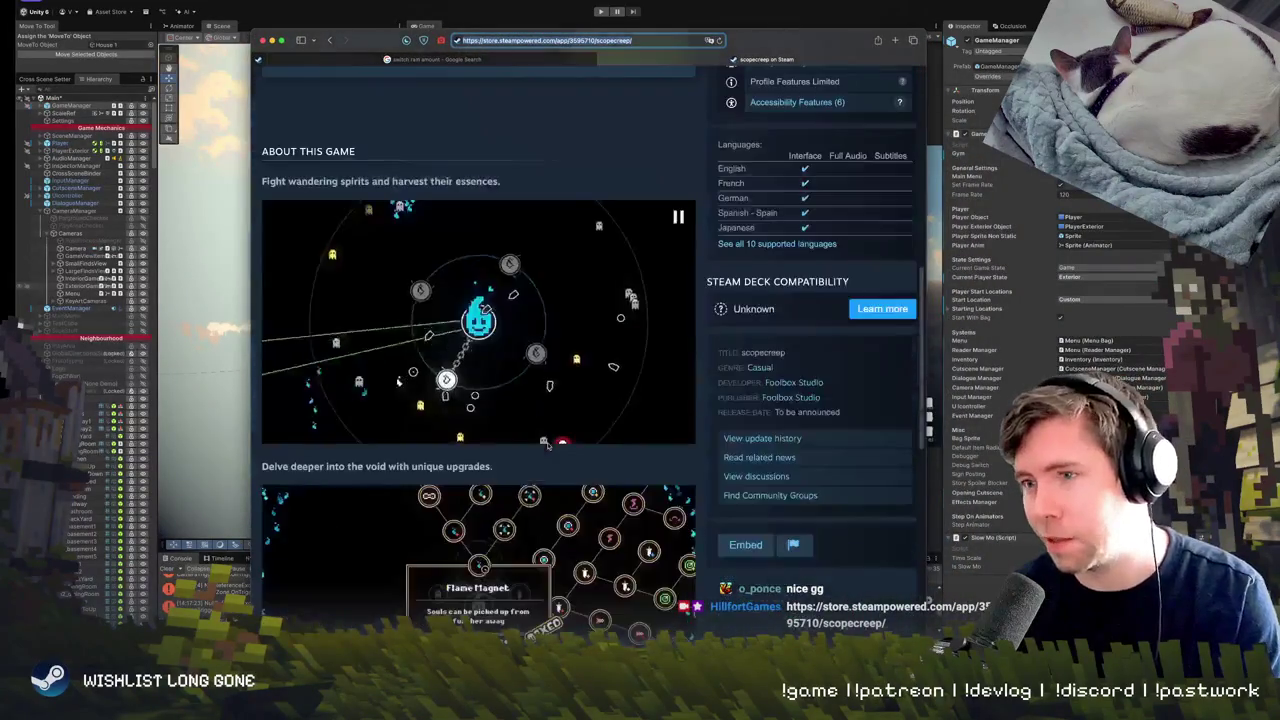
pyautogui.scroll(-5, 549, 447)
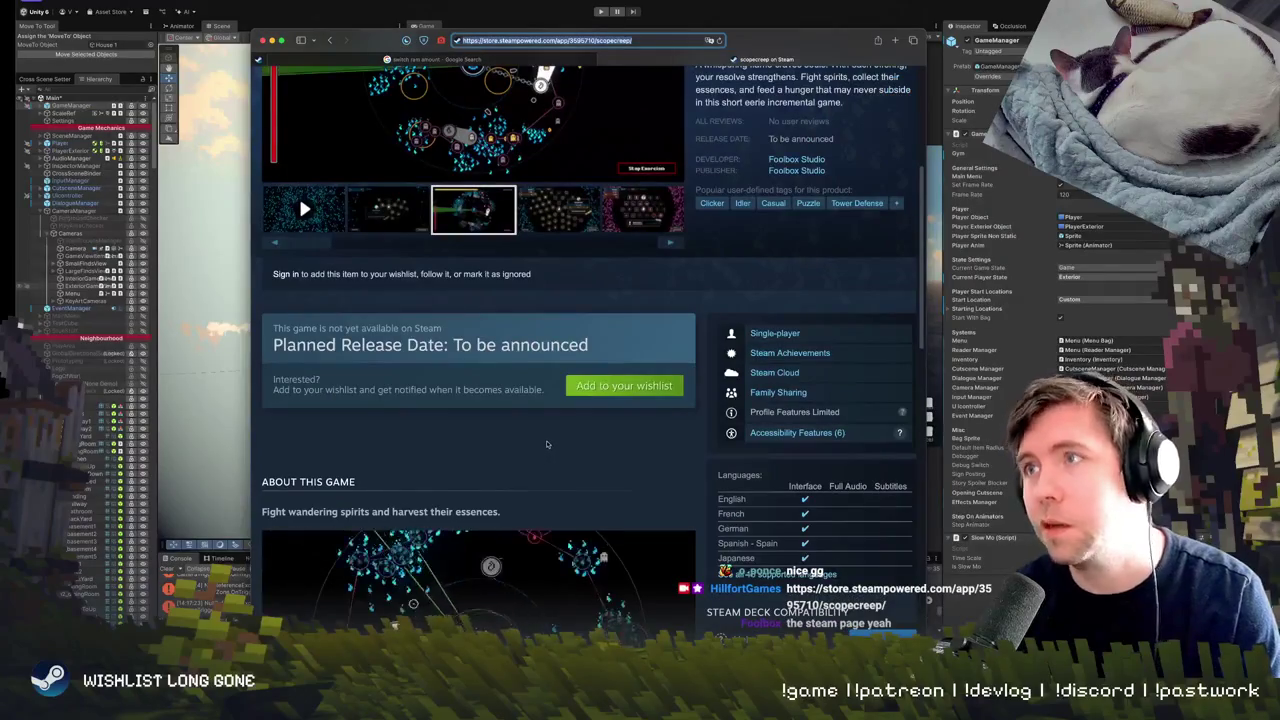
pyautogui.scroll(5, 641, 339)
pyautogui.scroll(-5, 620, 360)
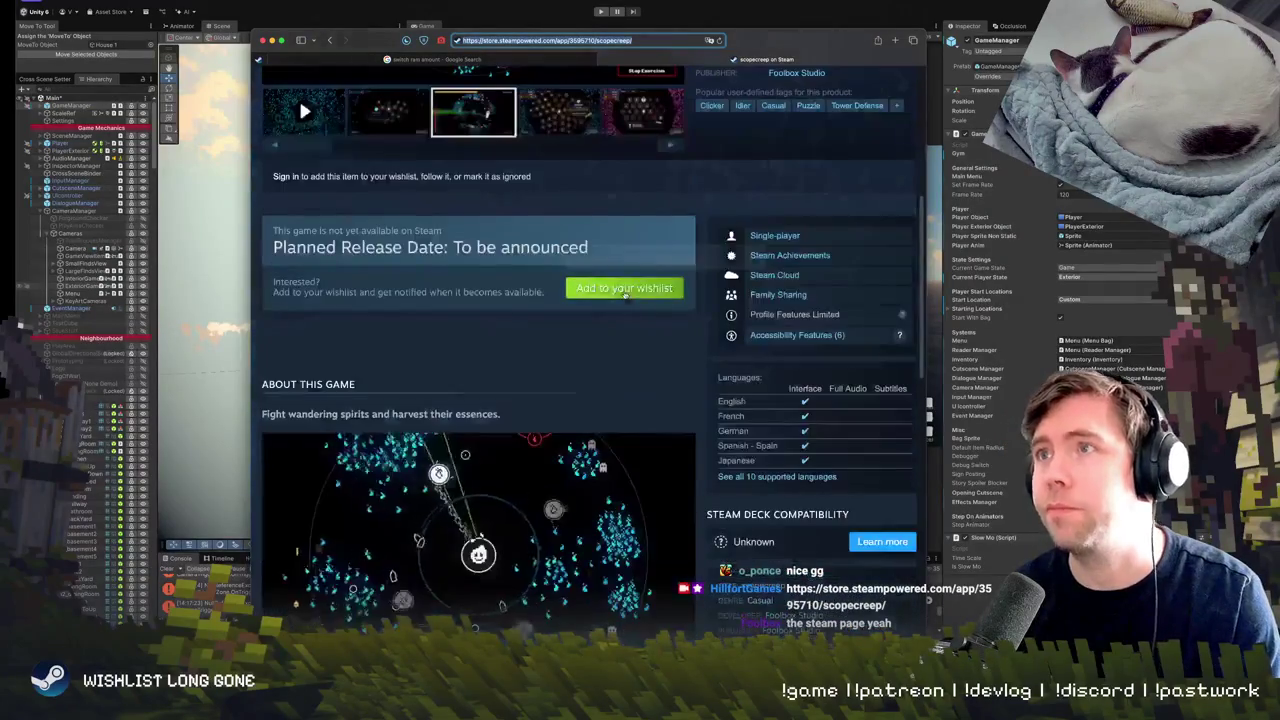
pyautogui.scroll(-5, 590, 396)
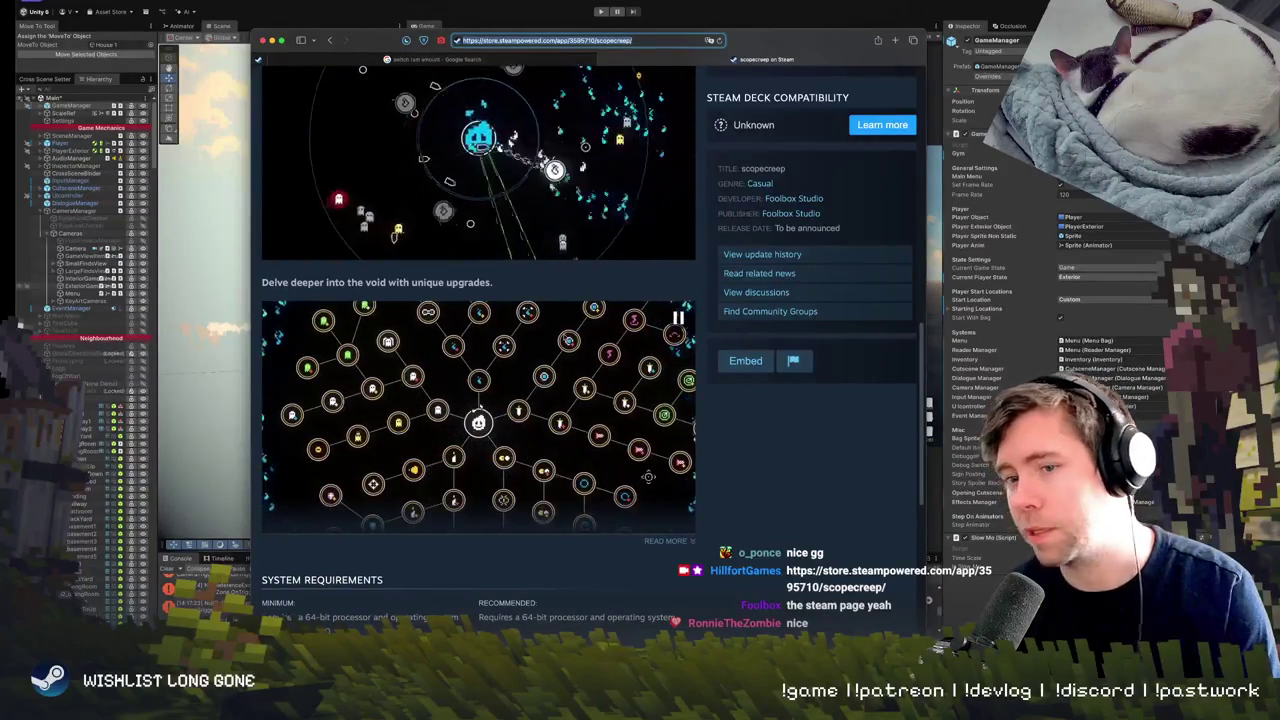
pyautogui.scroll(3, 590, 360)
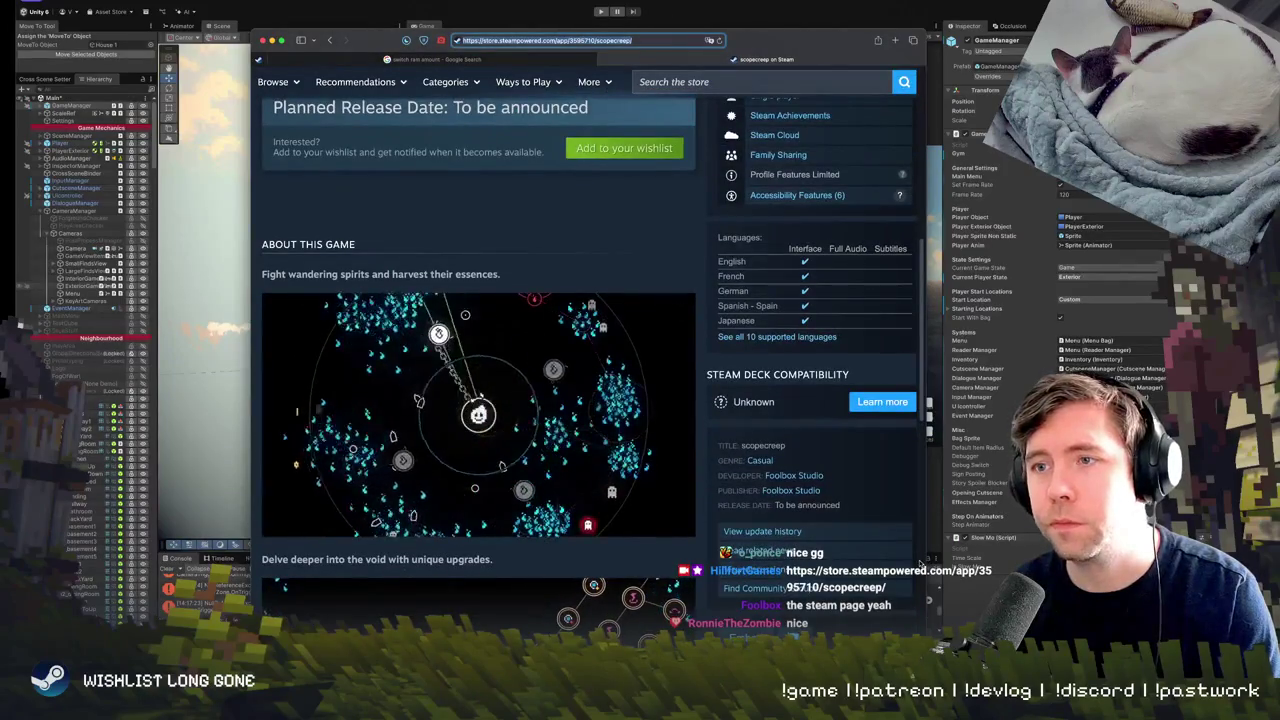
pyautogui.scroll(-5, 590, 360)
pyautogui.scroll(15, 590, 360)
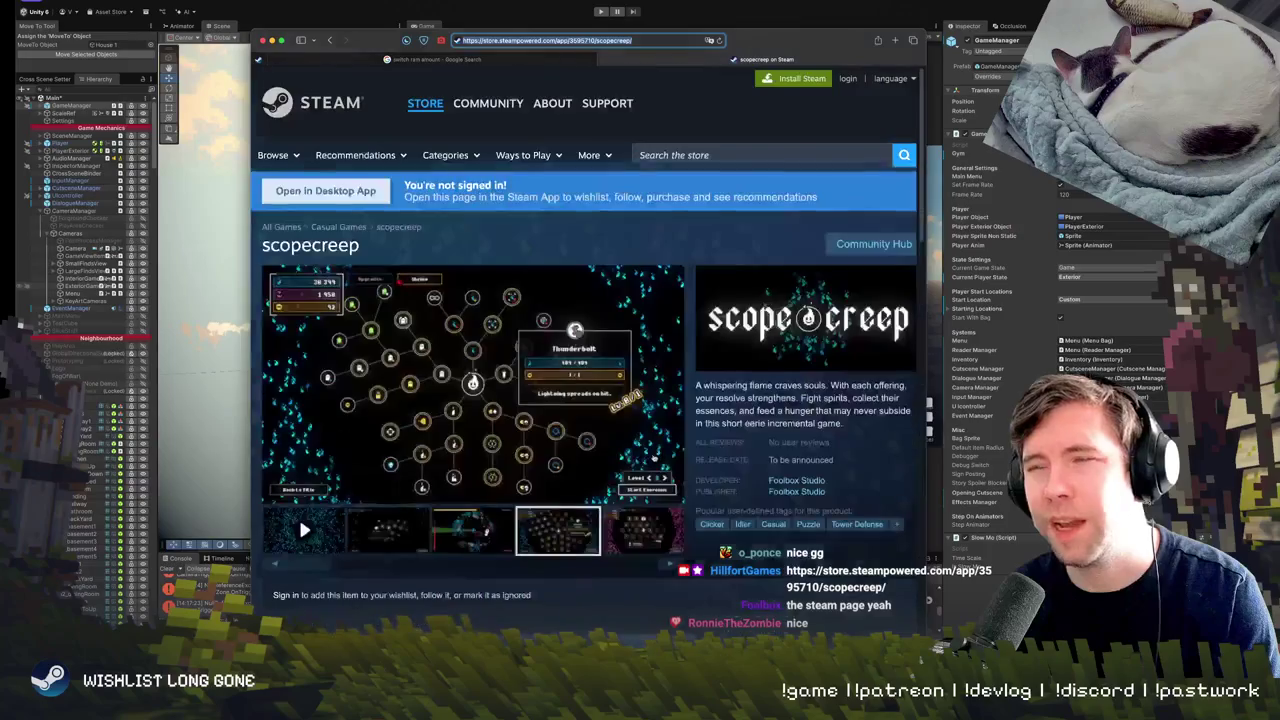
pyautogui.scroll(-15, 612, 300)
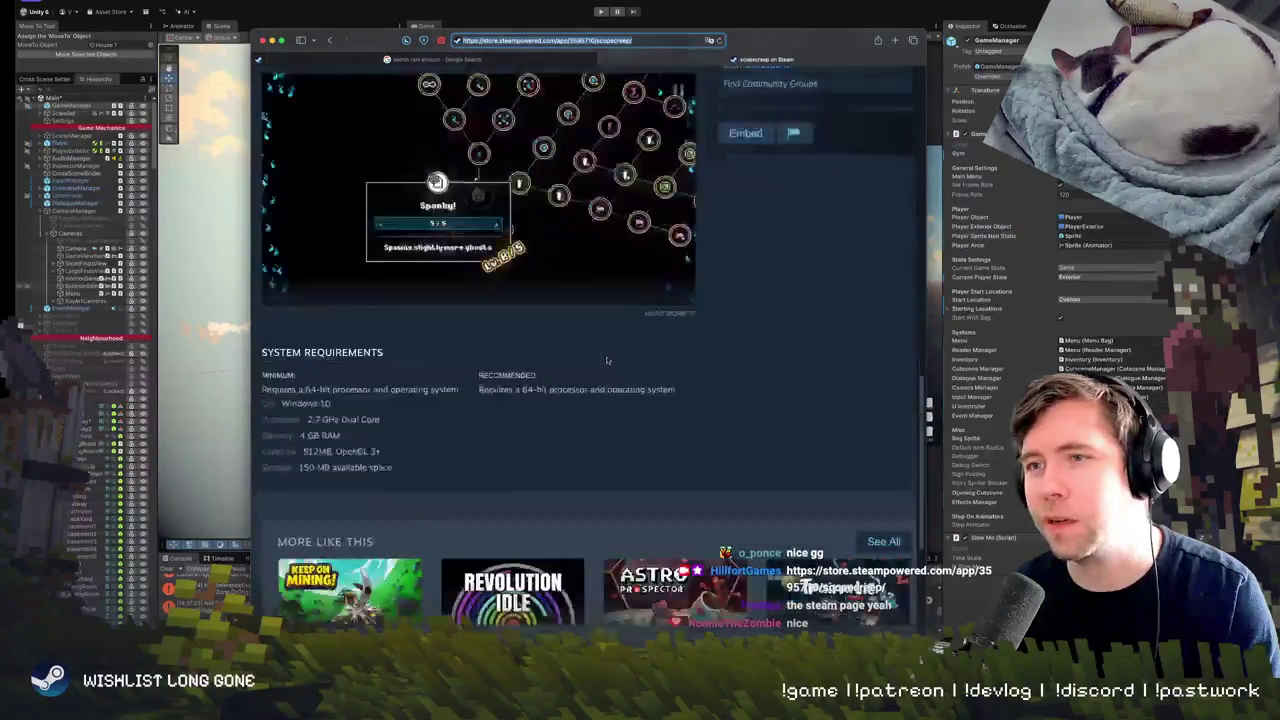
pyautogui.scroll(15, 606, 357)
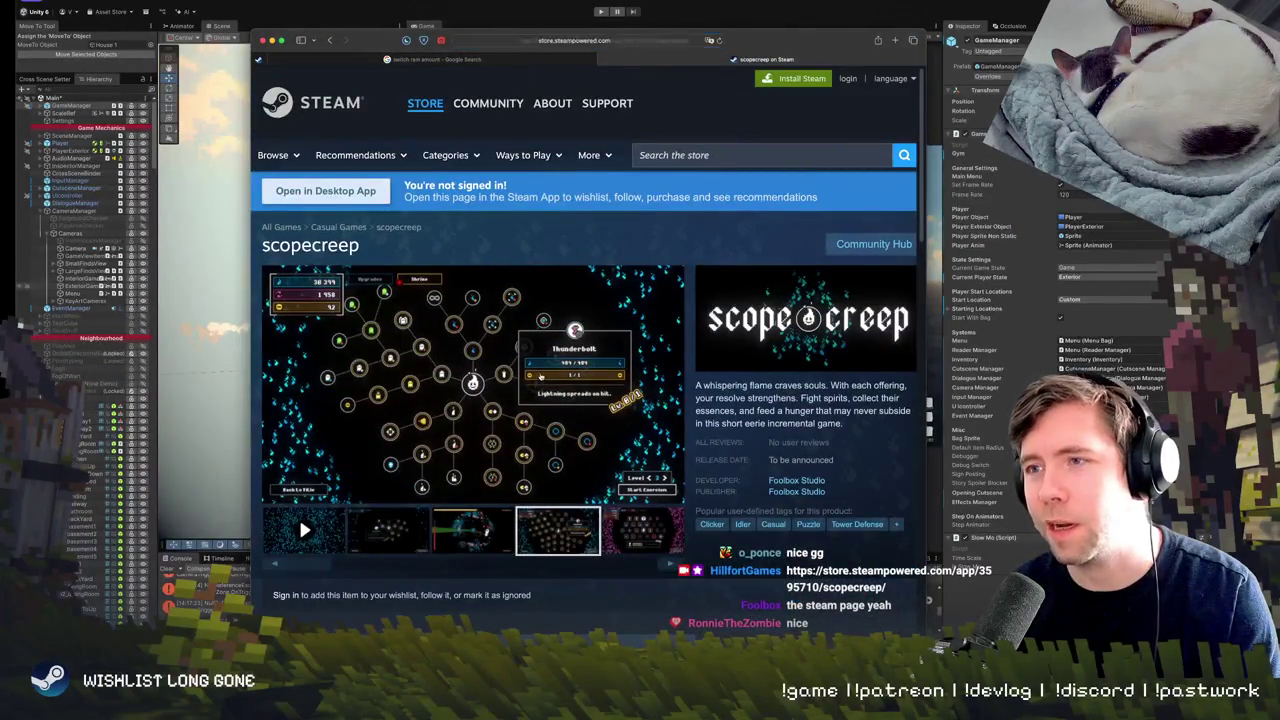
# Enlarge the scopecreep screenshot, advance to screenshot 4 of 5, then dismiss the browser.
pyautogui.click(538, 380)
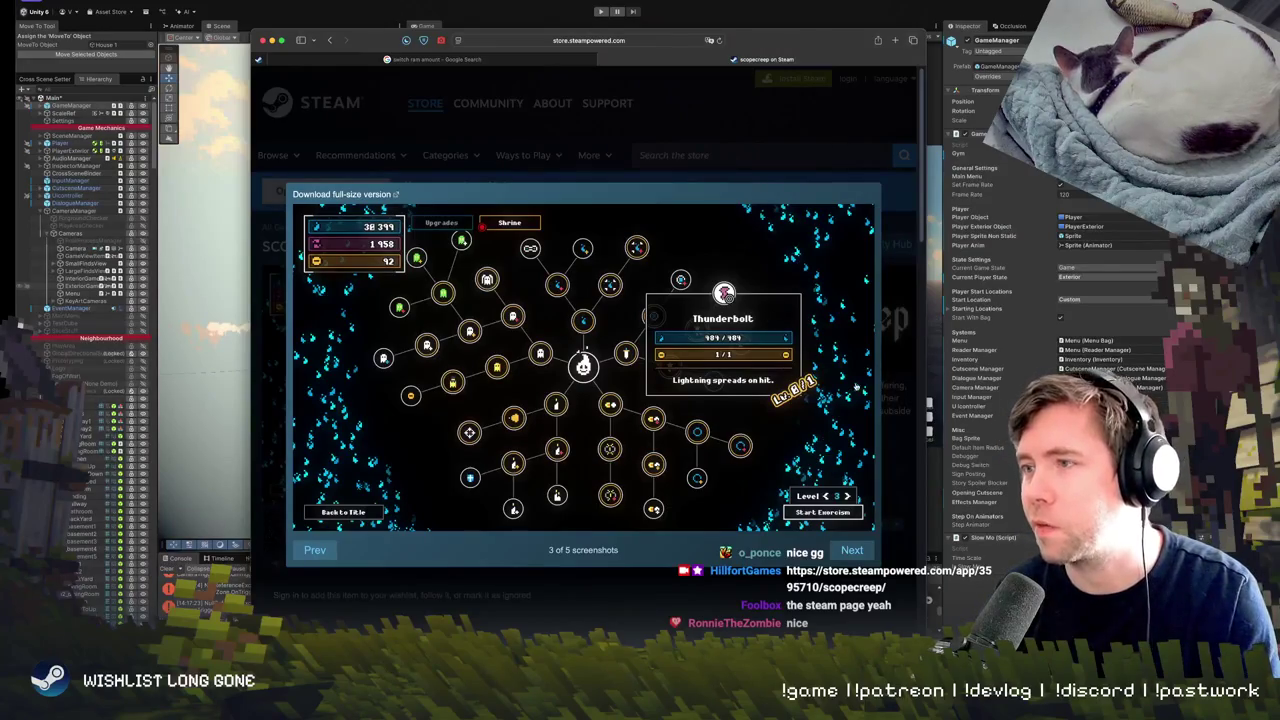
pyautogui.press('Right')
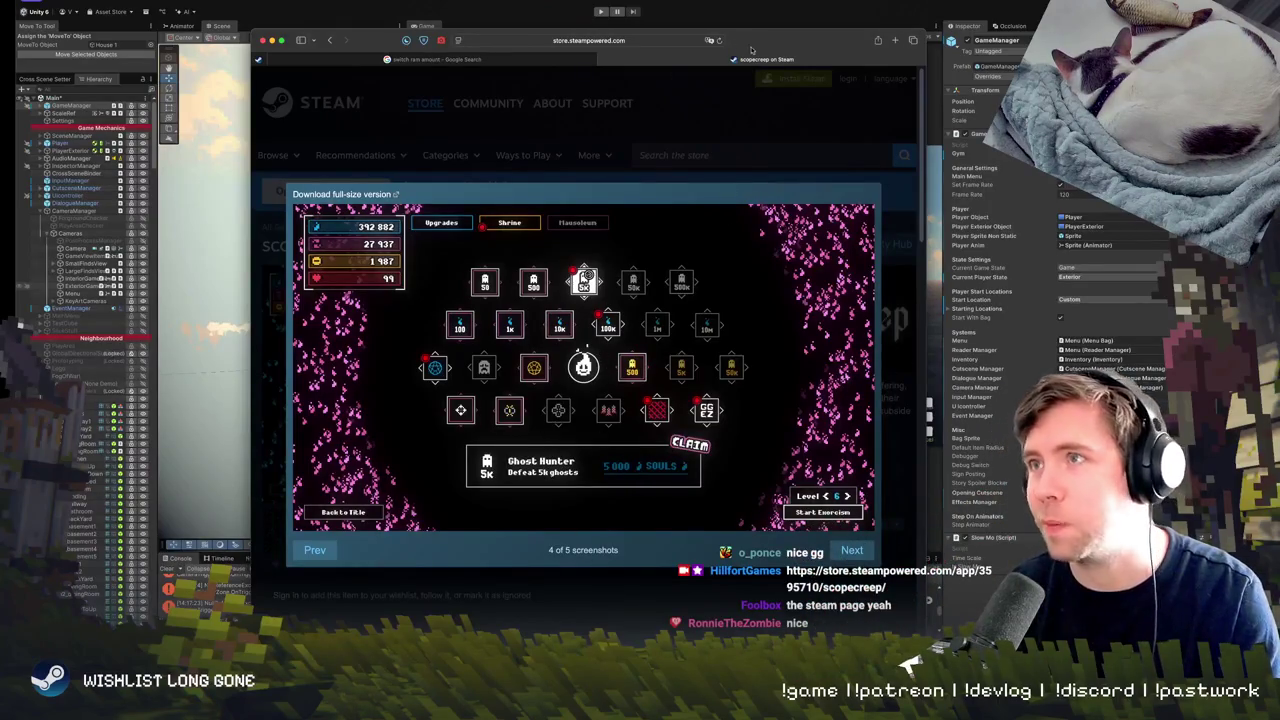
pyautogui.press('super+Tab')
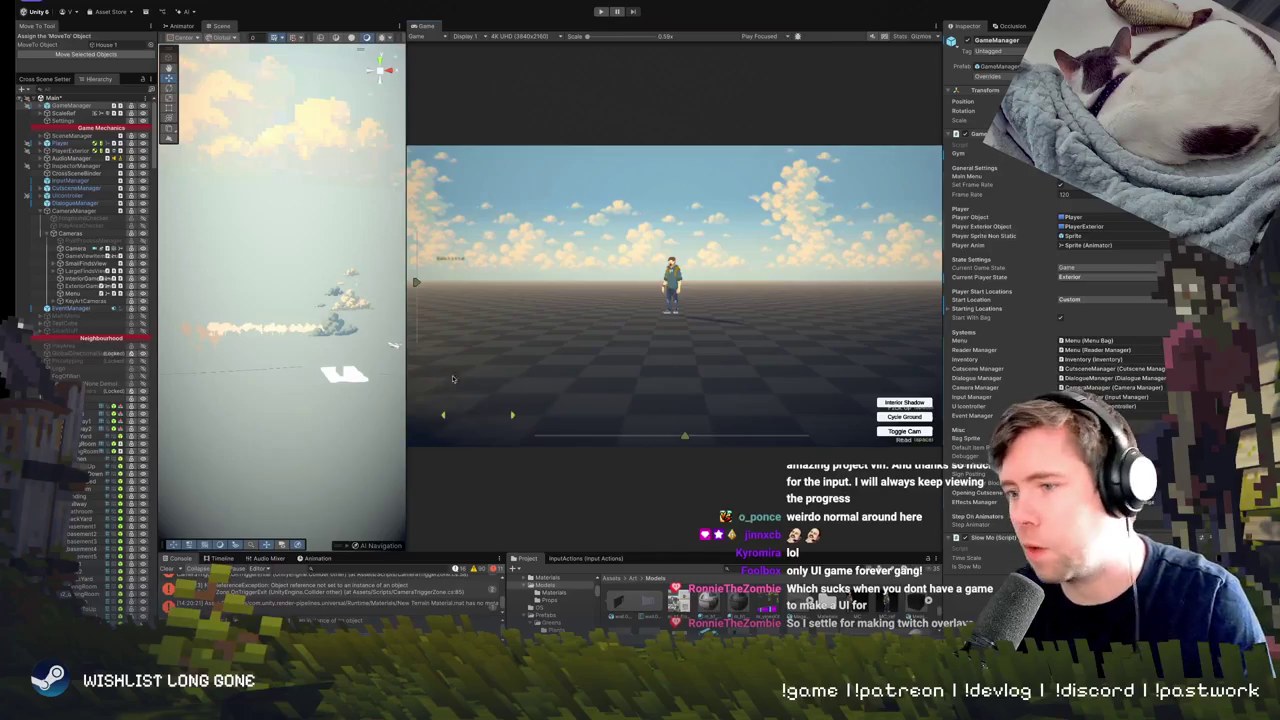
# Widen the Game preview with both splitters, start Play, then give the Scene view more room.
pyautogui.moveTo(406, 374); pyautogui.dragTo(290, 330)
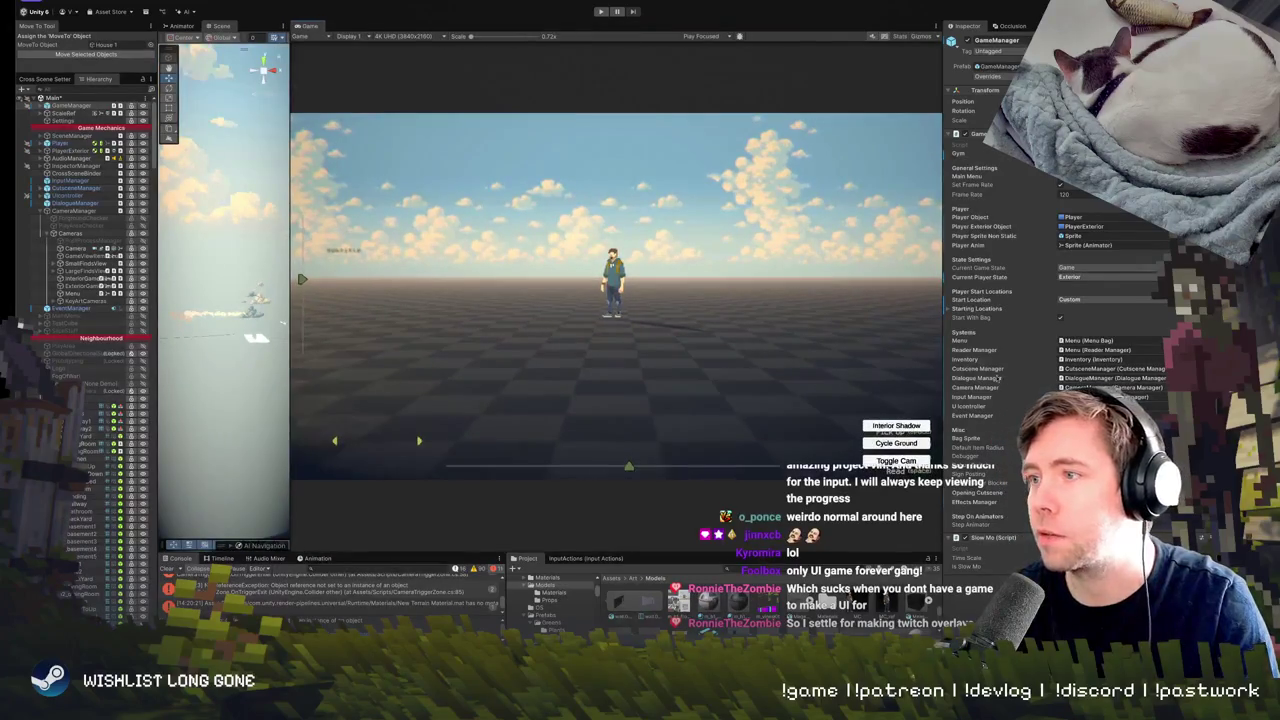
pyautogui.moveTo(943, 386)
pyautogui.mouseDown()
pyautogui.moveTo(1108, 390)
pyautogui.moveTo(1049, 392)
pyautogui.mouseUp()
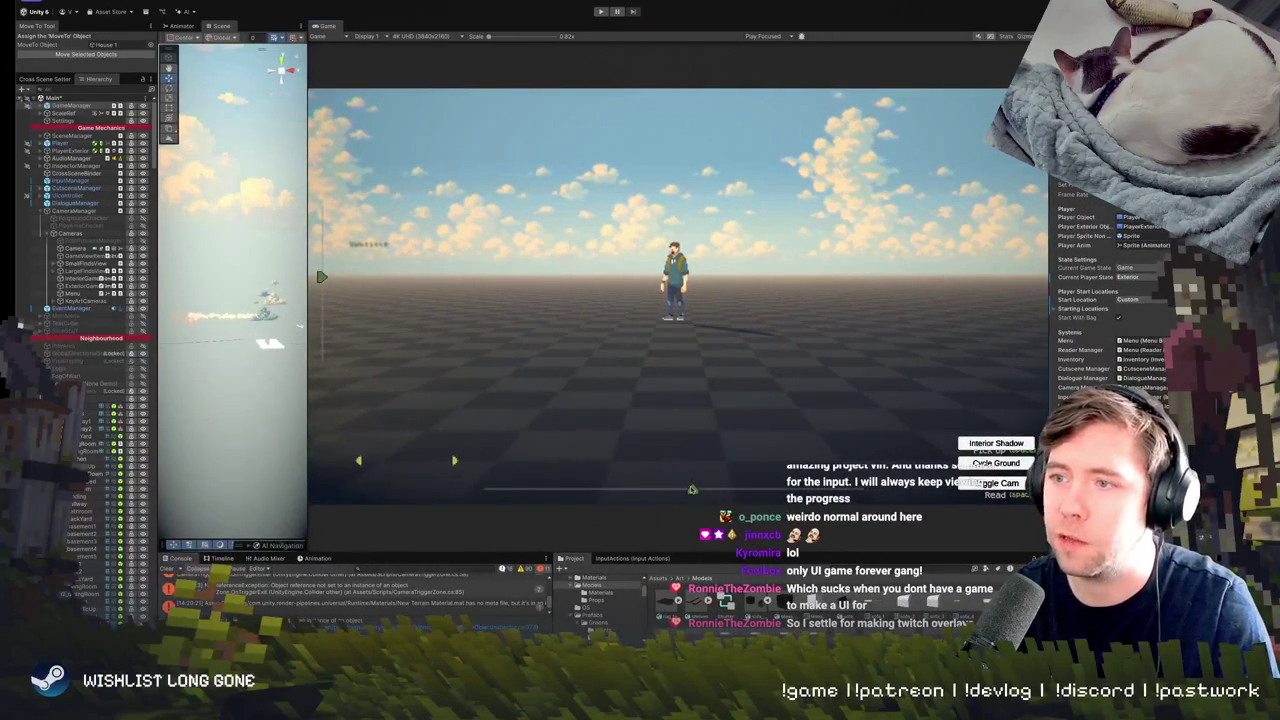
pyautogui.click(600, 12)
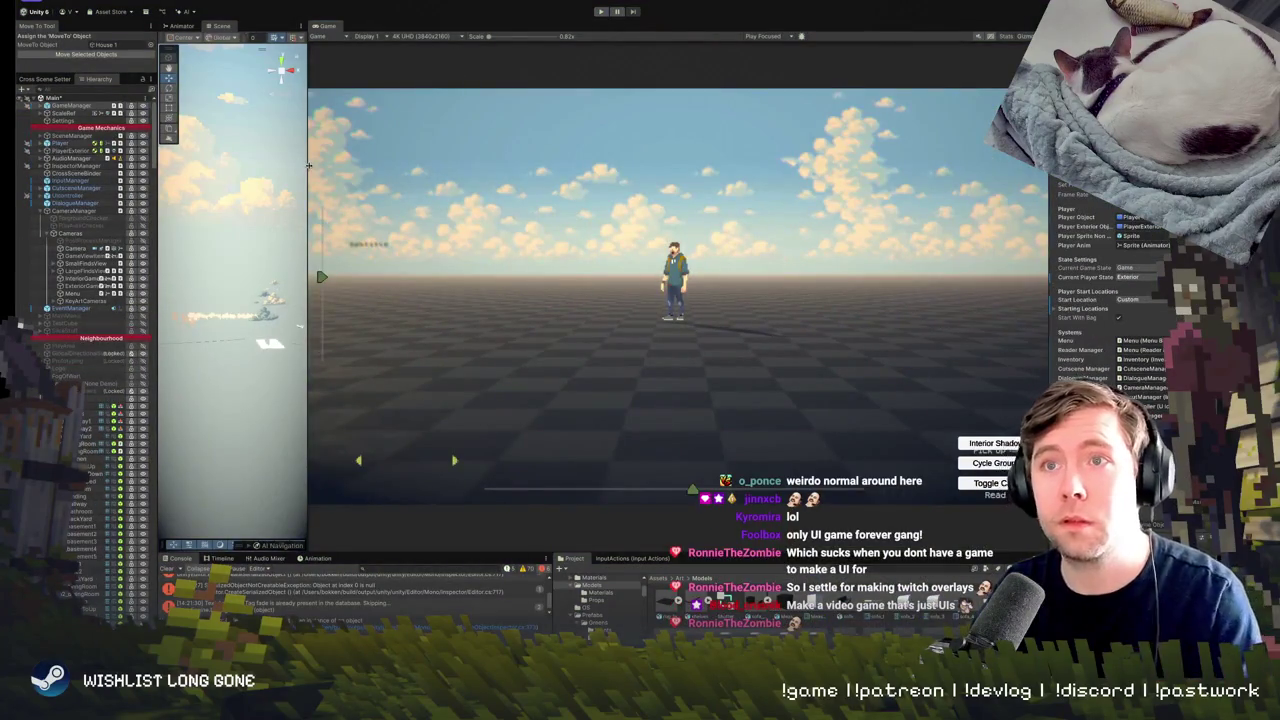
pyautogui.moveTo(309, 165); pyautogui.dragTo(697, 165)
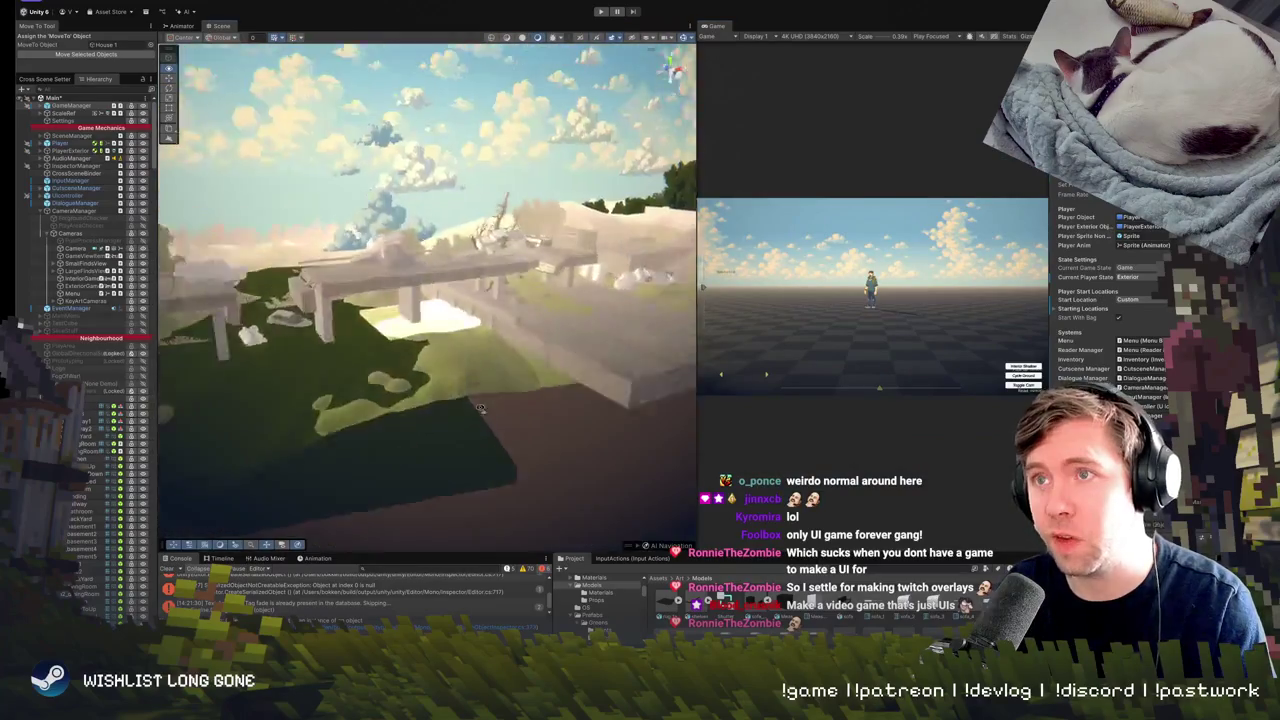
# Fly the Scene camera through the level, select PlayerExterior, and swing toward the hillside.
pyautogui.moveTo(480, 408)
pyautogui.mouseDown()
pyautogui.moveTo(595, 365)
pyautogui.moveTo(506, 349)
pyautogui.mouseUp()
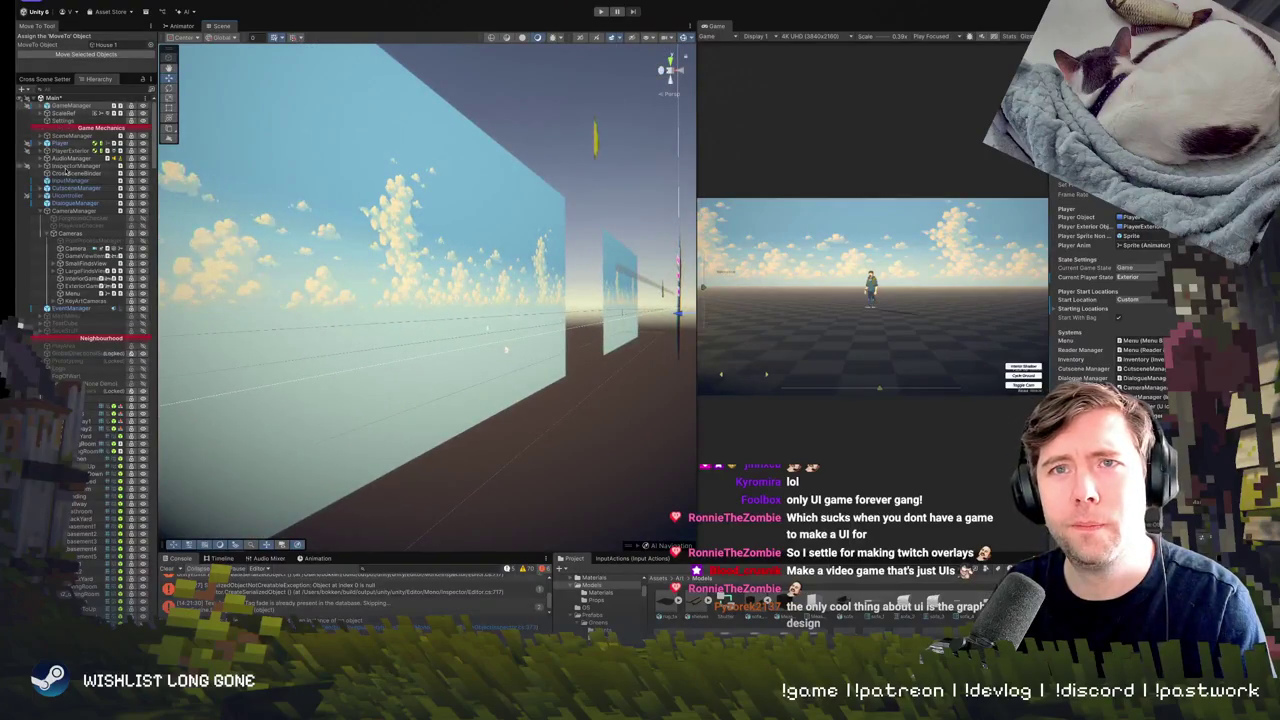
pyautogui.click(75, 152)
pyautogui.moveTo(380, 265)
pyautogui.mouseDown()
pyautogui.moveTo(371, 260)
pyautogui.moveTo(417, 271)
pyautogui.moveTo(371, 237)
pyautogui.moveTo(251, 262)
pyautogui.moveTo(586, 296)
pyautogui.mouseUp()
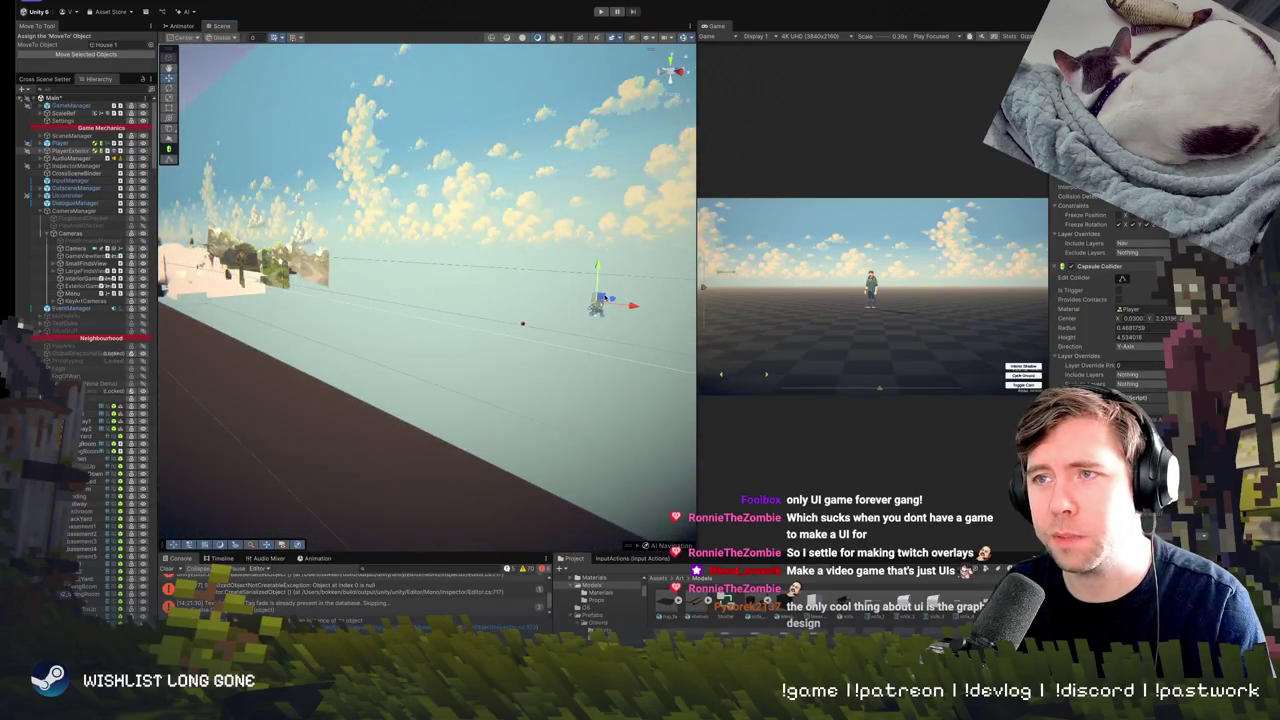
pyautogui.moveTo(347, 241); pyautogui.dragTo(468, 276)
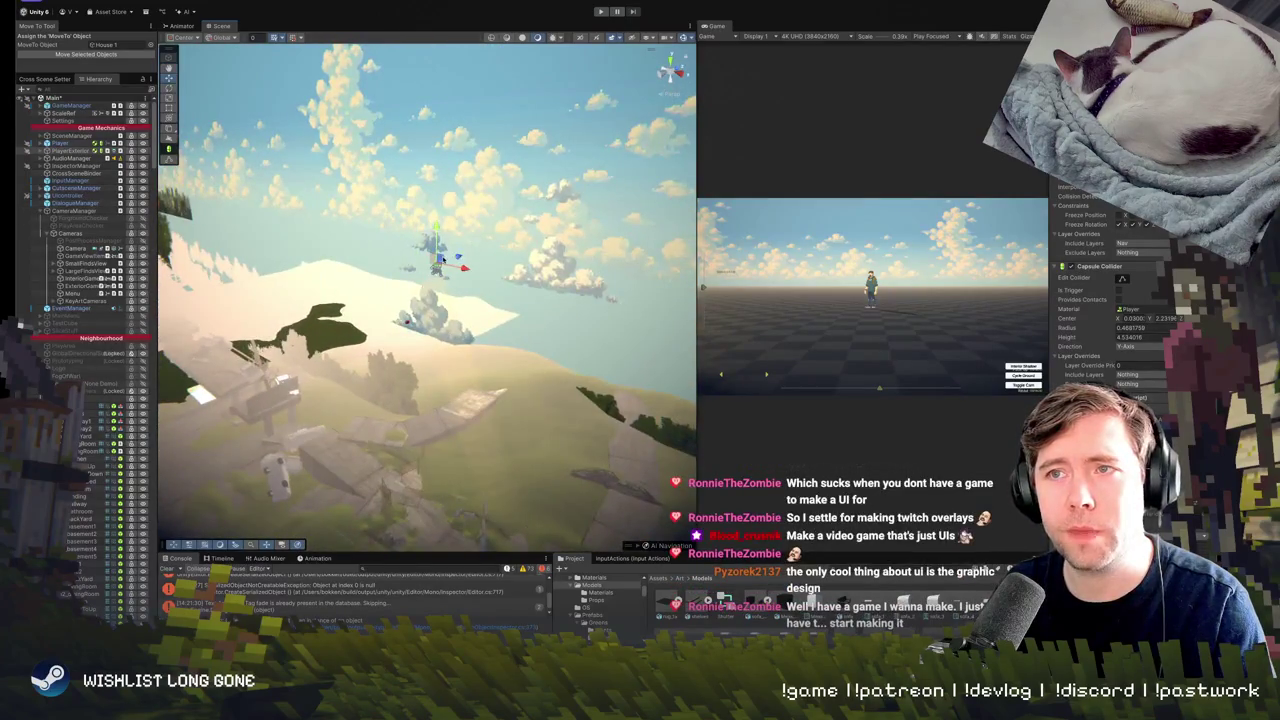
# Frame a hillside object, move it onto the left slope, then maximize the Game view.
pyautogui.click(209, 185)
pyautogui.press('f')
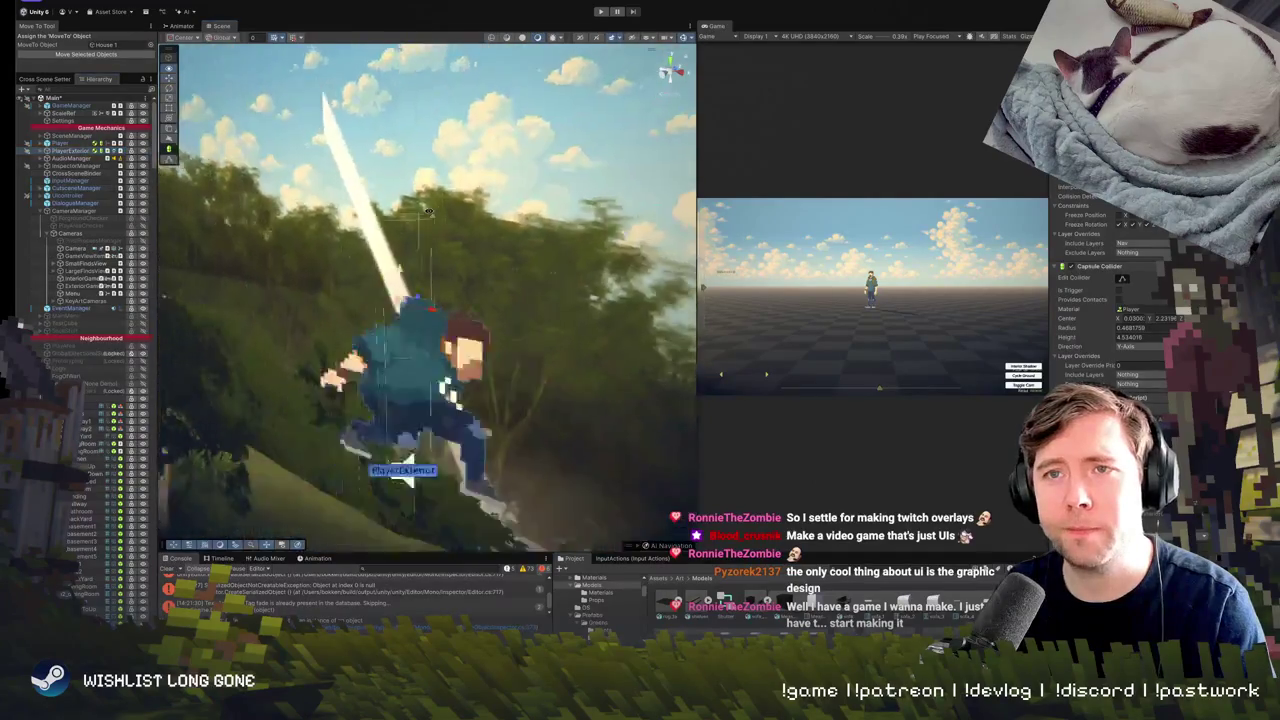
pyautogui.moveTo(426, 215); pyautogui.dragTo(420, 298)
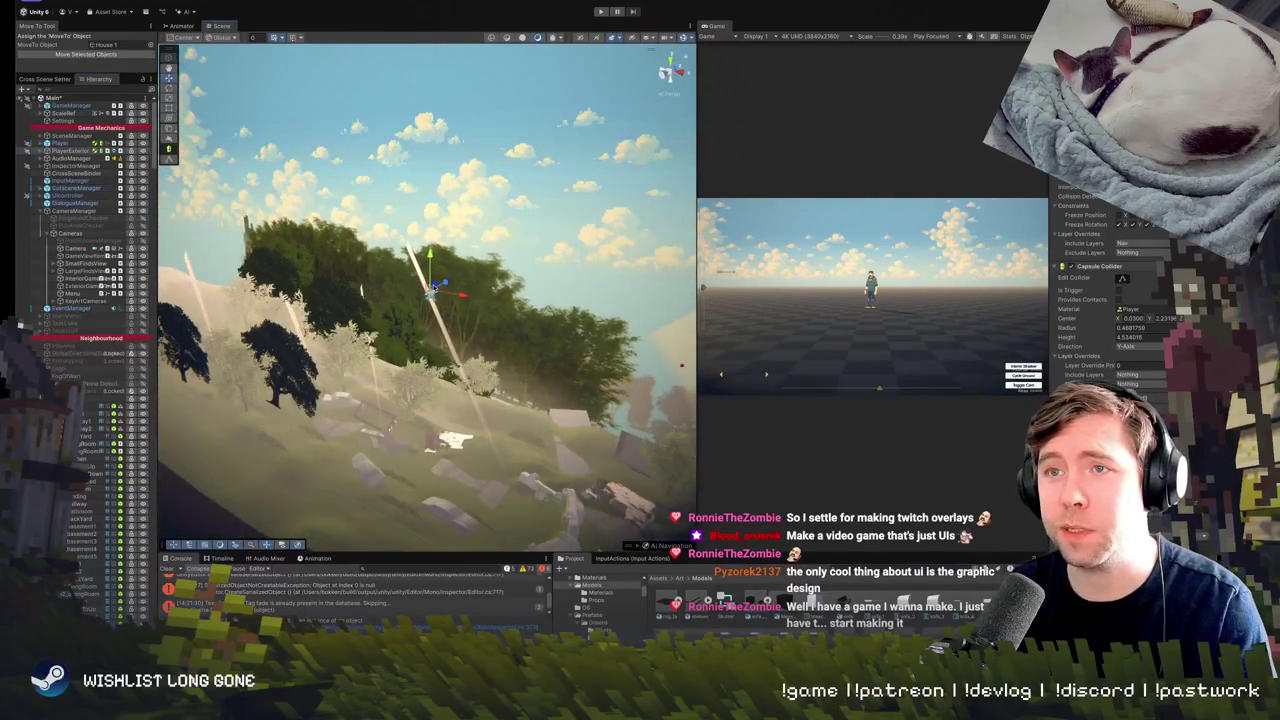
pyautogui.scroll(-10, 390, 247)
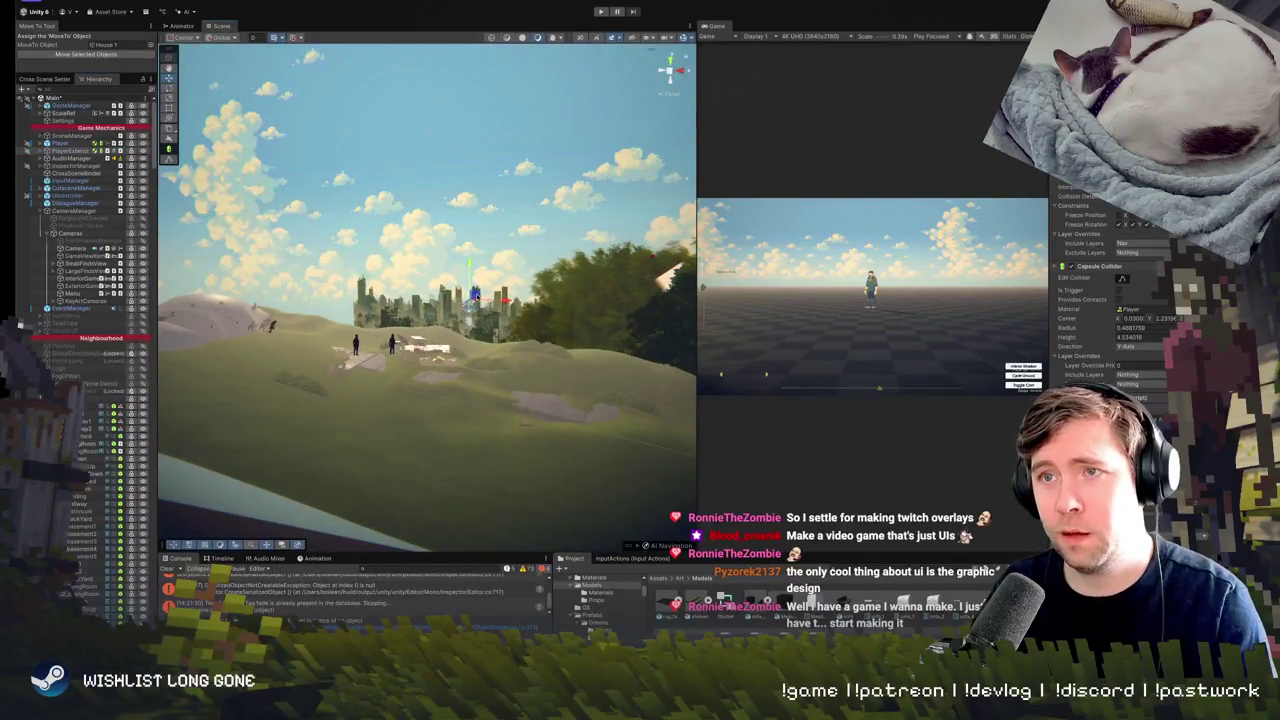
pyautogui.moveTo(476, 296); pyautogui.dragTo(320, 298)
pyautogui.scroll(10, 292, 312)
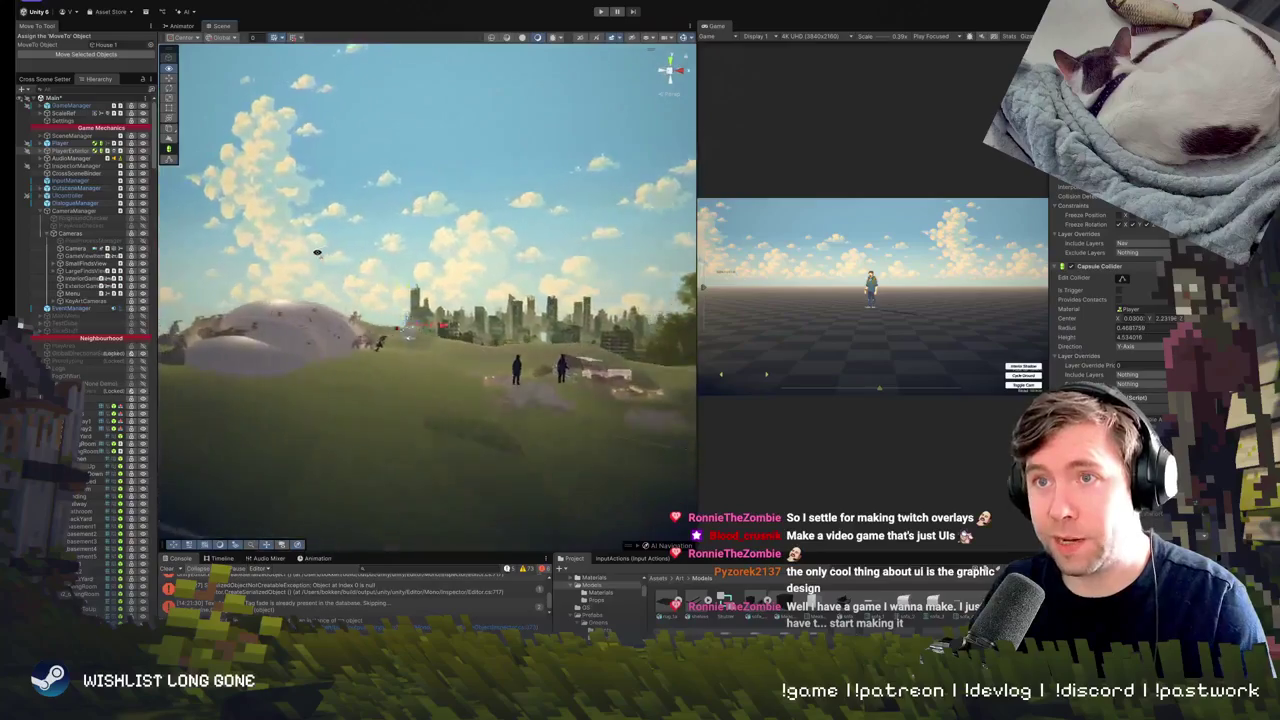
pyautogui.scroll(10, 381, 279)
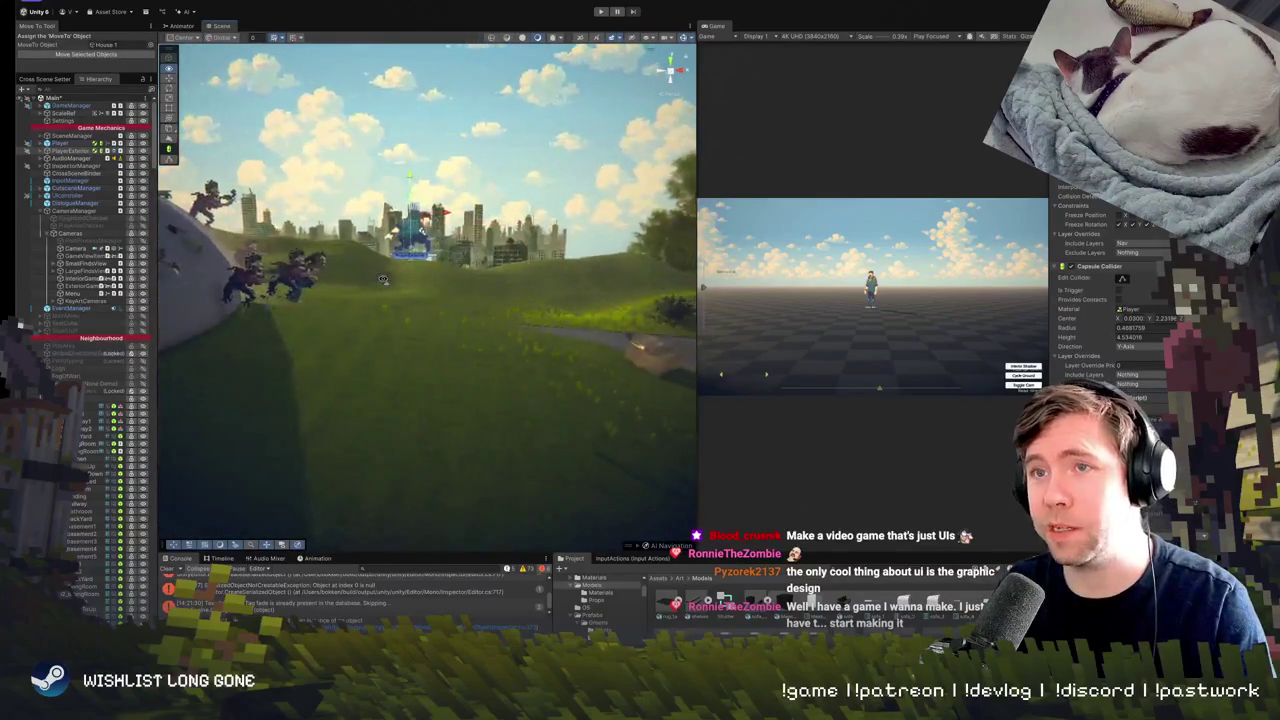
pyautogui.scroll(6, 383, 281)
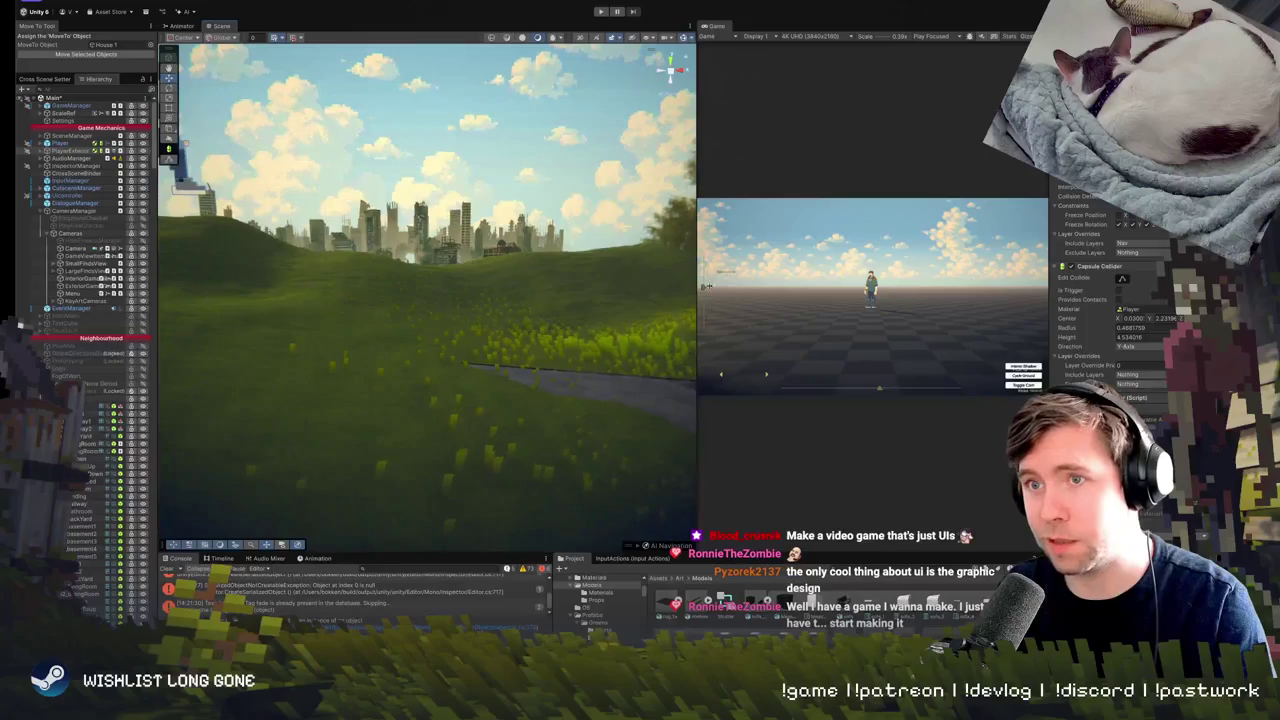
pyautogui.doubleClick(722, 26)
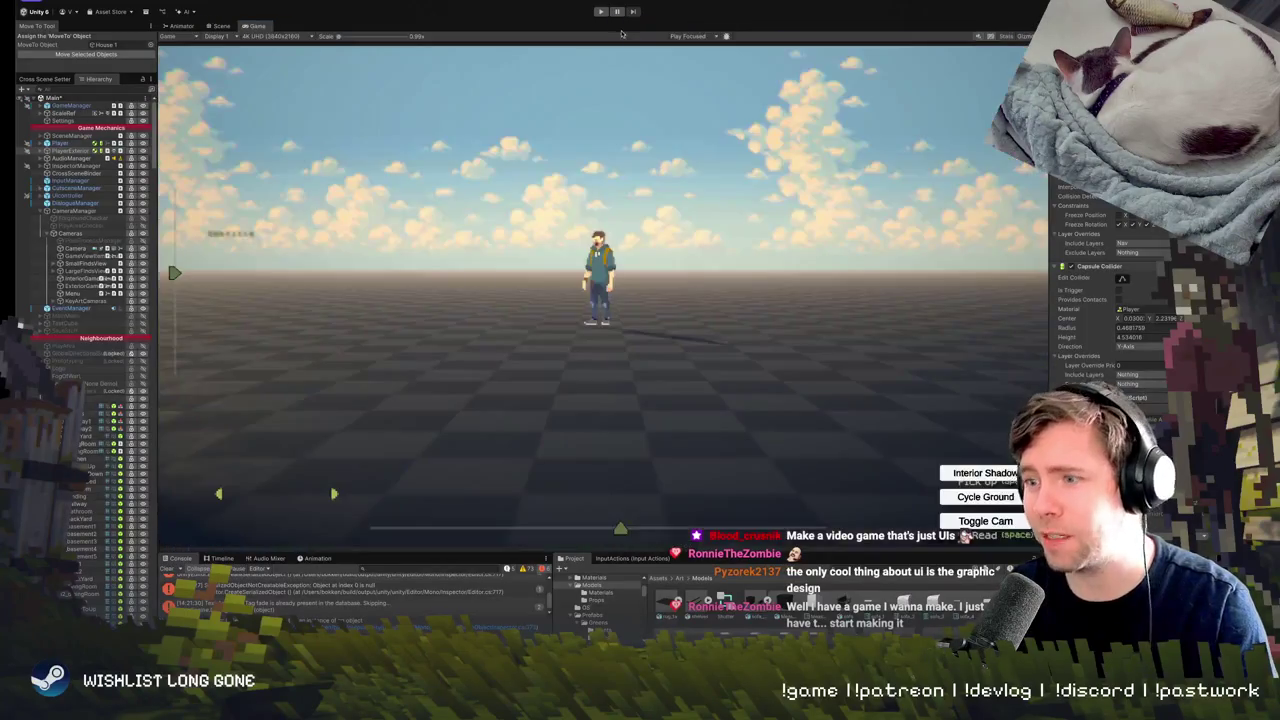
# In the Scene view, frame and orbit the zombie-covered dome on the hill, then play the scene.
pyautogui.click(219, 25)
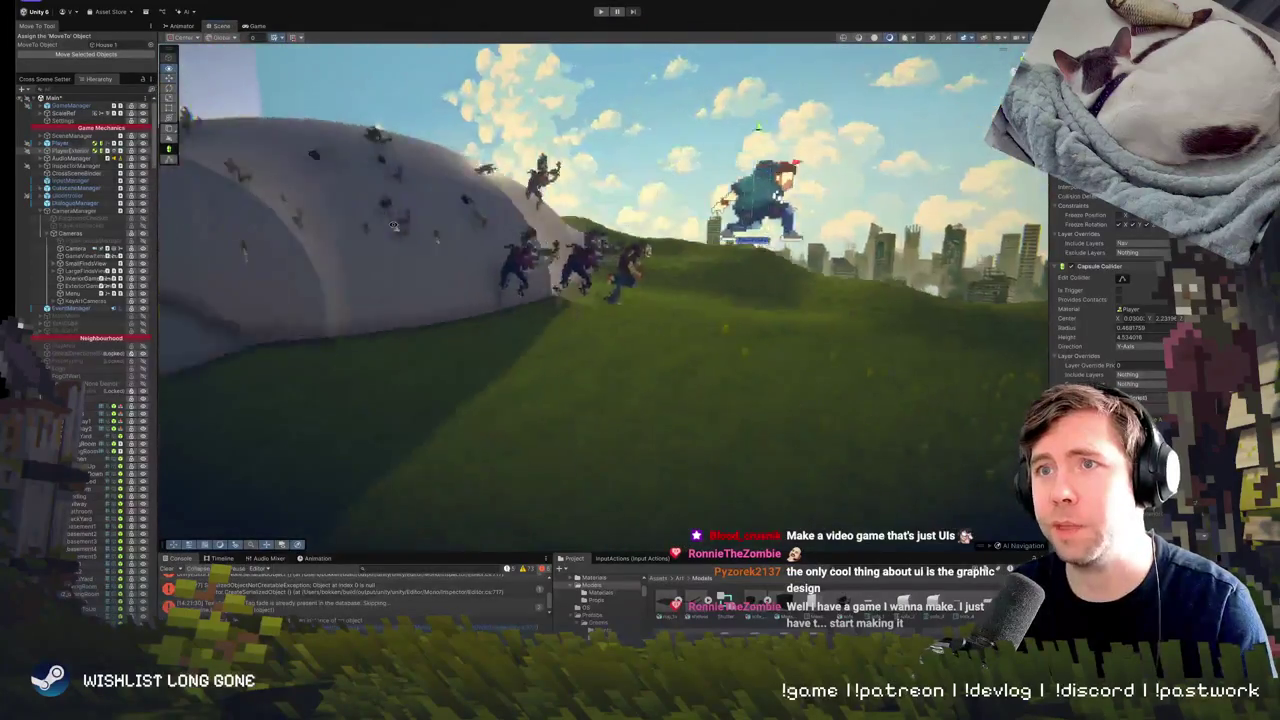
pyautogui.click(357, 292)
pyautogui.press('f')
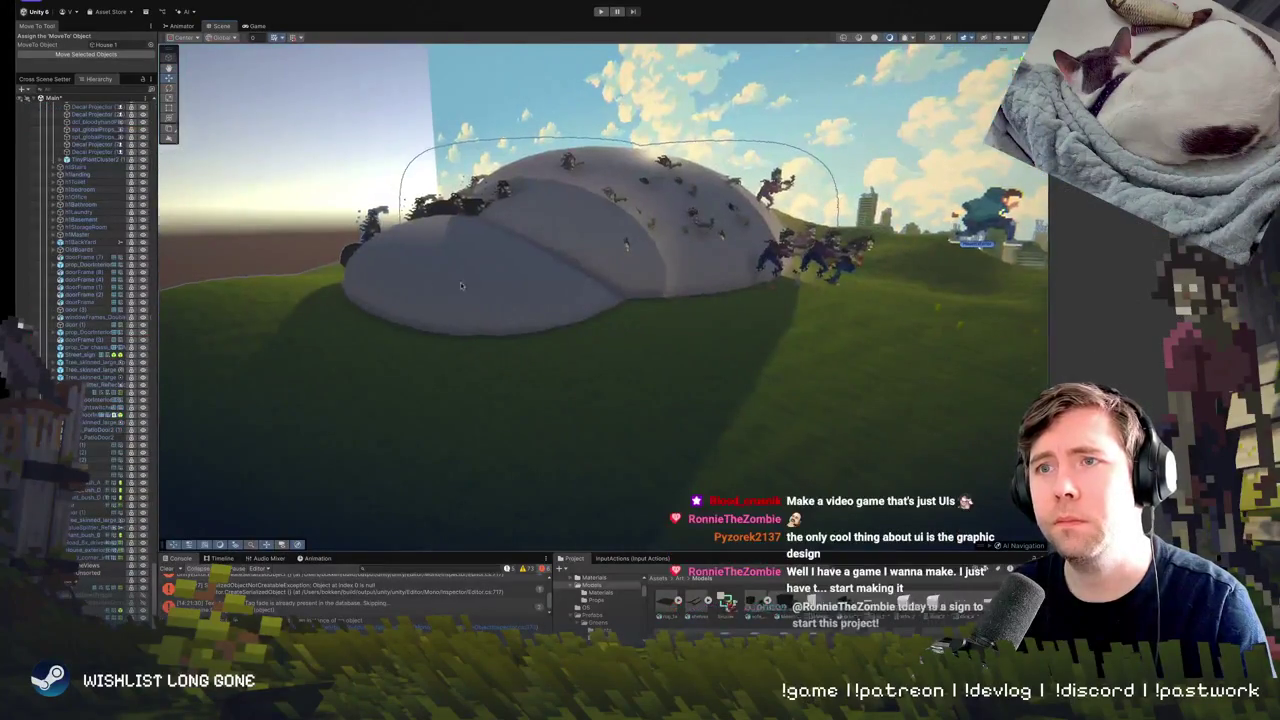
pyautogui.moveTo(721, 211)
pyautogui.mouseDown()
pyautogui.moveTo(348, 314)
pyautogui.moveTo(846, 362)
pyautogui.mouseUp()
pyautogui.scroll(-5, 348, 314)
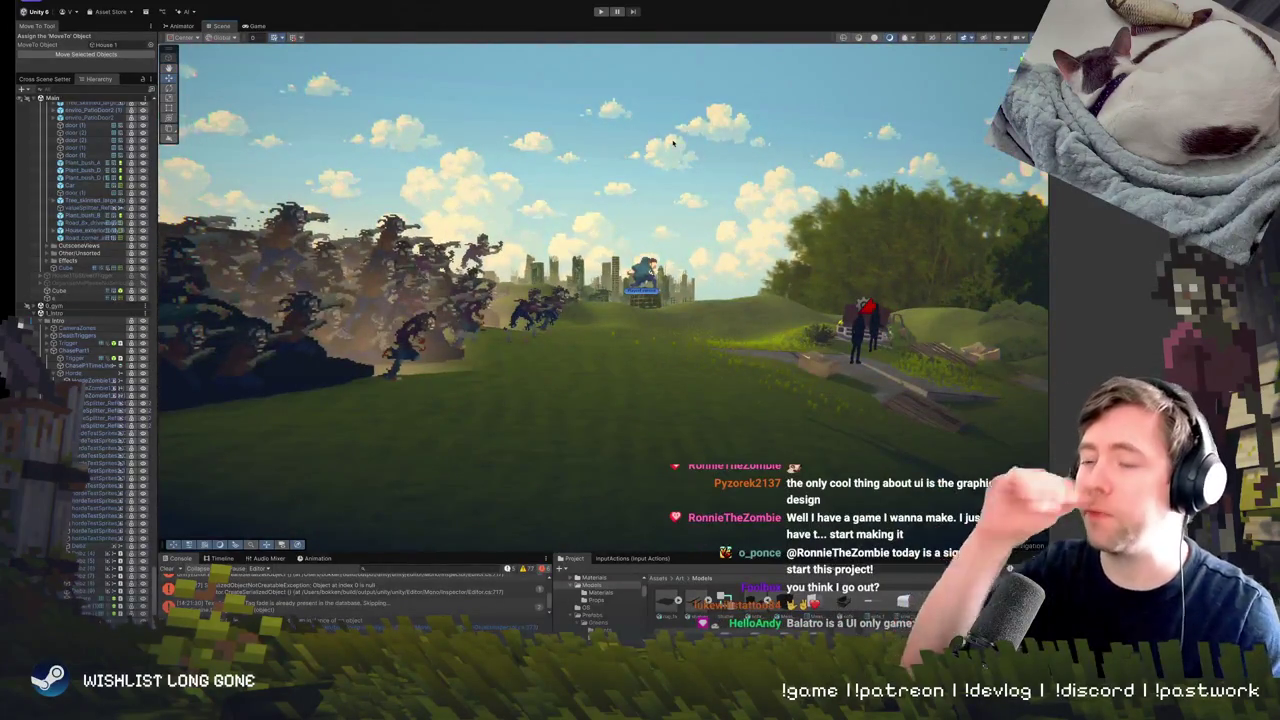
pyautogui.click(601, 10)
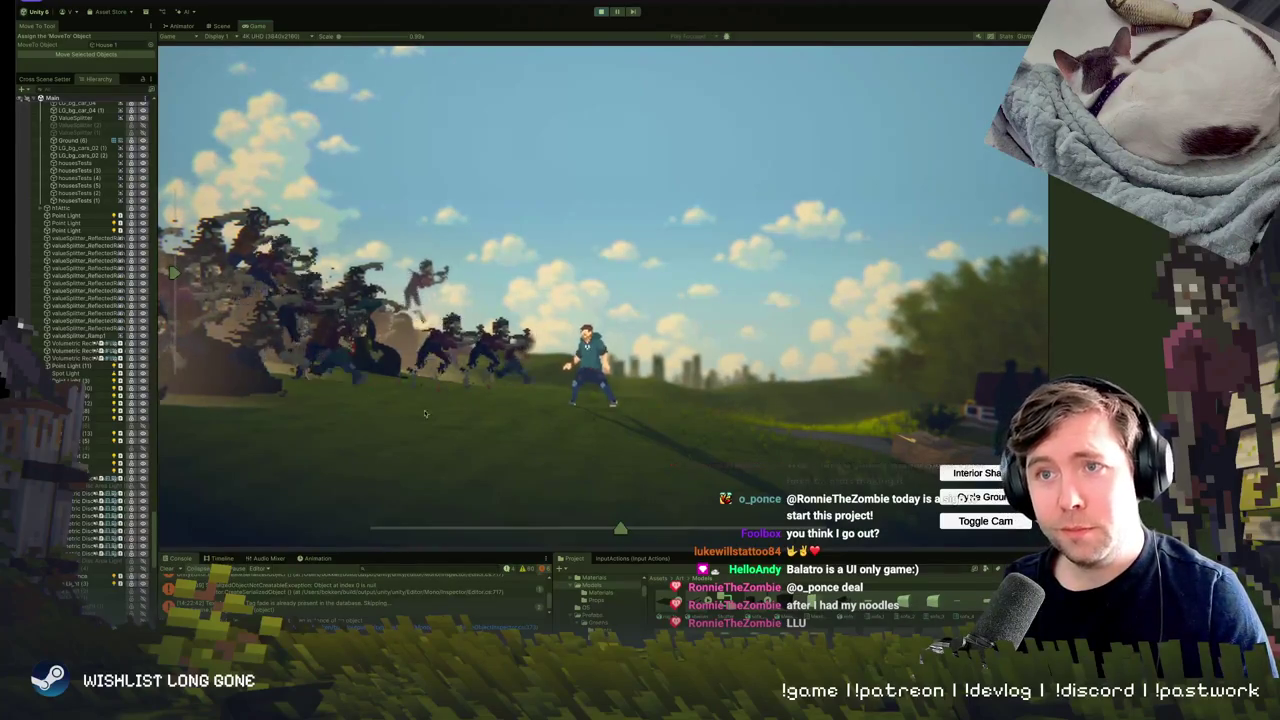
# Check the 0_gym scene's Hierarchy options, then exit Play mode with Ctrl+P.
pyautogui.scroll(10, 98, 211)
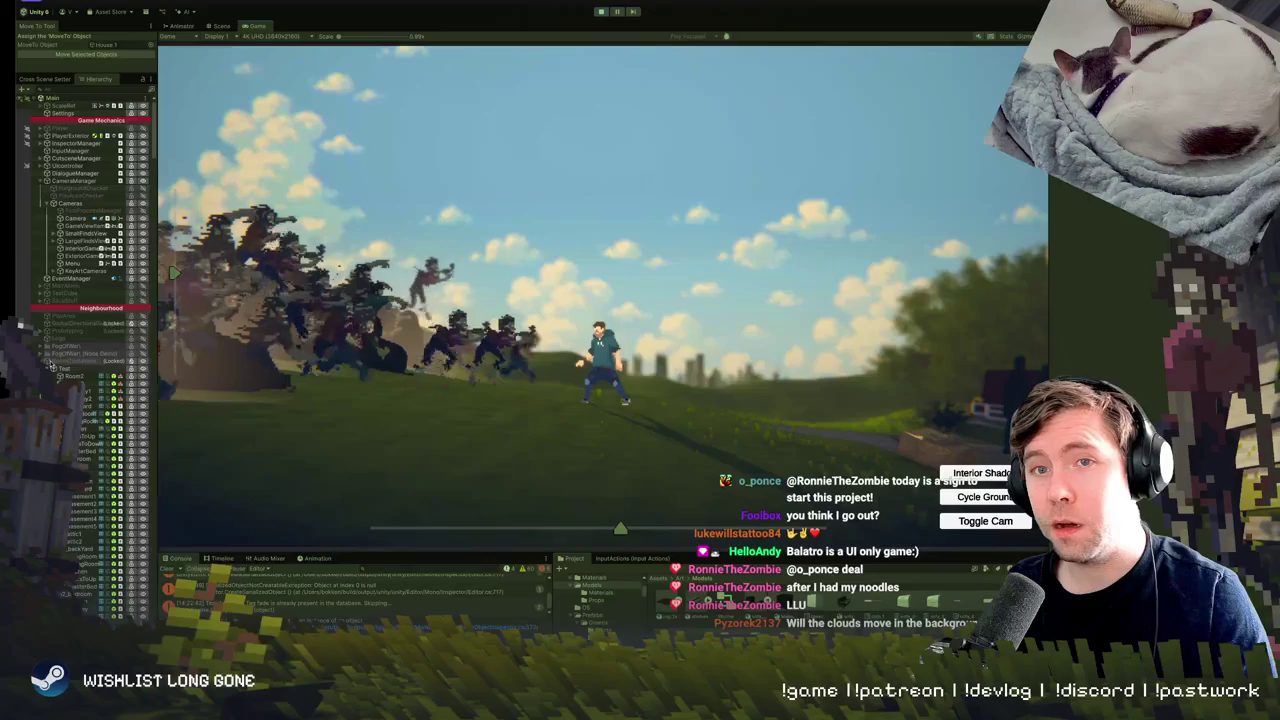
pyautogui.scroll(-10, 60, 352)
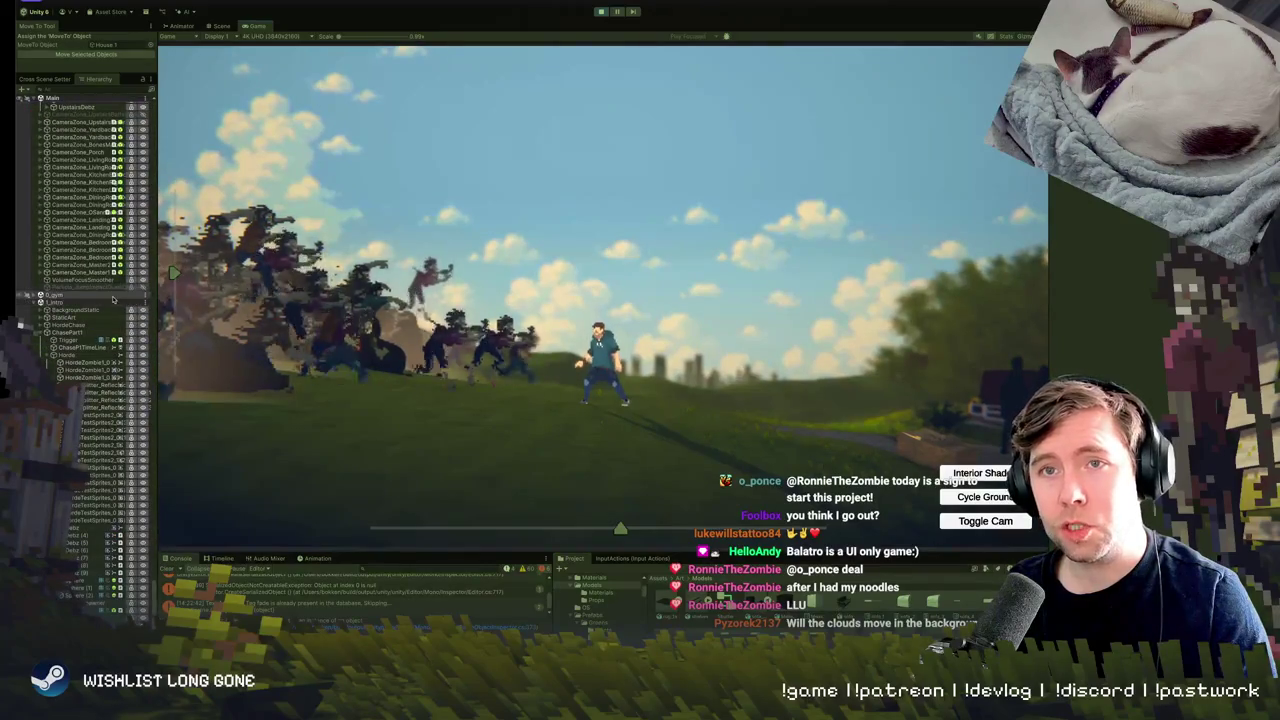
pyautogui.rightClick(114, 297)
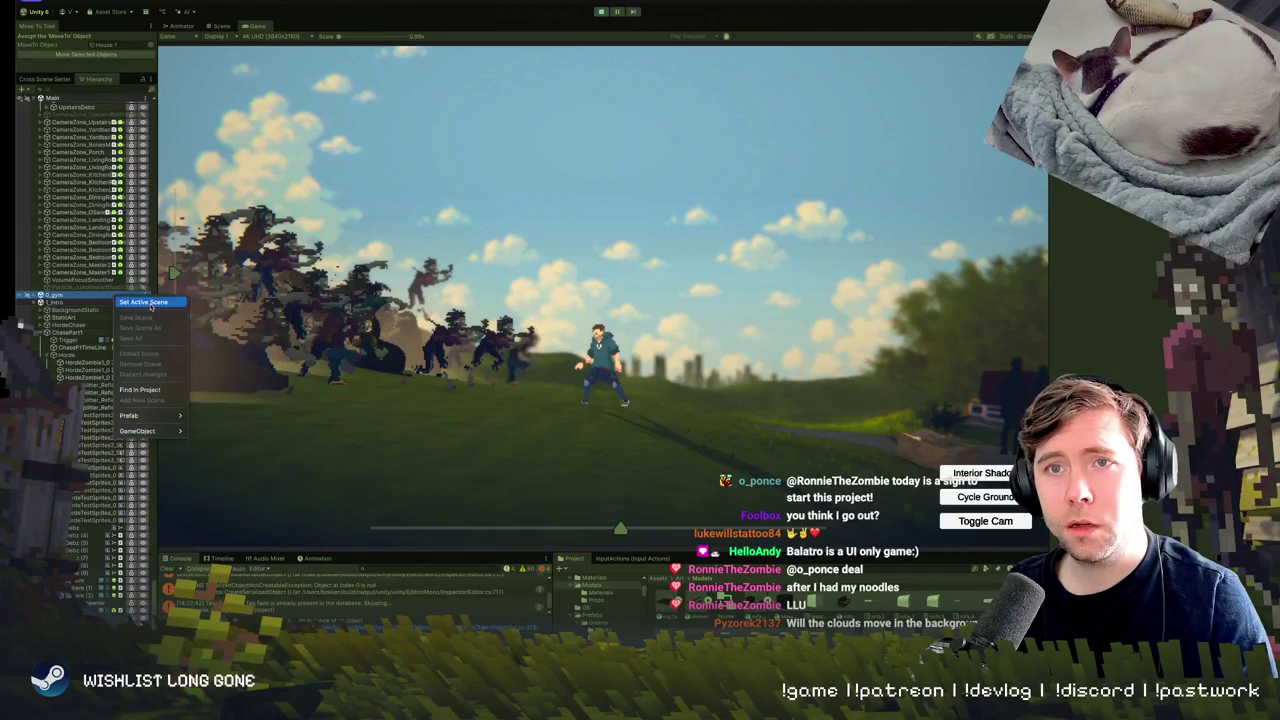
pyautogui.press('Escape')
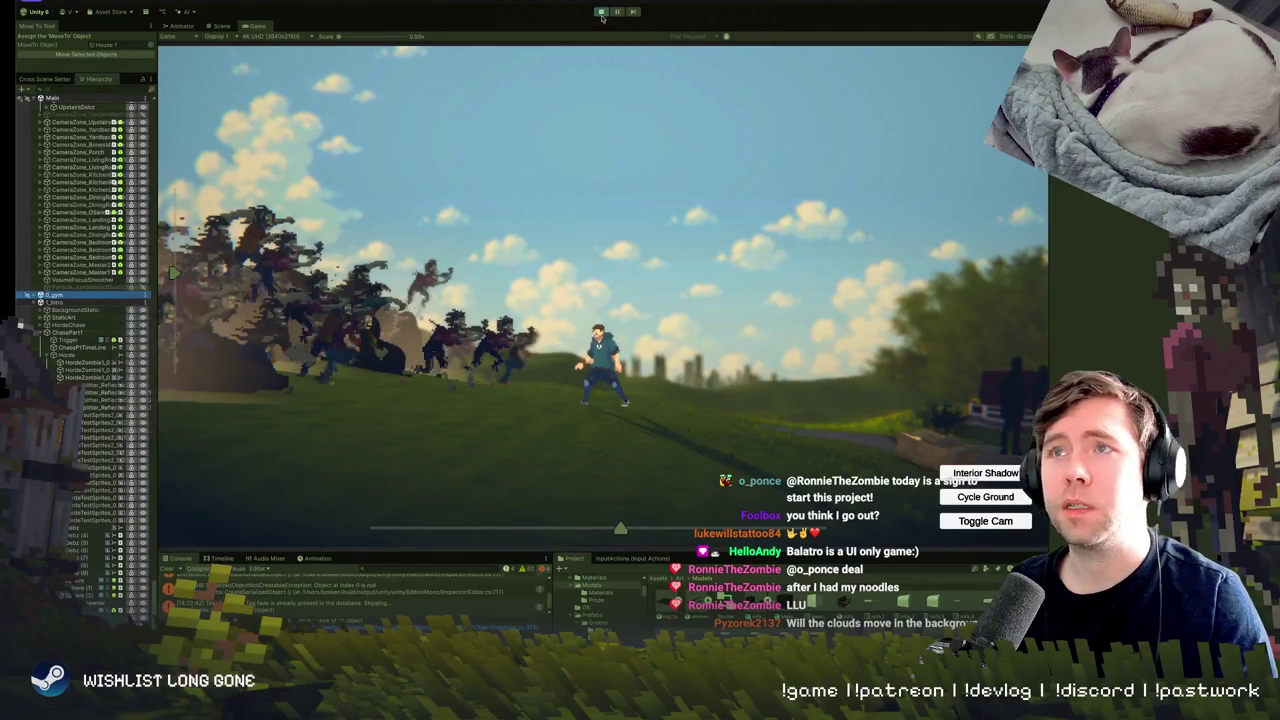
pyautogui.hotkey('ctrl', 'p')
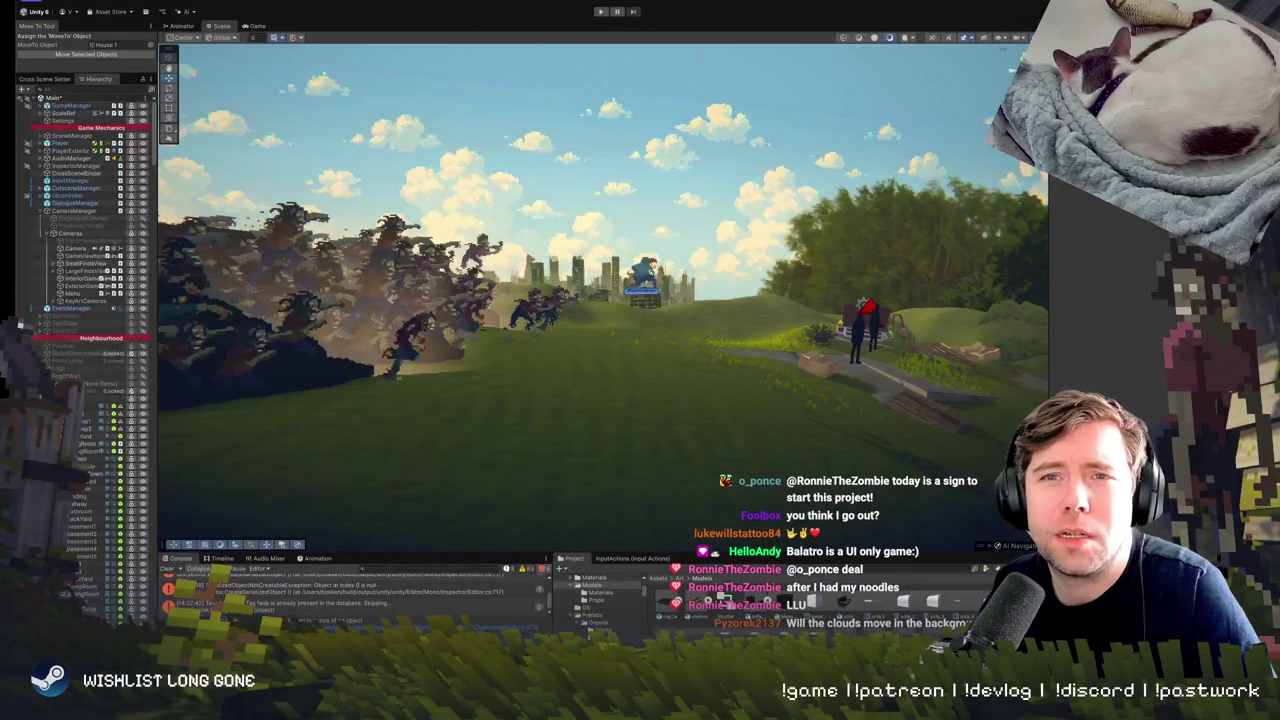
# Select the zombie scene in the Hierarchy and dismiss its context menu without changes.
pyautogui.click(70, 105)
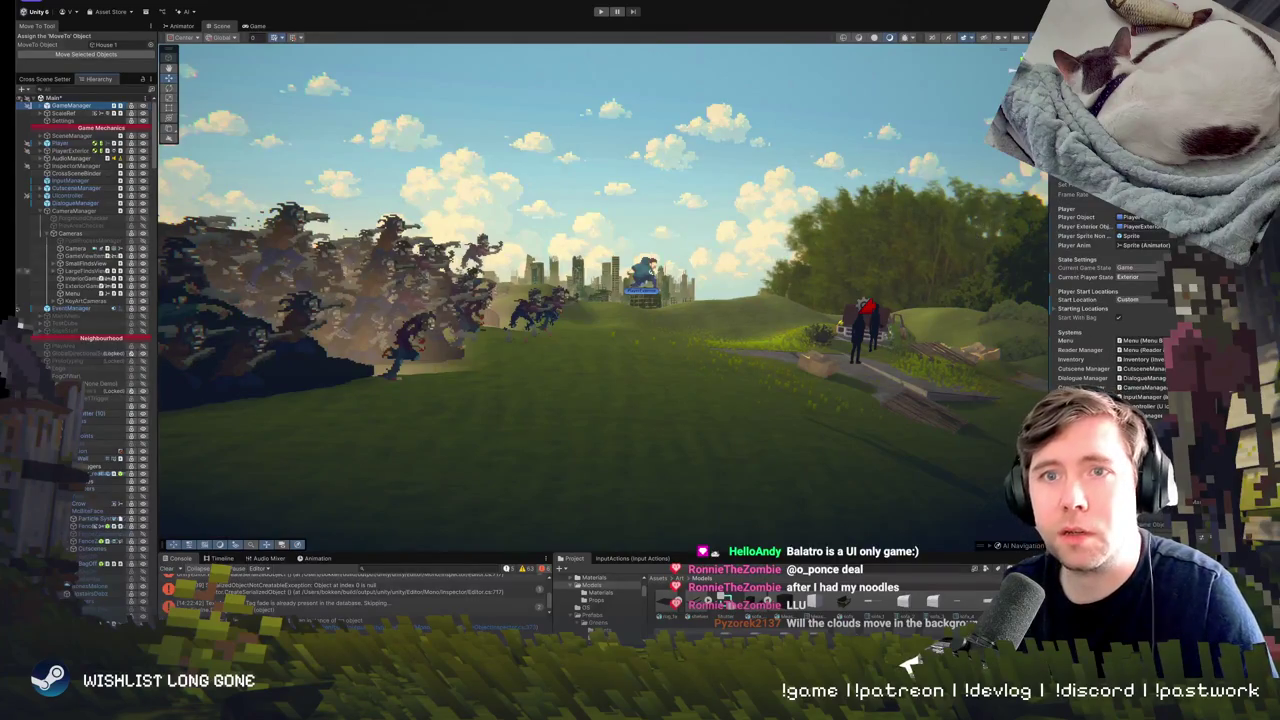
pyautogui.scroll(-10, 60, 240)
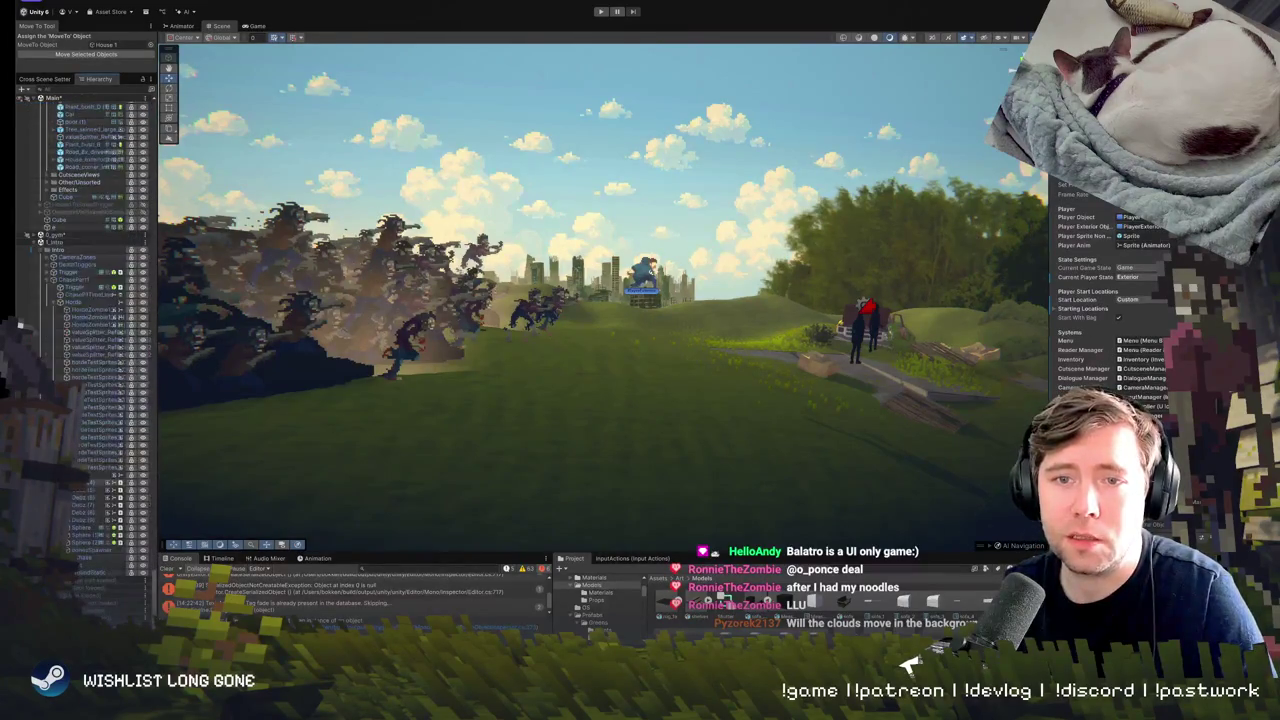
pyautogui.click(58, 236)
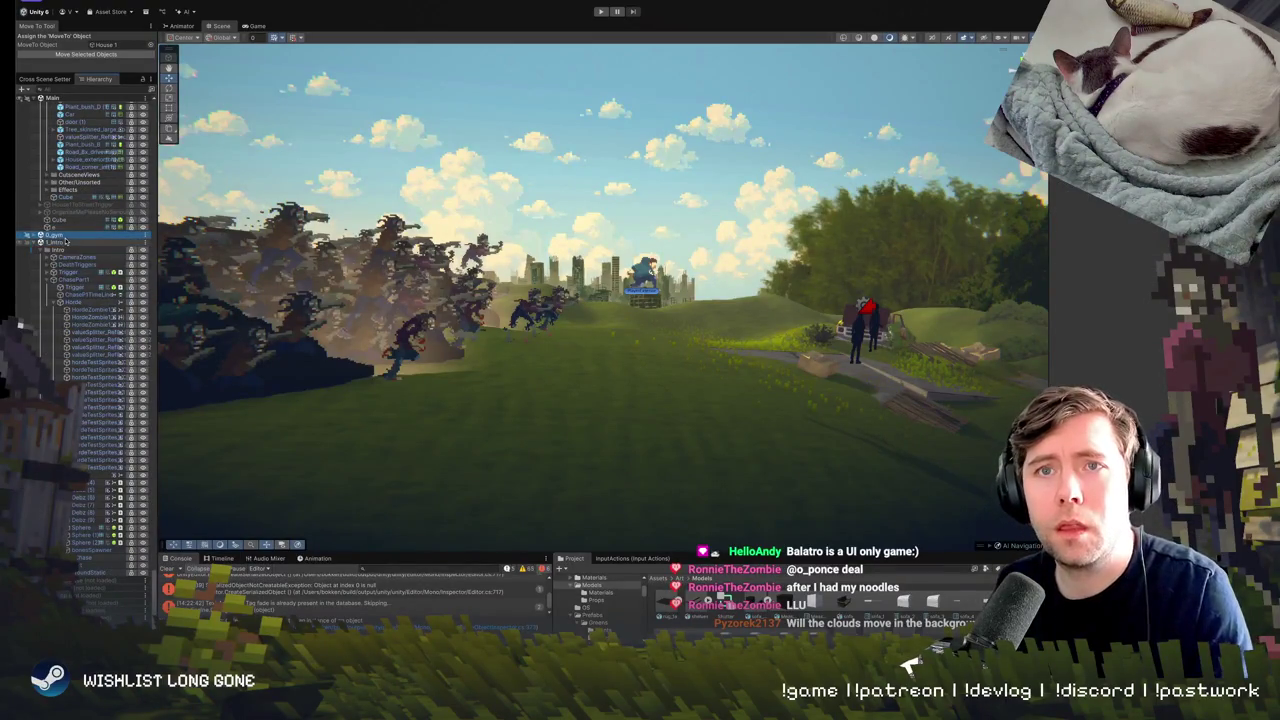
pyautogui.rightClick(60, 240)
pyautogui.click(60, 238)
pyautogui.click(58, 237)
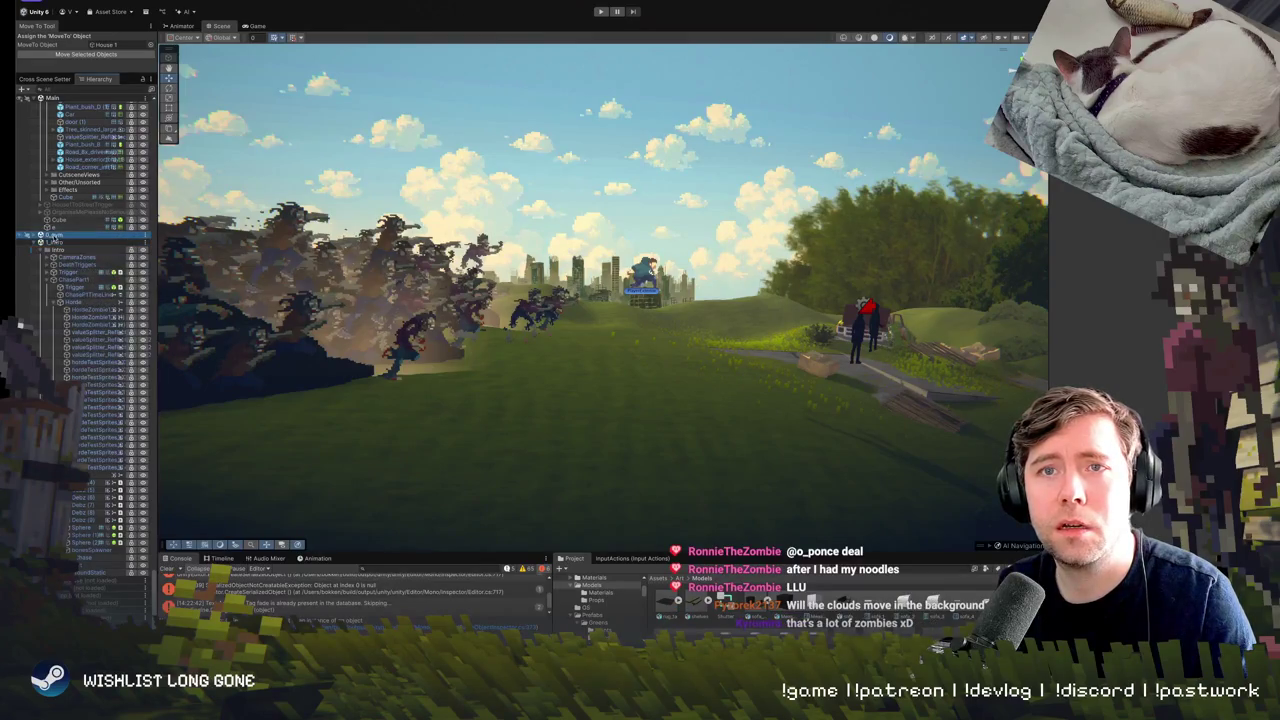
pyautogui.rightClick(57, 238)
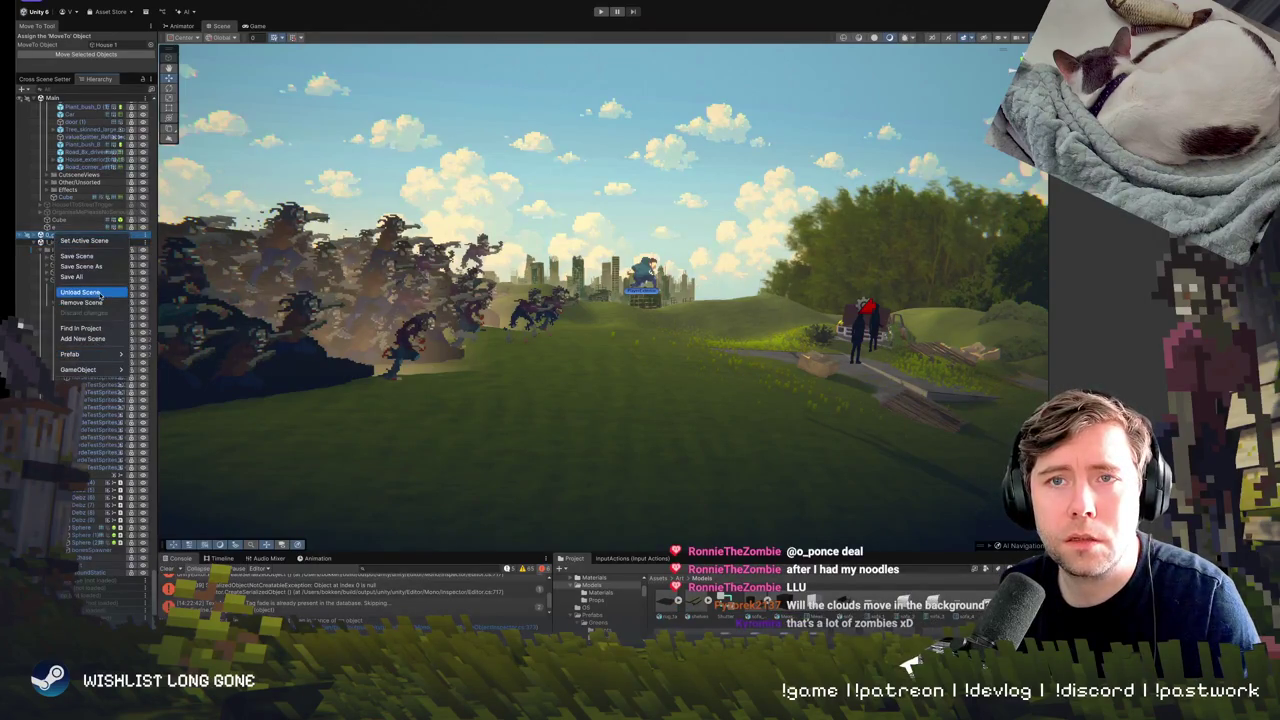
pyautogui.click(178, 343)
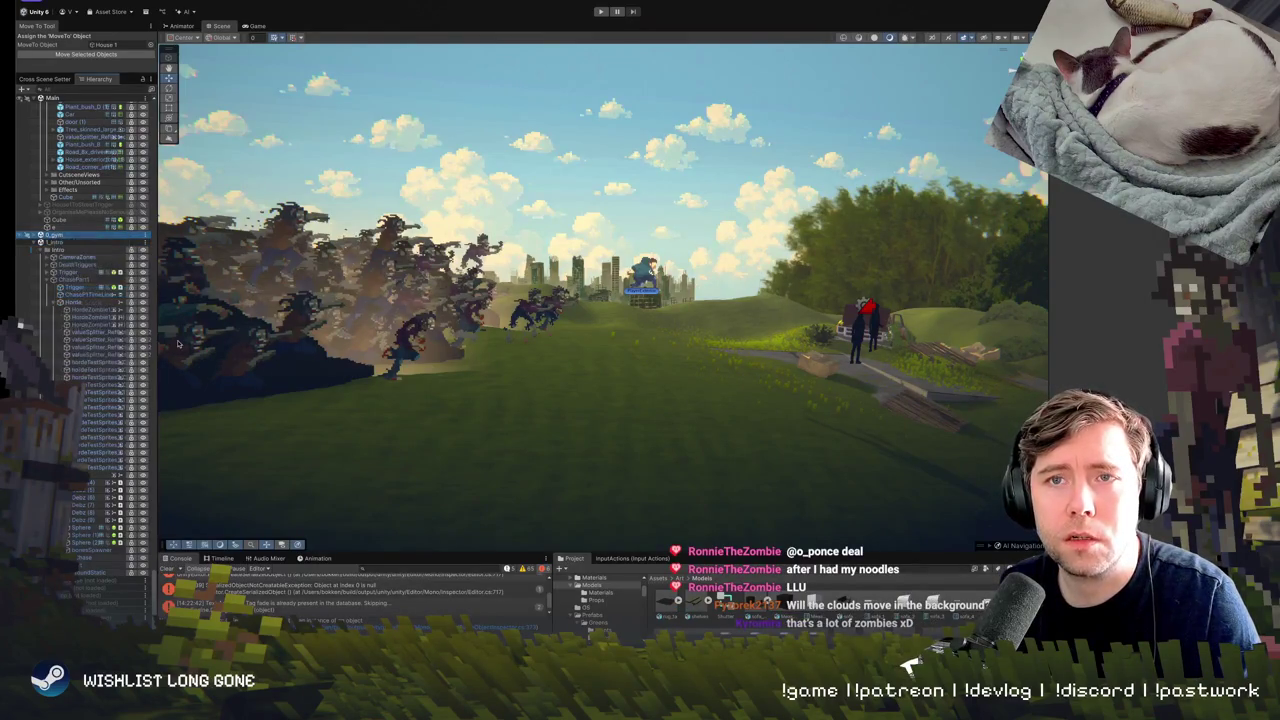
# Run the scene in play mode until the player reaches the grassy slope, then stop it.
pyautogui.click(601, 12)
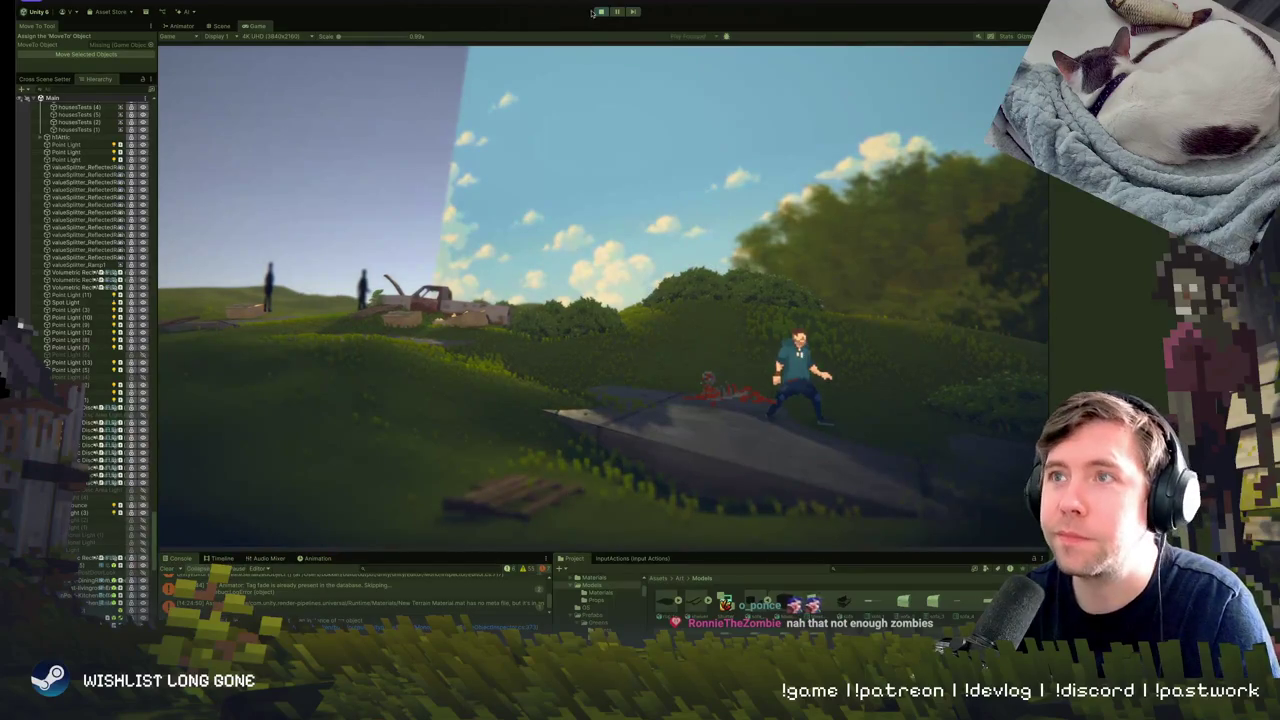
pyautogui.click(602, 12)
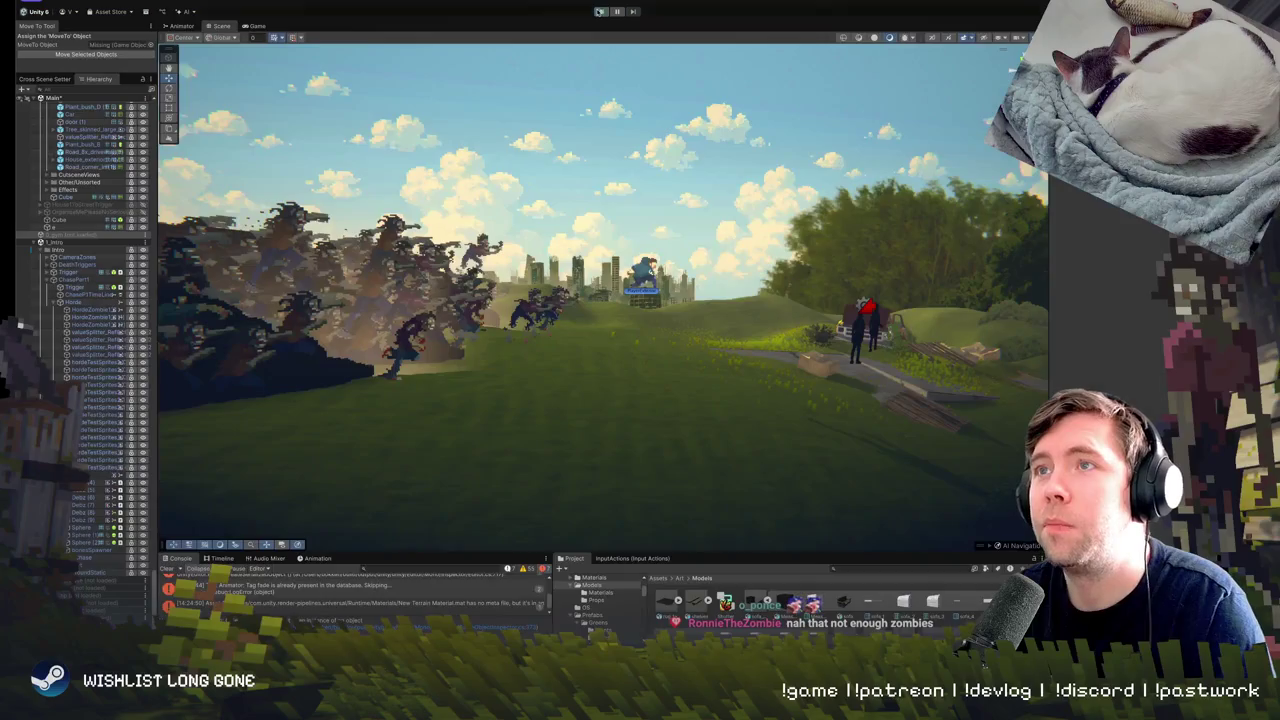
# Play the game again through to the Corvid Hills sign, then exit play mode.
pyautogui.click(600, 11)
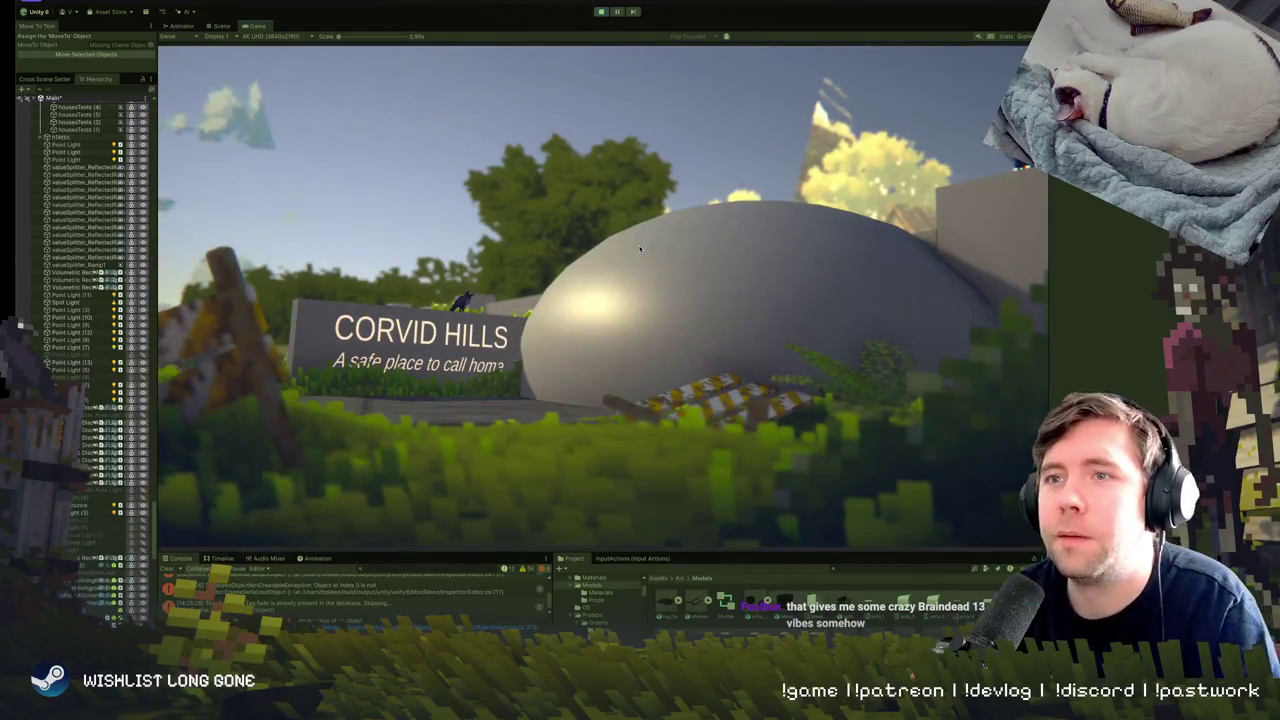
pyautogui.click(602, 11)
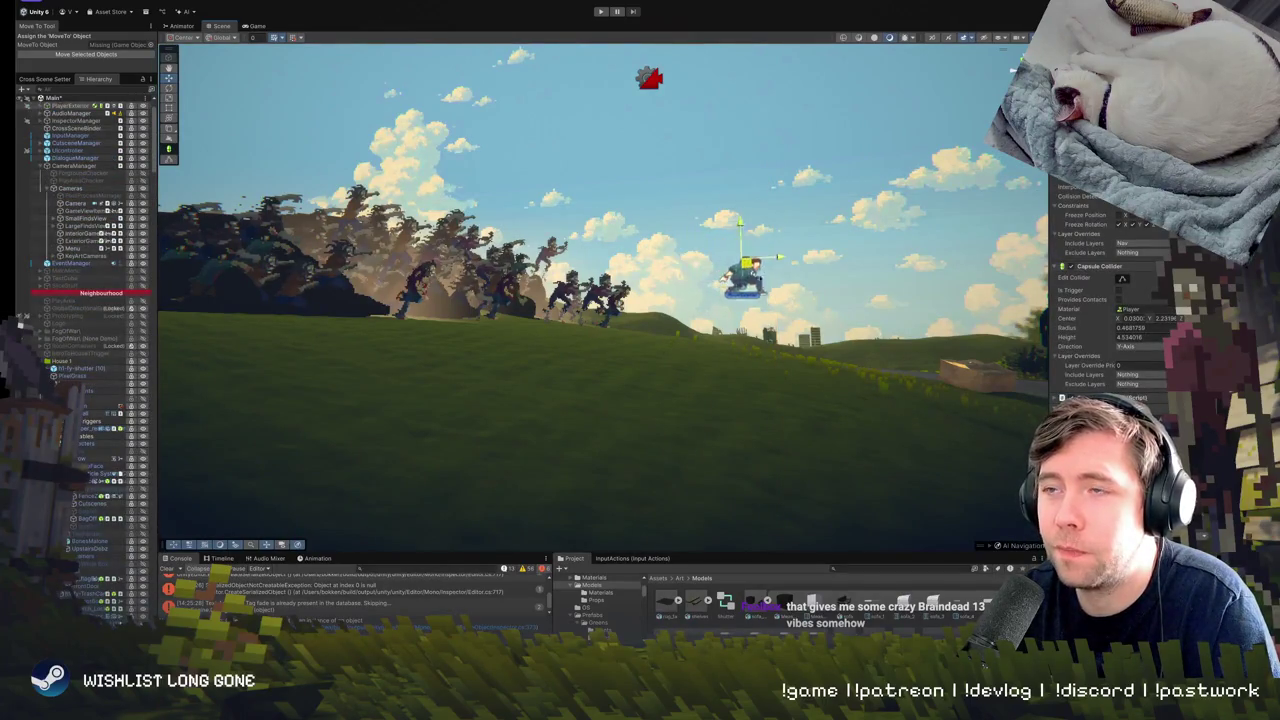
# Orbit over the hill and frame a selected horde zombie, then switch to Photoshop.
pyautogui.moveTo(800, 330)
pyautogui.mouseDown()
pyautogui.moveTo(845, 357)
pyautogui.moveTo(800, 323)
pyautogui.mouseUp()
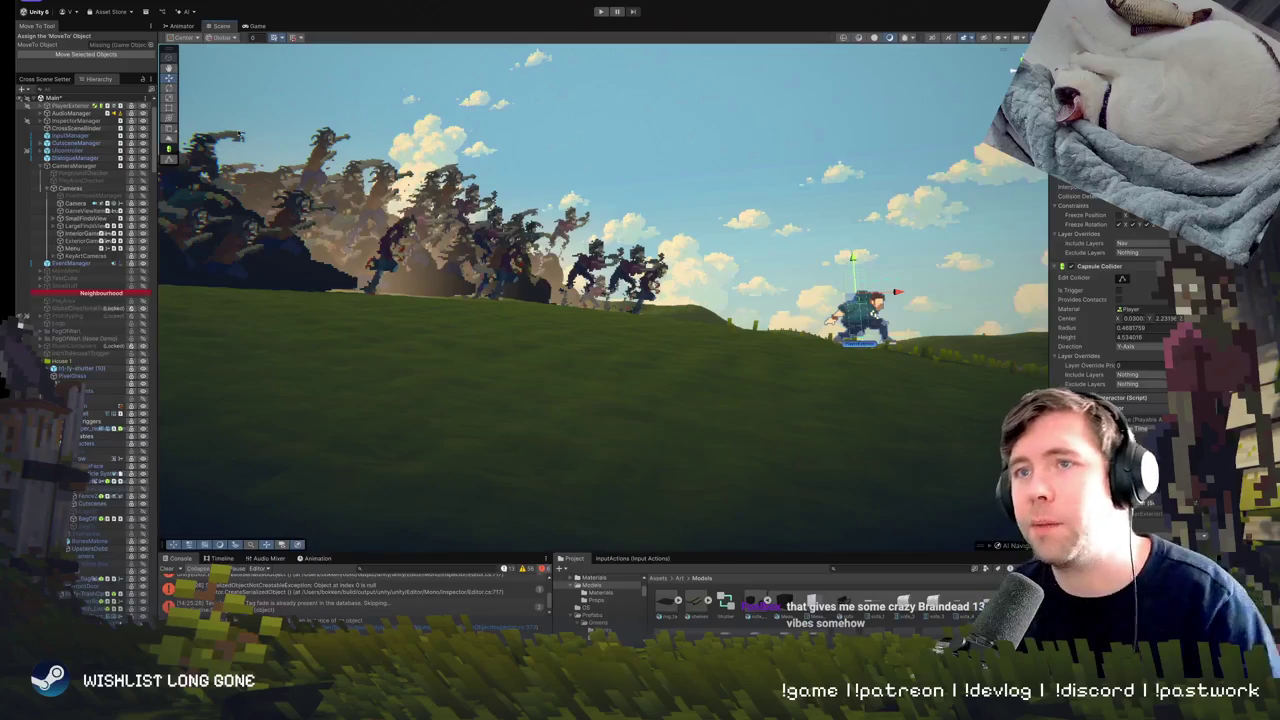
pyautogui.click(520, 250)
pyautogui.press('f')
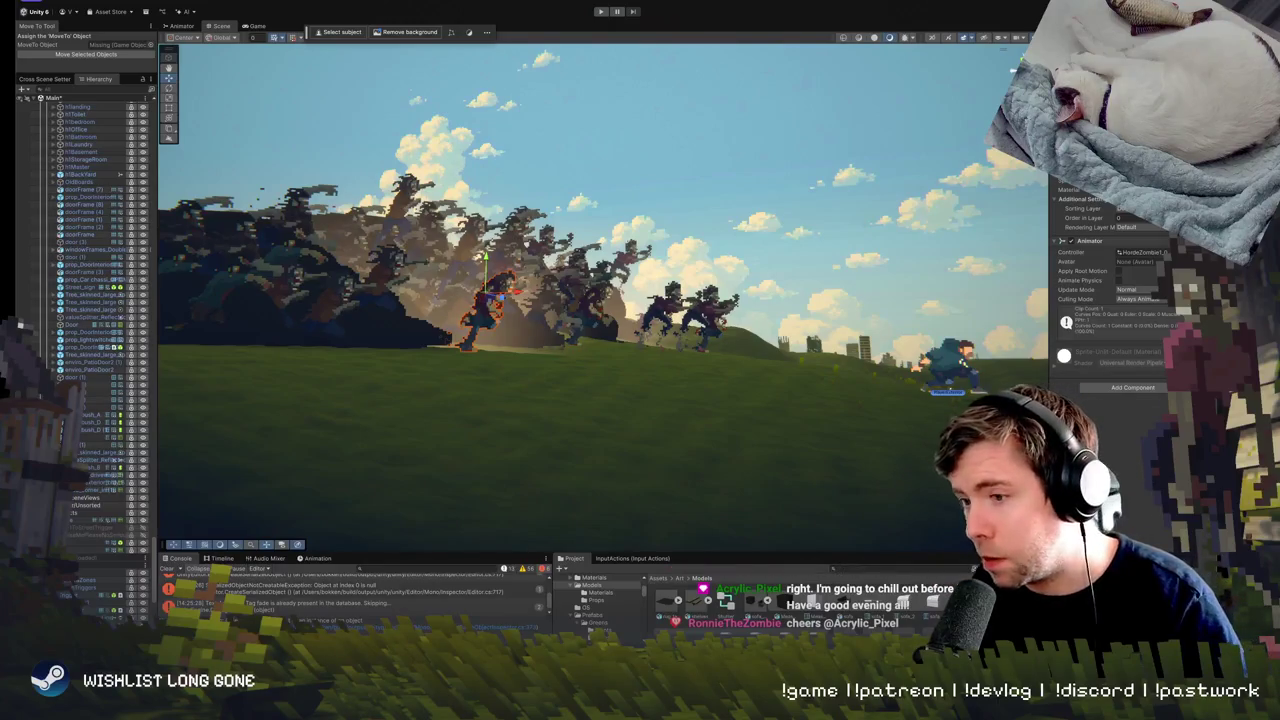
pyautogui.press('super+Tab')
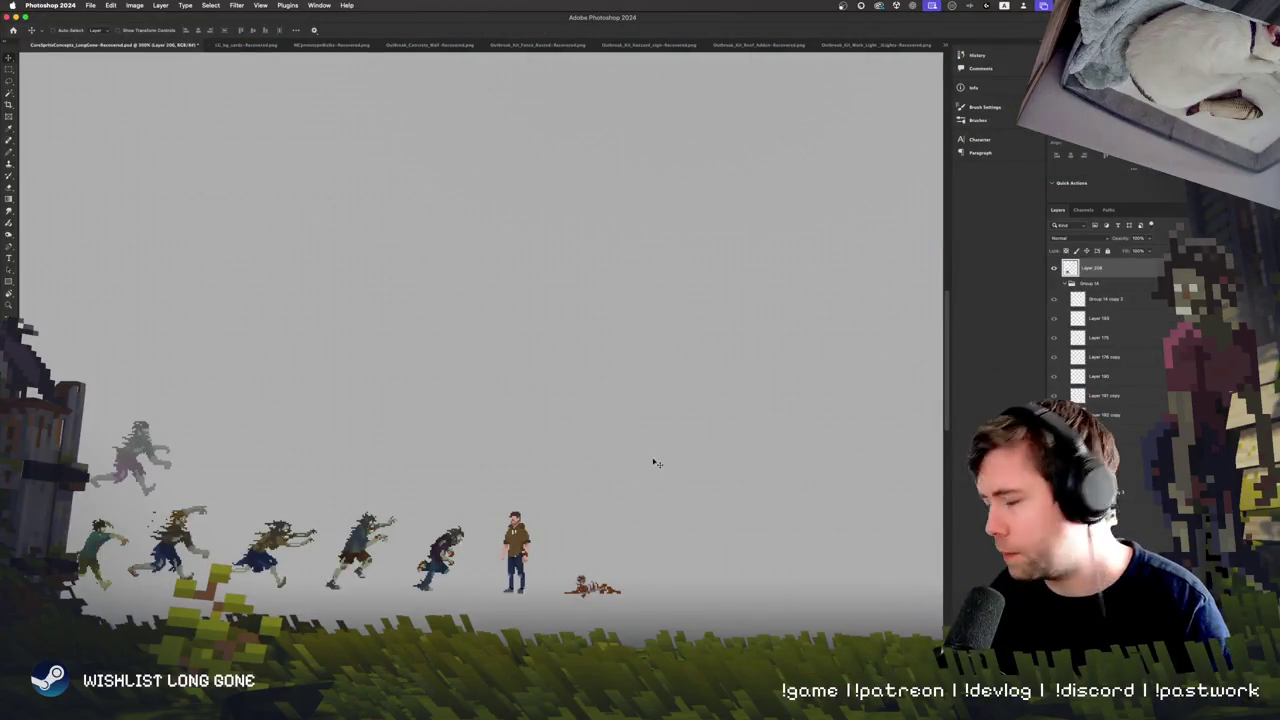
# Zoom in and pan across the running zombie sprites and horde clusters on the sprite sheet.
pyautogui.scroll(-3, 509, 456)
pyautogui.hscroll(-3, 509, 456)
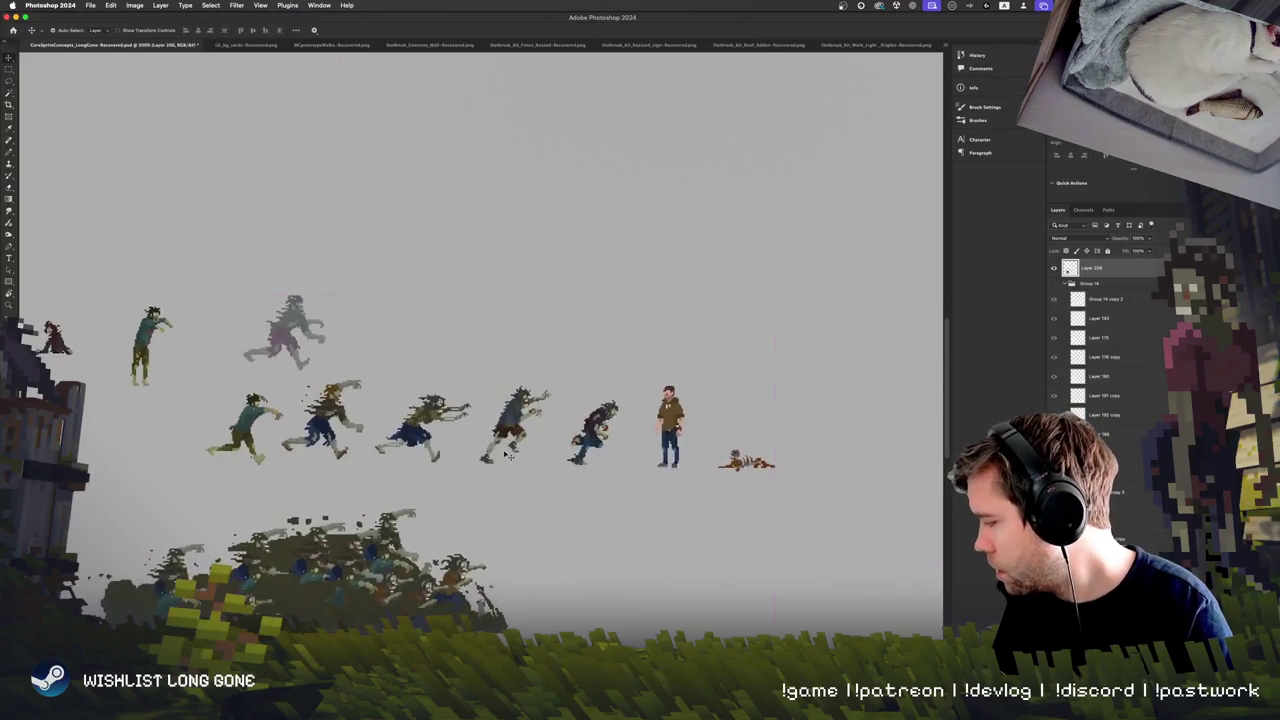
pyautogui.press('super+plus')
pyautogui.press('super+plus')
pyautogui.press('super+plus')
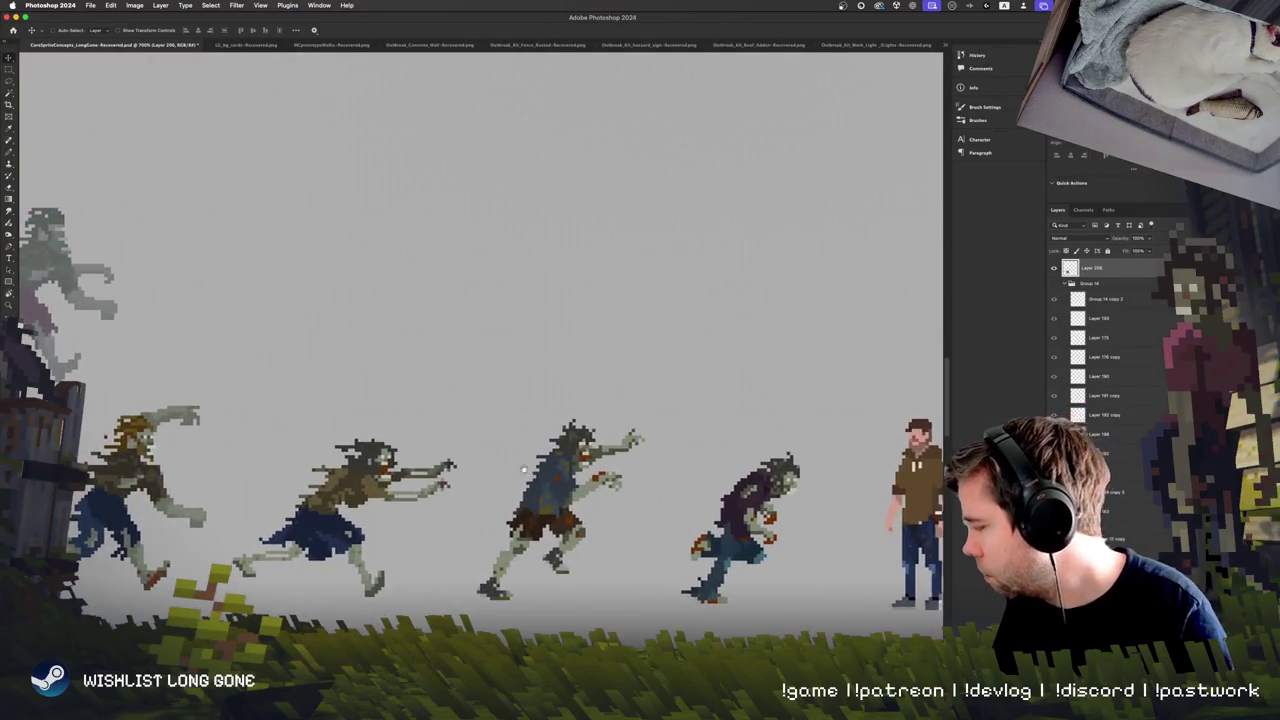
pyautogui.scroll(-4, 523, 469)
pyautogui.hscroll(4, 510, 420)
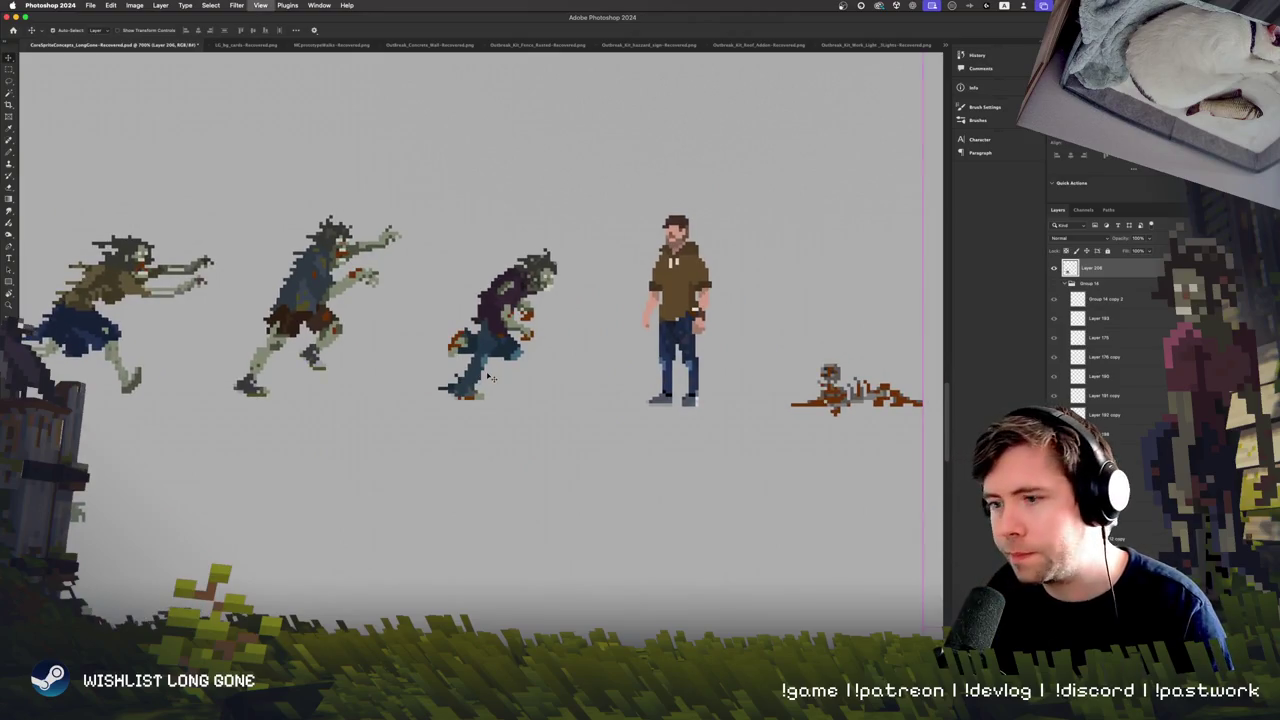
pyautogui.scroll(5, 491, 378)
pyautogui.scroll(3, 530, 360)
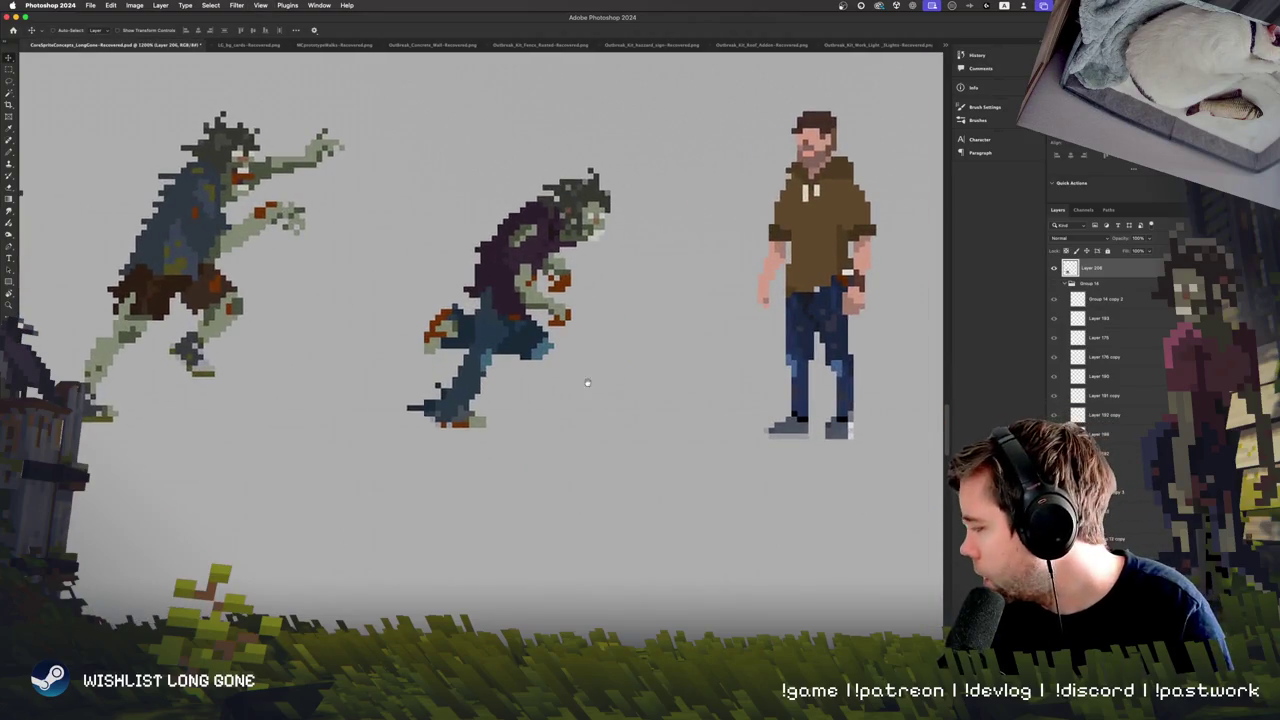
pyautogui.hscroll(1, 578, 343)
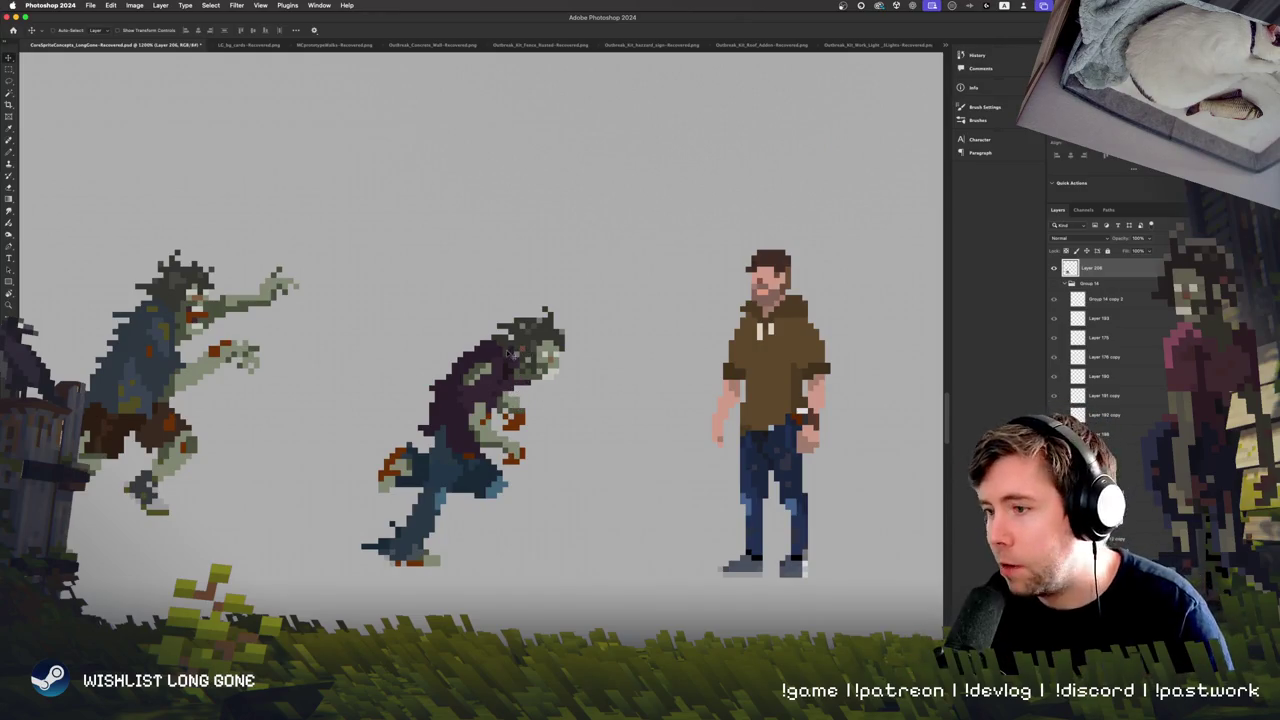
pyautogui.hscroll(-5, 460, 400)
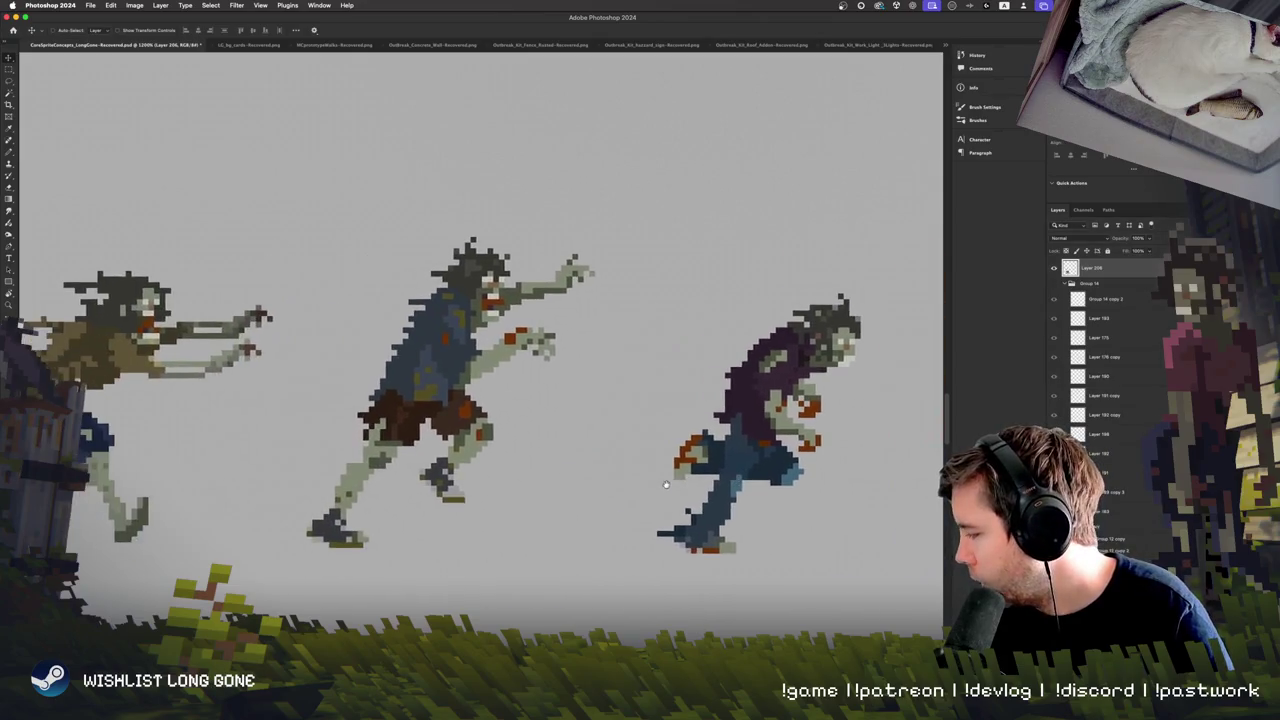
pyautogui.hscroll(-2, 543, 393)
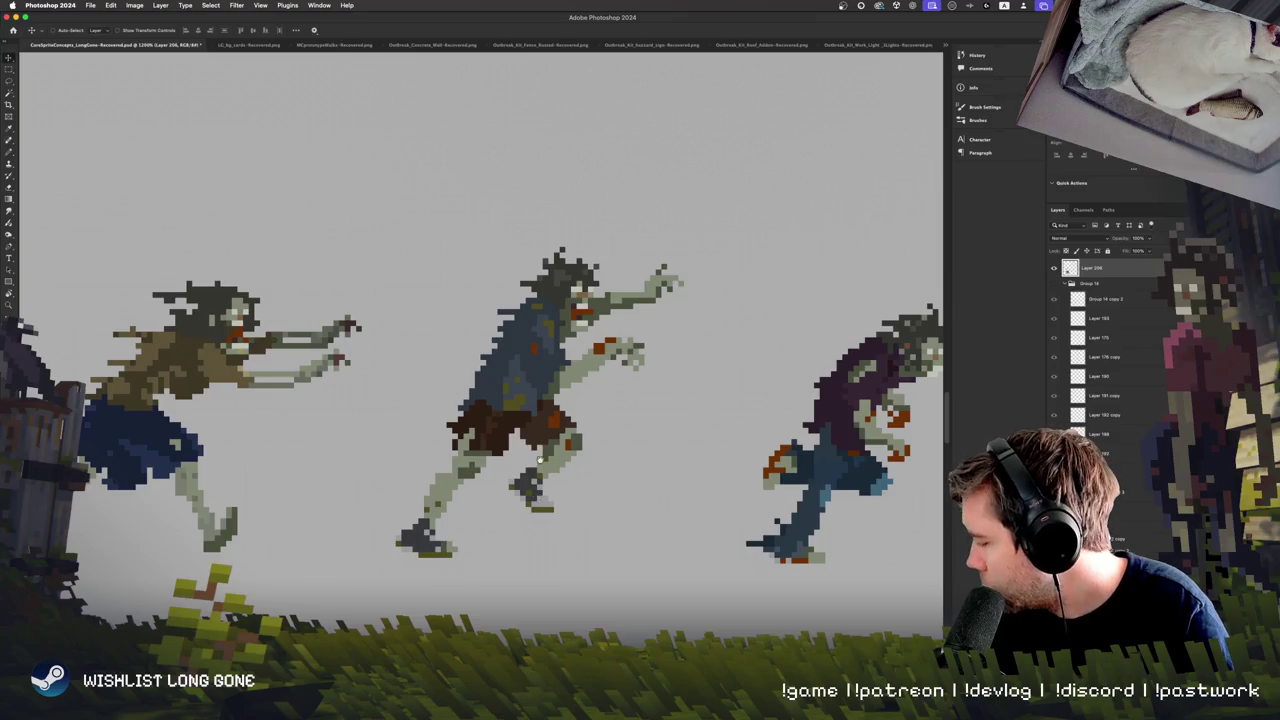
pyautogui.hscroll(2, 550, 458)
pyautogui.hscroll(-5, 600, 445)
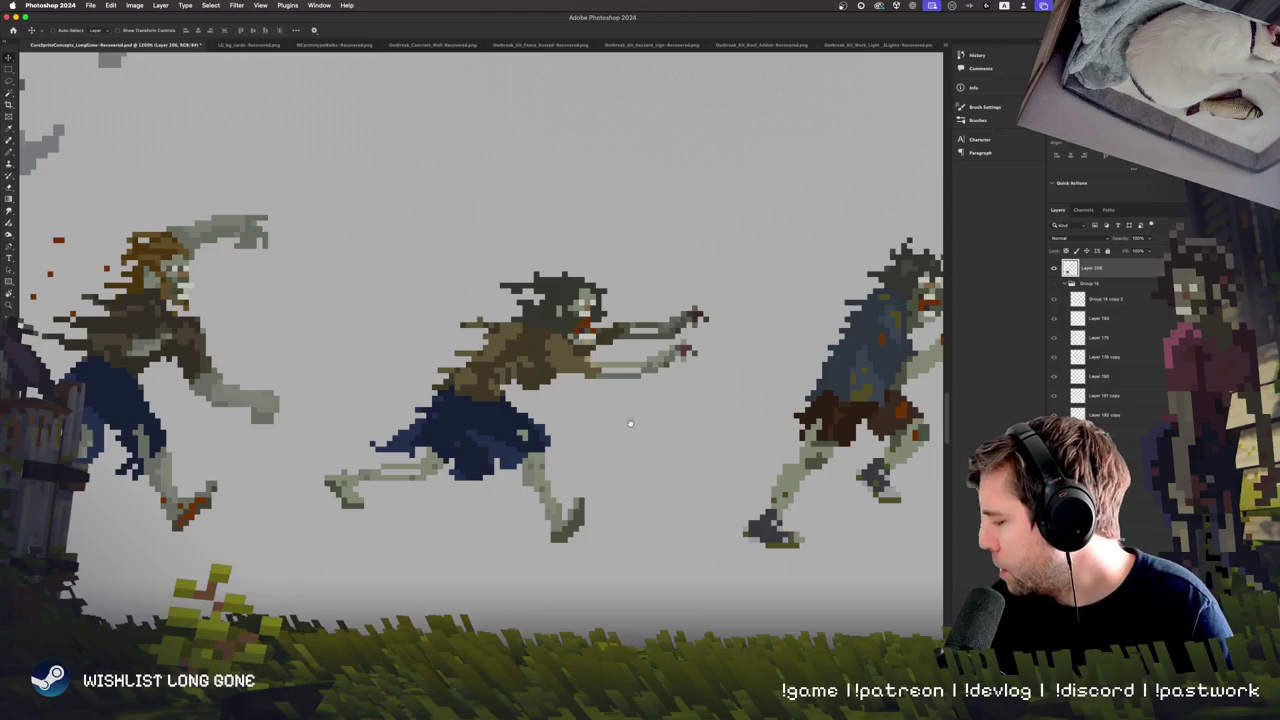
pyautogui.hscroll(1, 608, 420)
pyautogui.scroll(2, 607, 432)
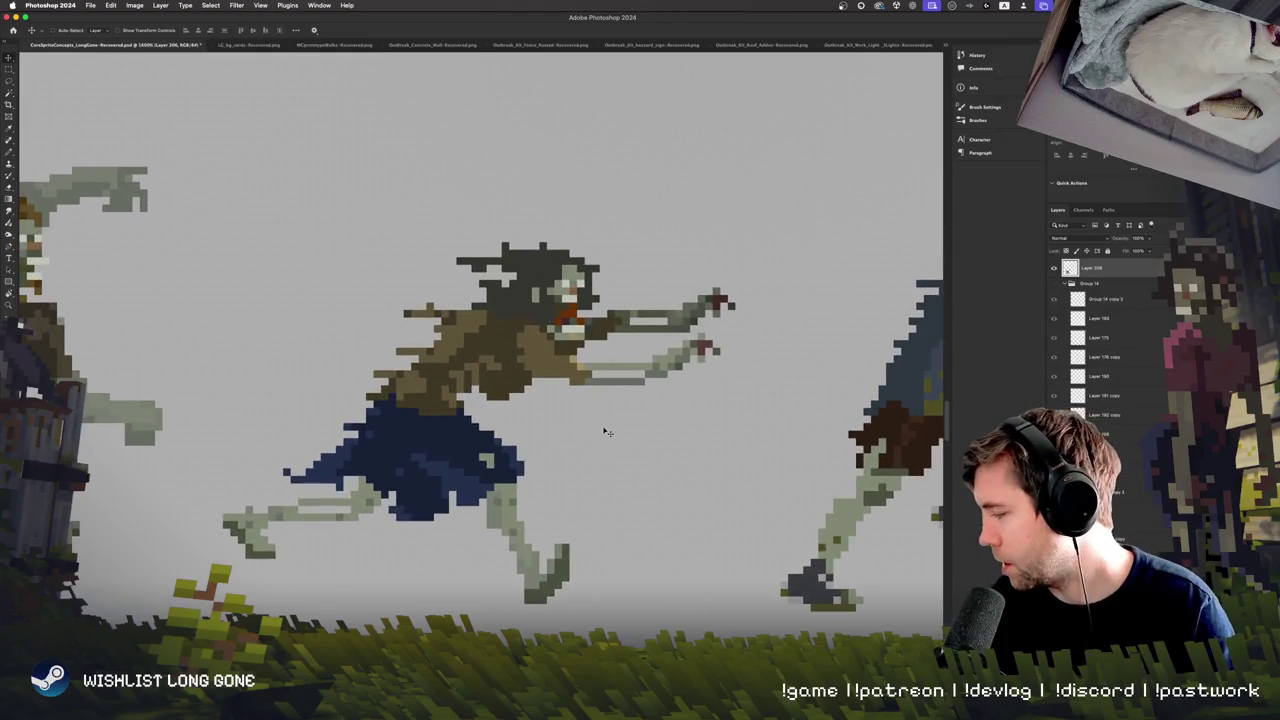
pyautogui.hscroll(-2, 445, 465)
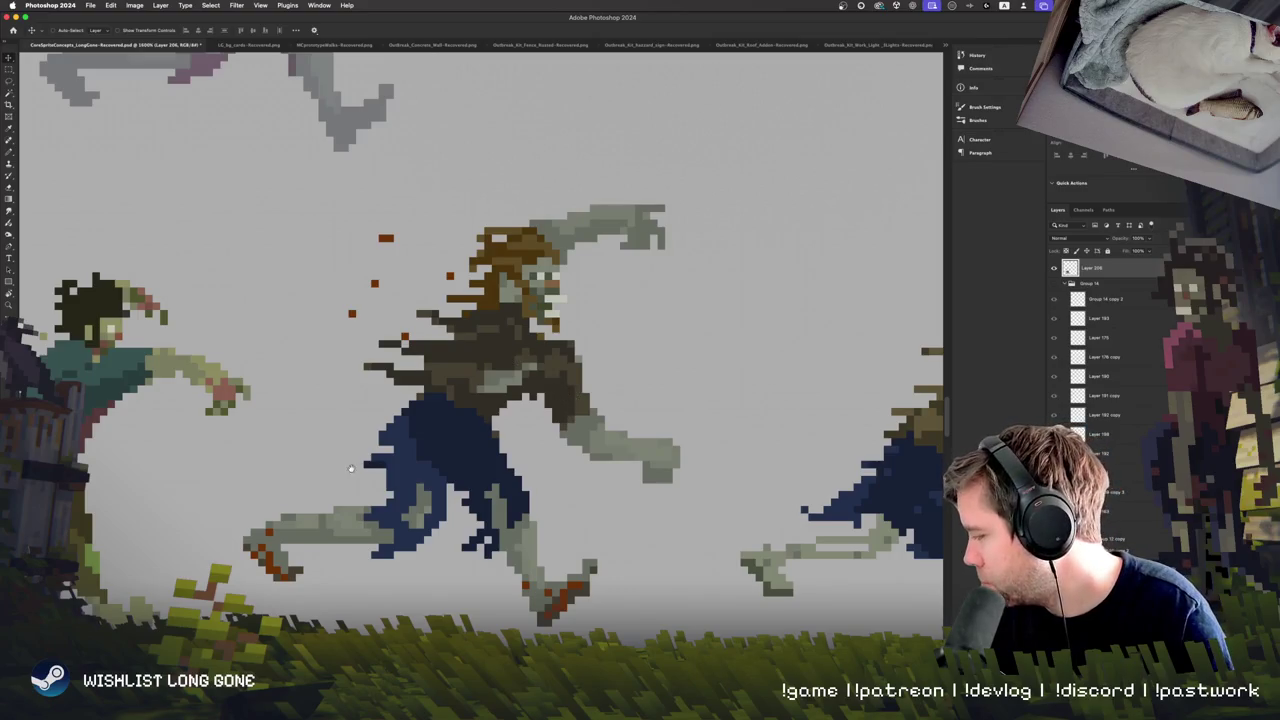
pyautogui.hscroll(-5, 350, 468)
# Pick Layer 206 under a zombie sprite, review the sheet, and choose the Rectangular Marquee tool.
pyautogui.rightClick(505, 316)
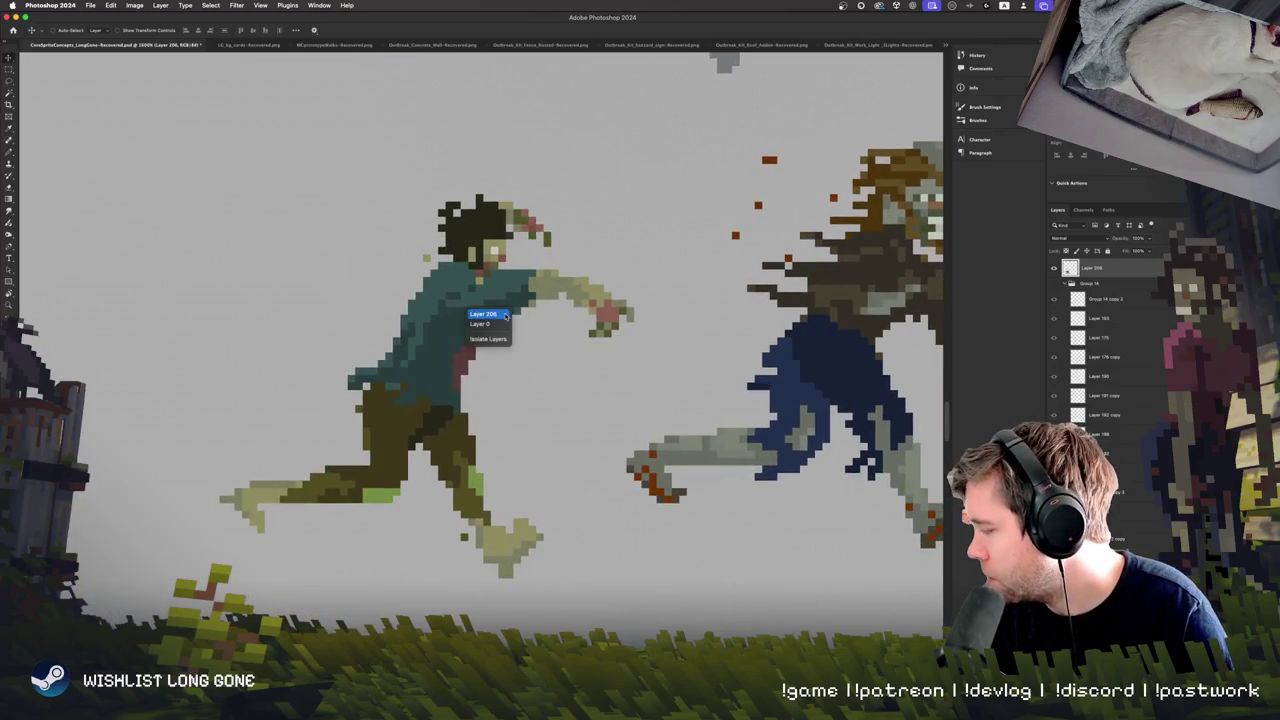
pyautogui.click(505, 316)
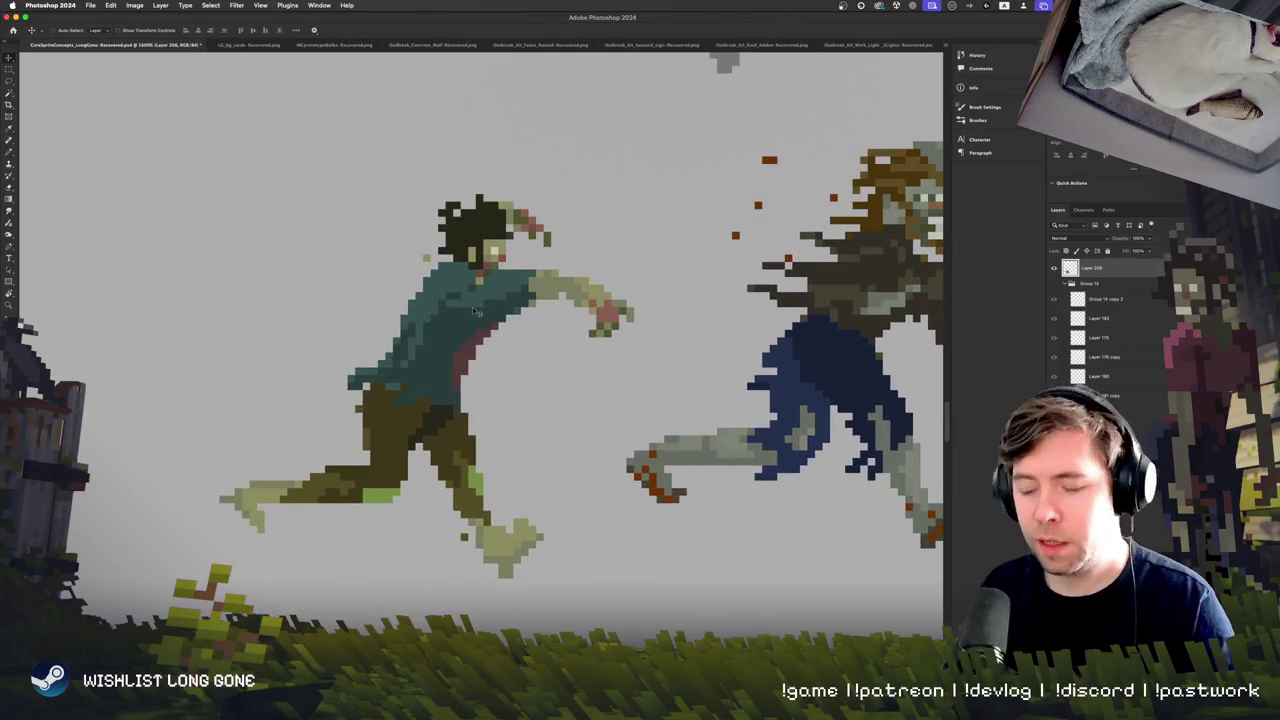
pyautogui.scroll(-2, 477, 312)
pyautogui.scroll(-2, 167, 420)
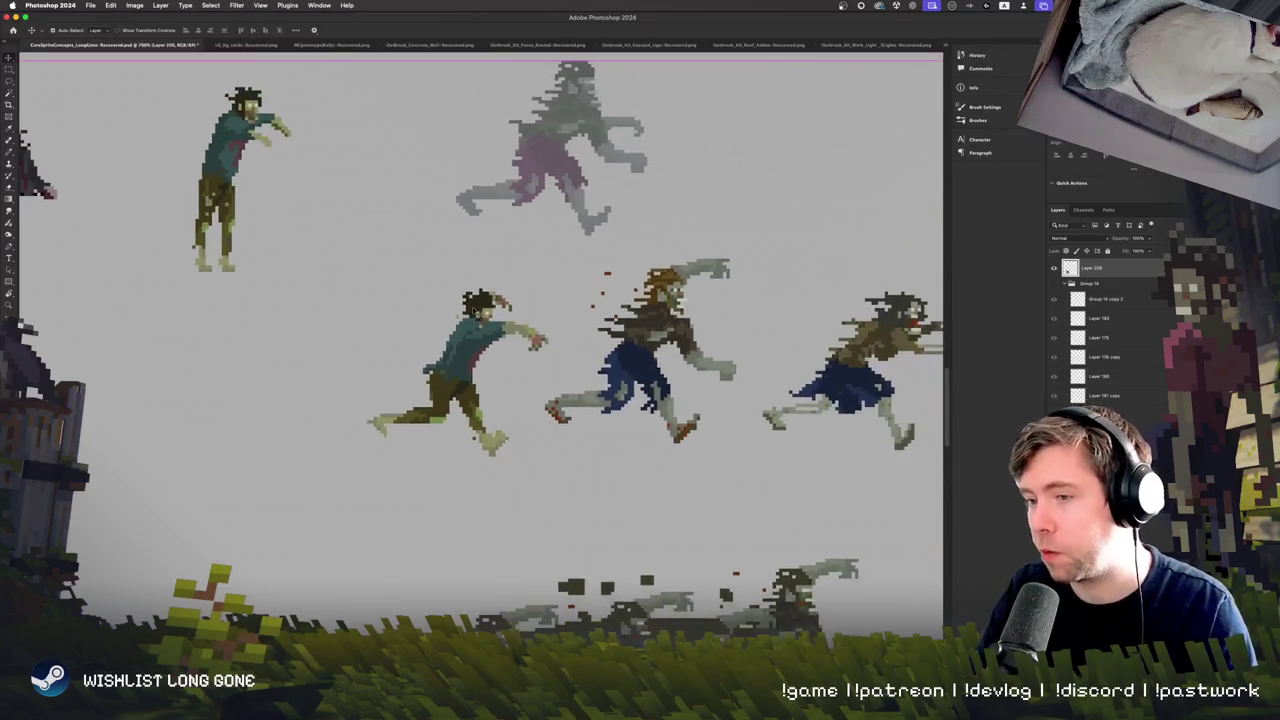
pyautogui.hscroll(5, 167, 420)
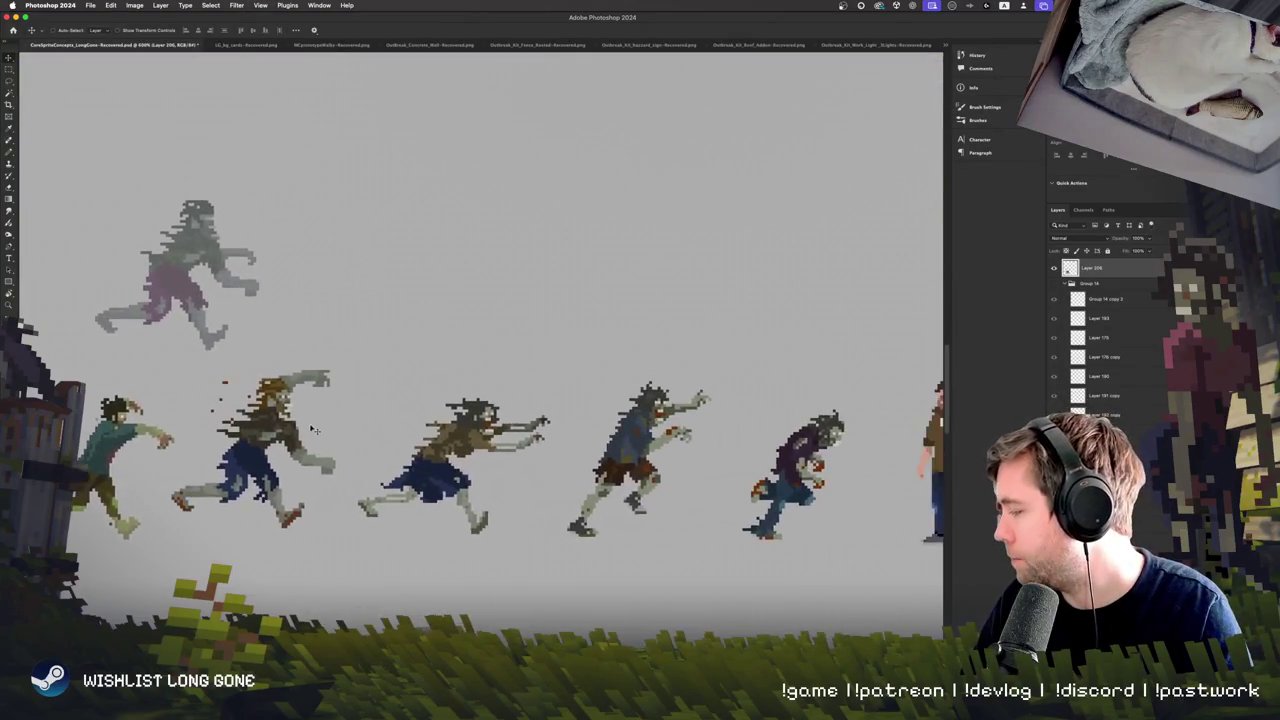
pyautogui.scroll(-5, 419, 436)
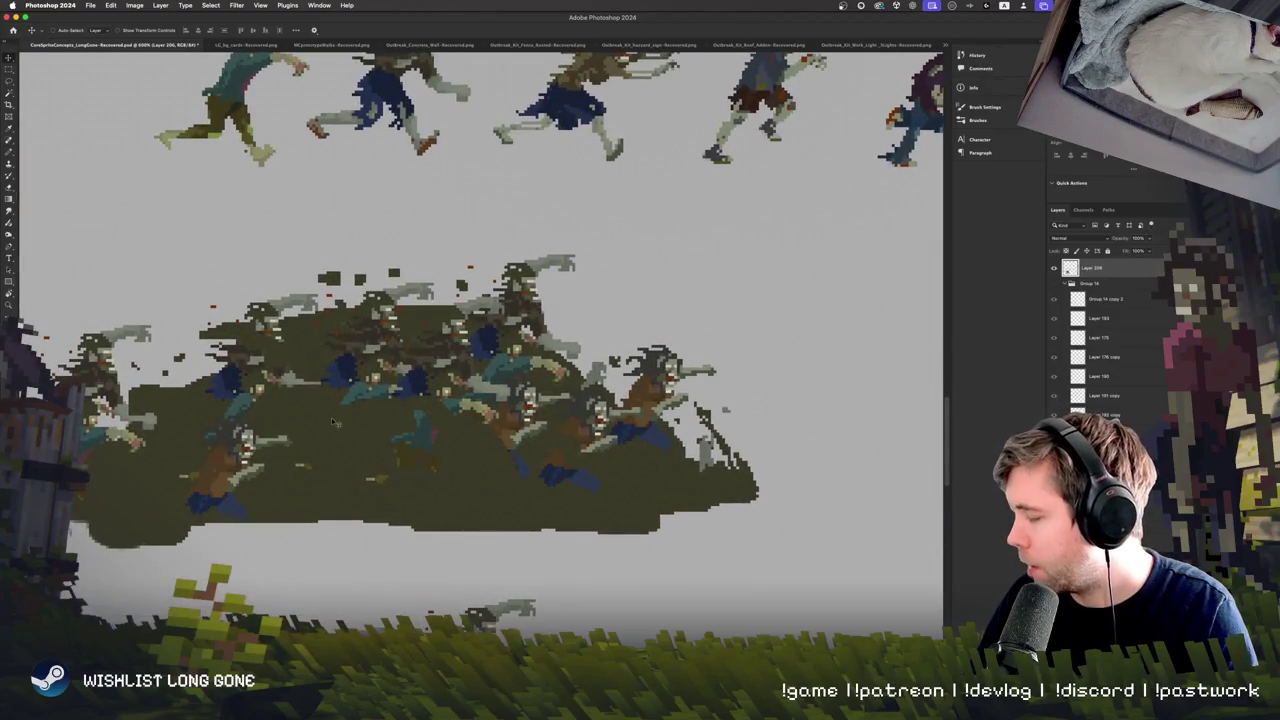
pyautogui.scroll(-5, 332, 415)
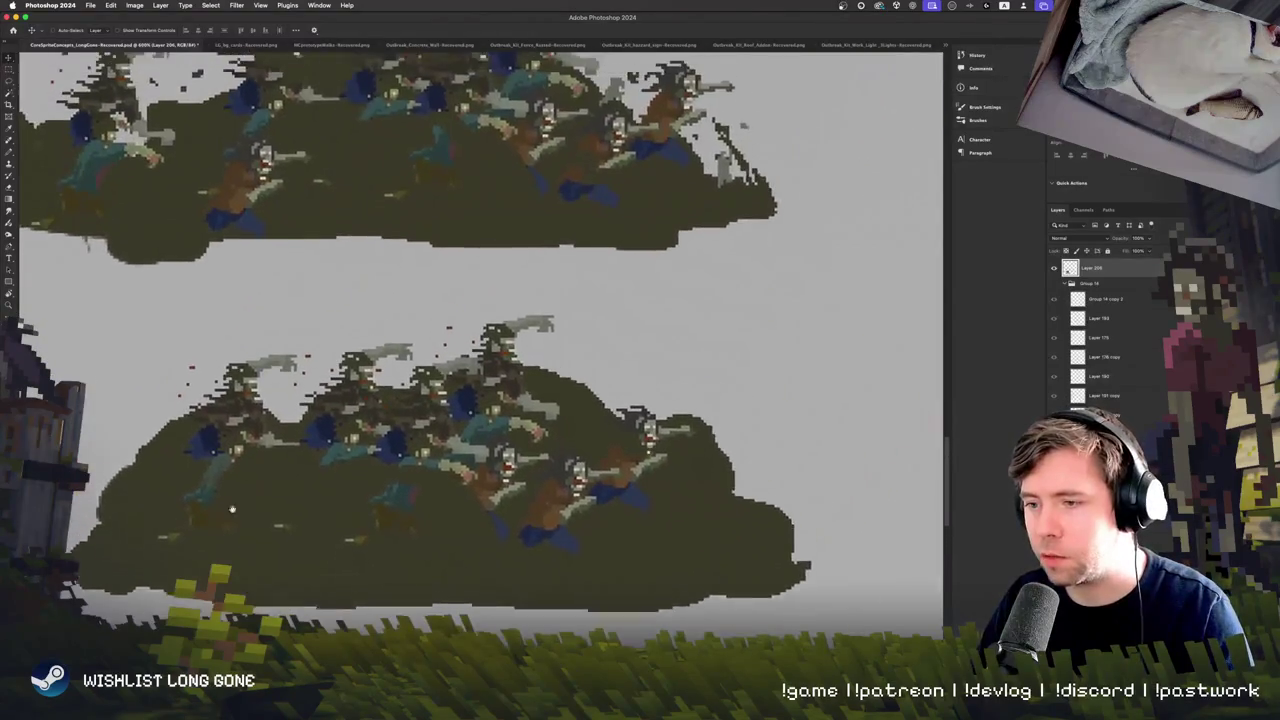
pyautogui.scroll(3, 244, 521)
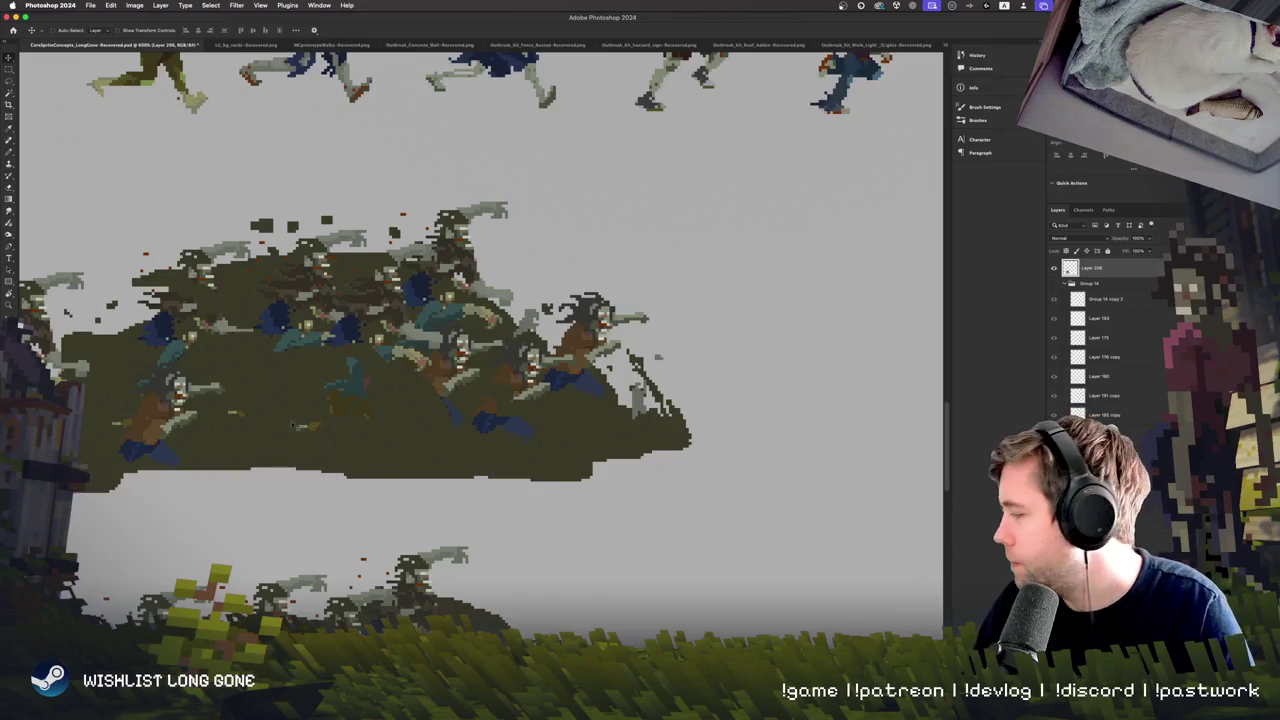
pyautogui.scroll(5, 300, 450)
pyautogui.scroll(3, 342, 423)
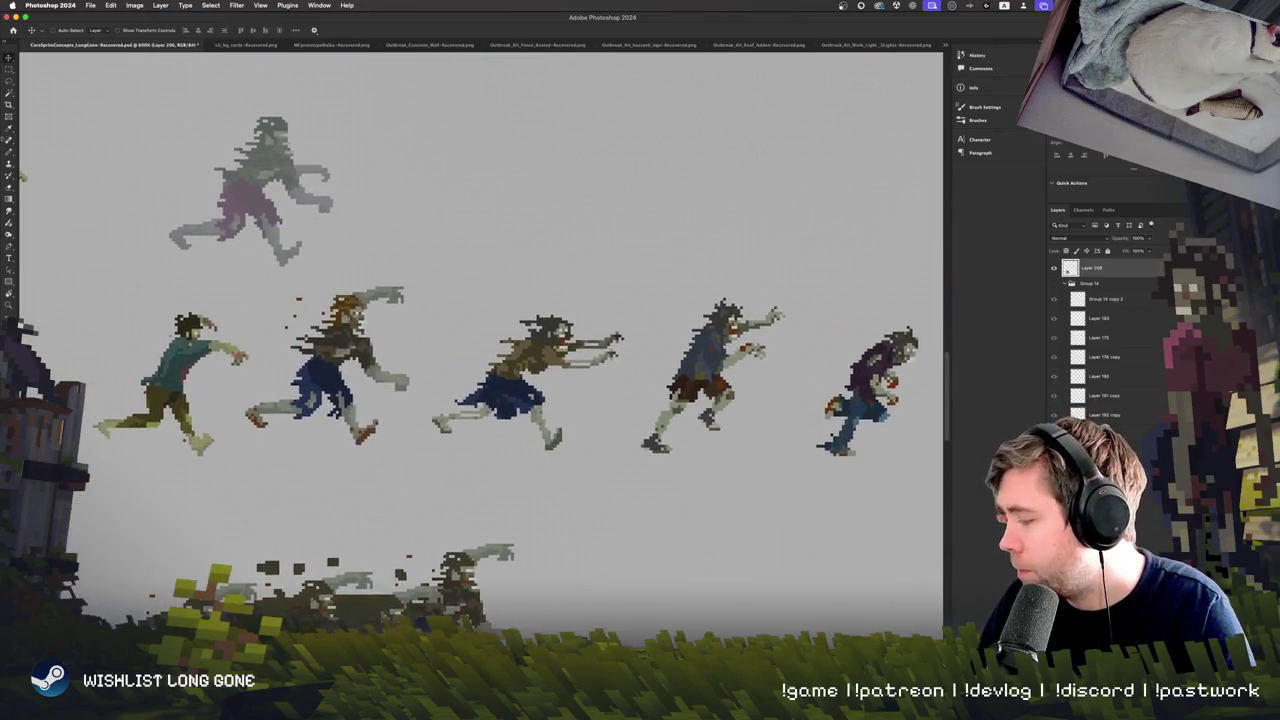
pyautogui.click(10, 70)
# Copy the row of five running zombies onto a new layer, move it up, and open Hue/Saturation.
pyautogui.moveTo(57, 492)
pyautogui.mouseDown()
pyautogui.moveTo(919, 303)
pyautogui.moveTo(926, 275)
pyautogui.mouseUp()
pyautogui.hotkey('ctrl', 'v')
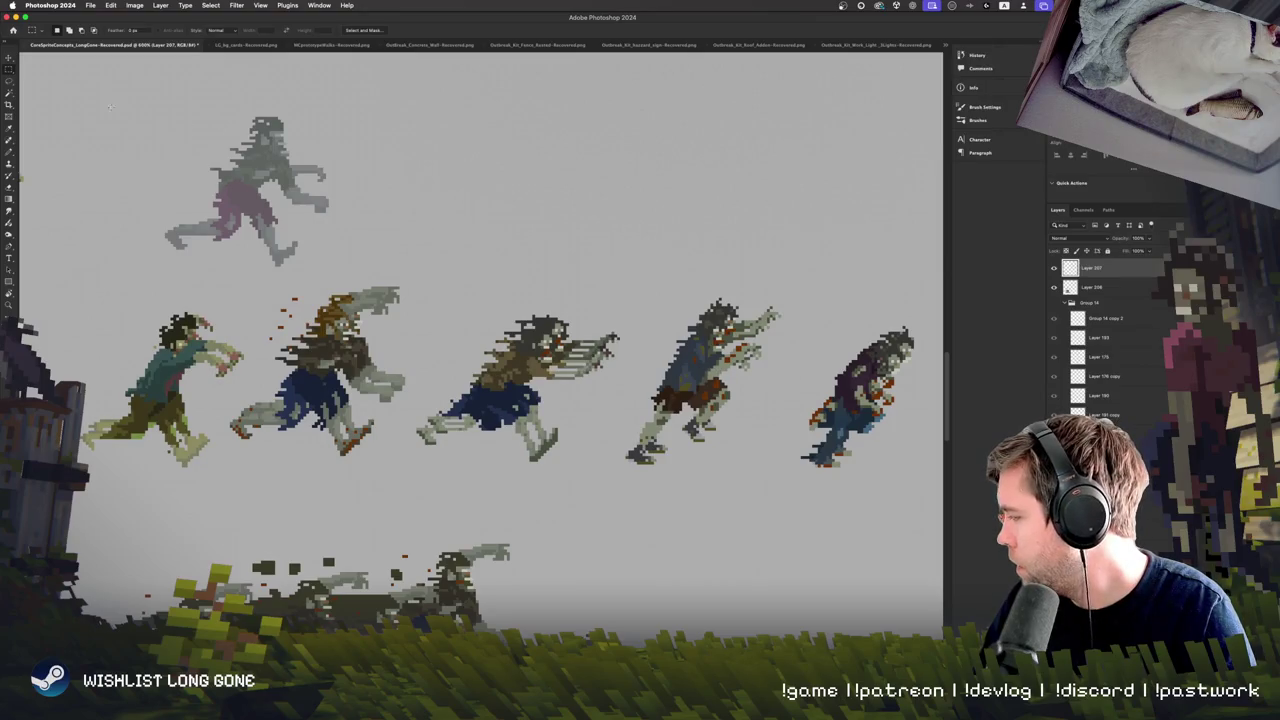
pyautogui.press('v')
pyautogui.moveTo(369, 342)
pyautogui.mouseDown()
pyautogui.moveTo(369, 160)
pyautogui.moveTo(417, 418)
pyautogui.moveTo(423, 334)
pyautogui.mouseUp()
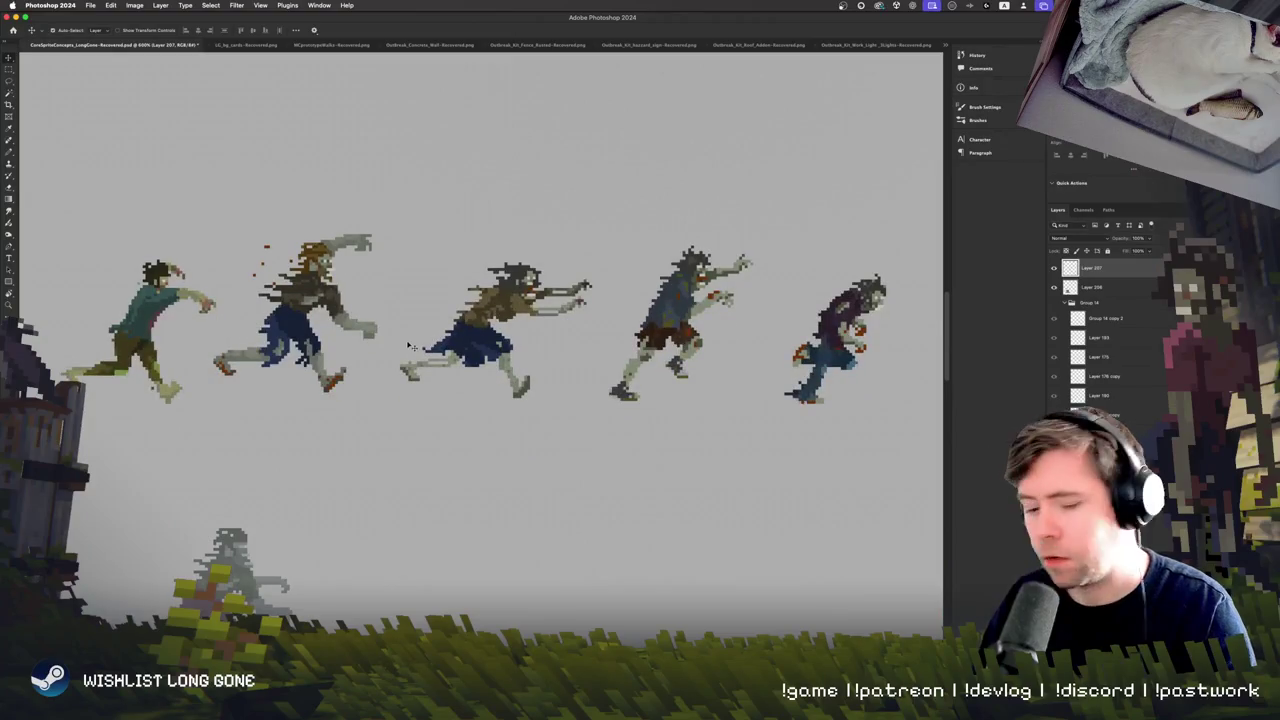
pyautogui.hotkey('ctrl', 'u')
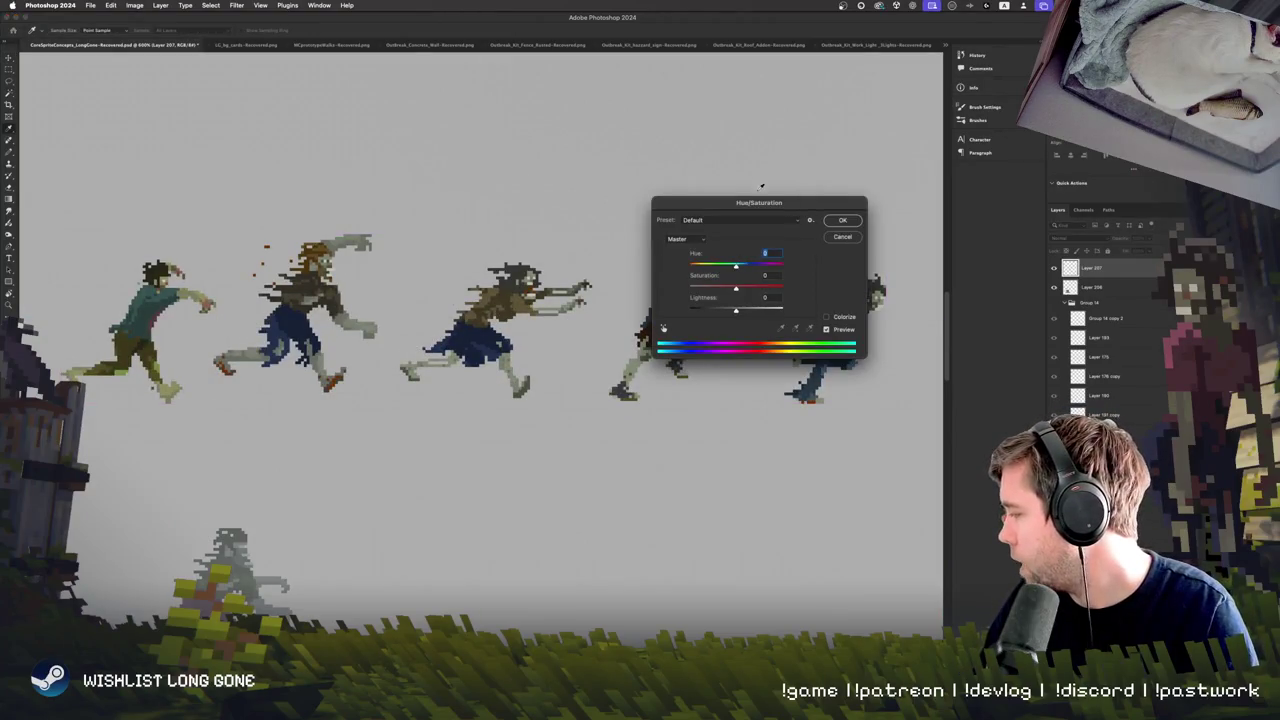
# Try shifting the Yellows hue toward purple and adjusting Magentas, then cancel the adjustment.
pyautogui.moveTo(760, 202); pyautogui.dragTo(391, 395)
pyautogui.click(318, 432)
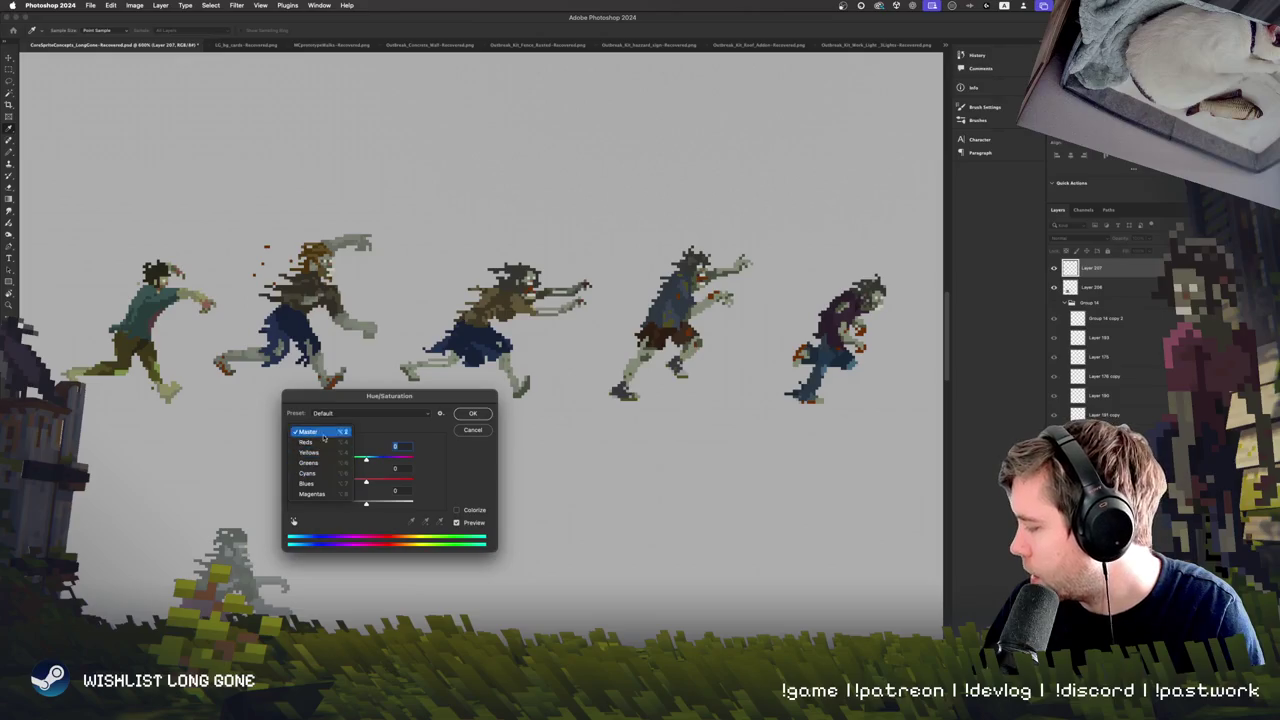
pyautogui.click(309, 452)
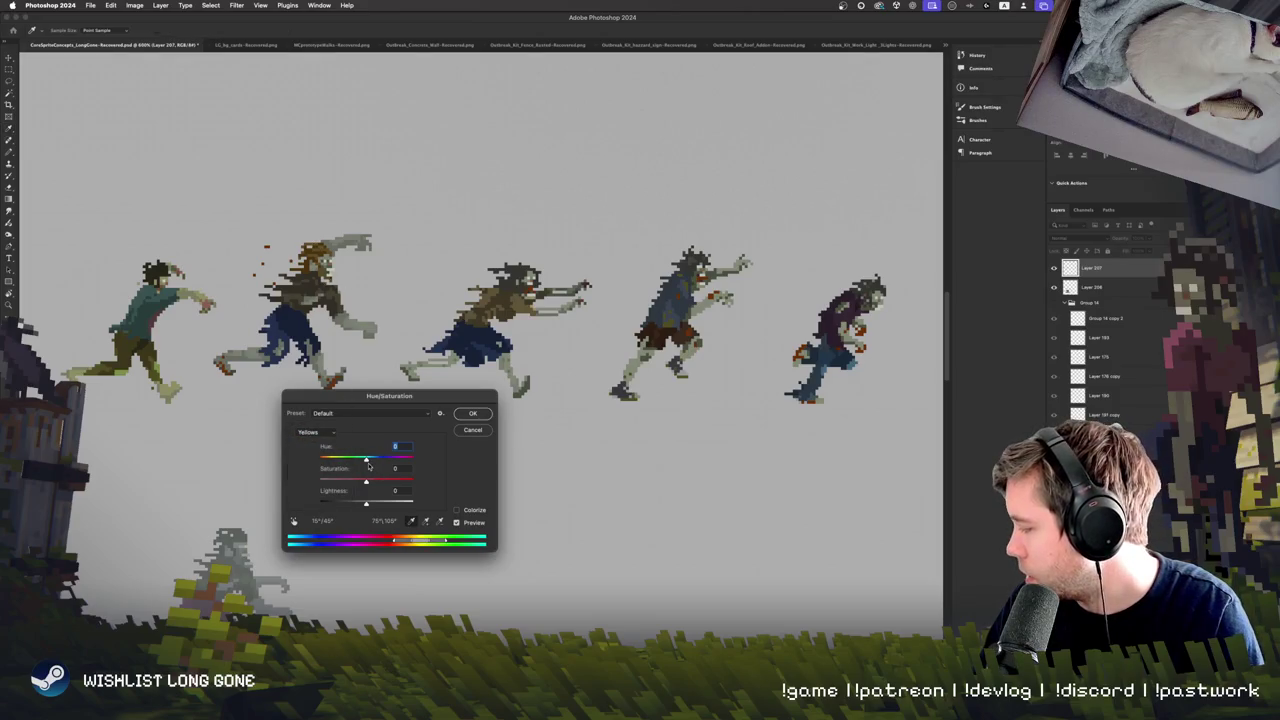
pyautogui.moveTo(368, 465)
pyautogui.mouseDown()
pyautogui.moveTo(324, 467)
pyautogui.moveTo(394, 486)
pyautogui.mouseUp()
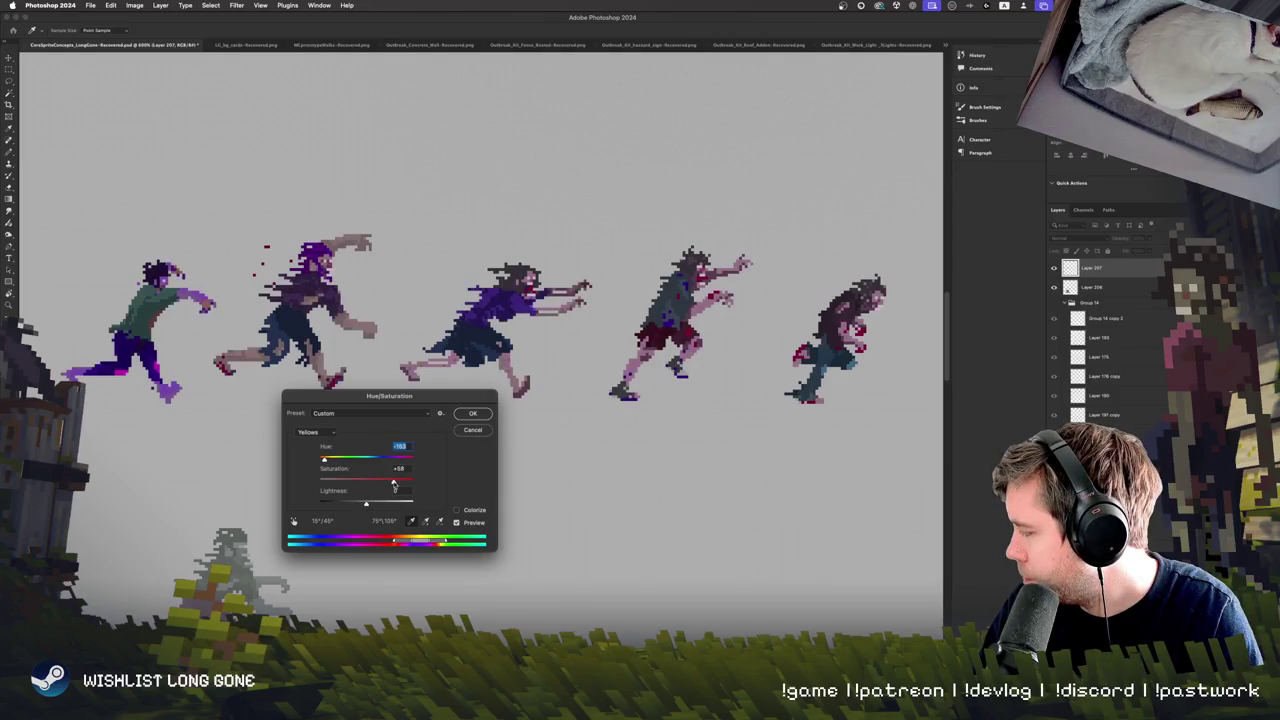
pyautogui.click(399, 468)
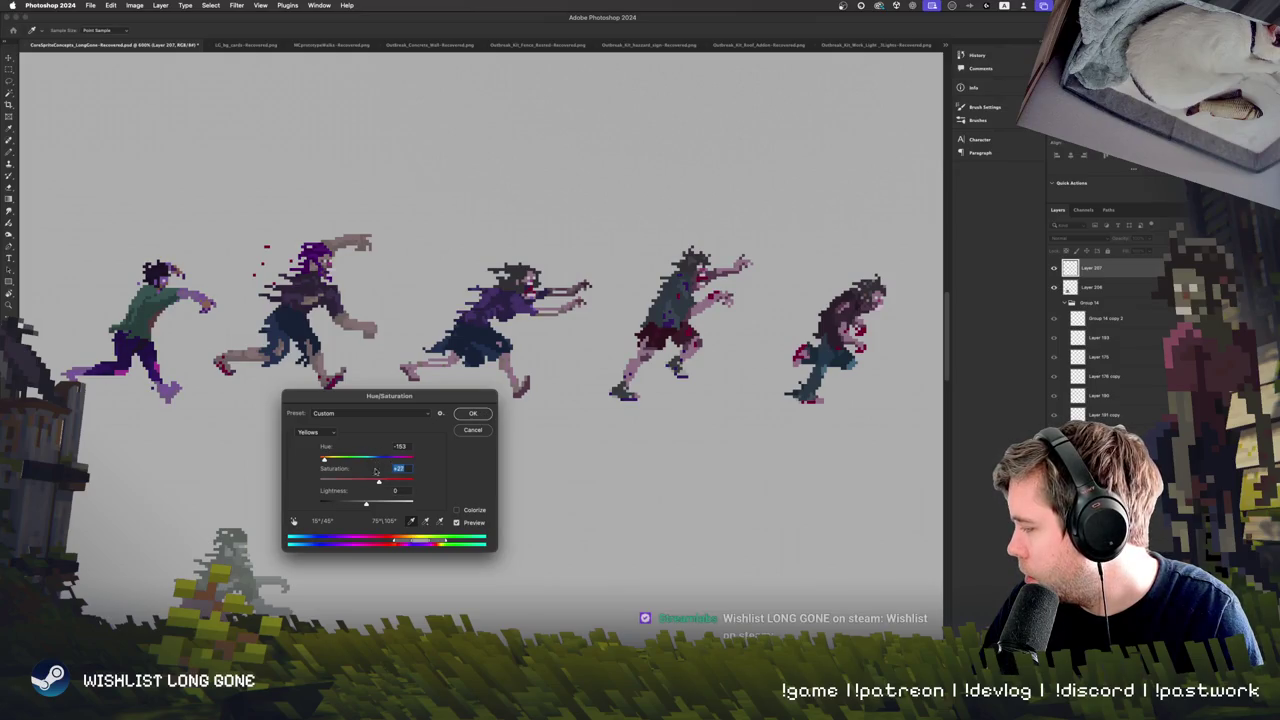
pyautogui.click(316, 432)
pyautogui.click(311, 473)
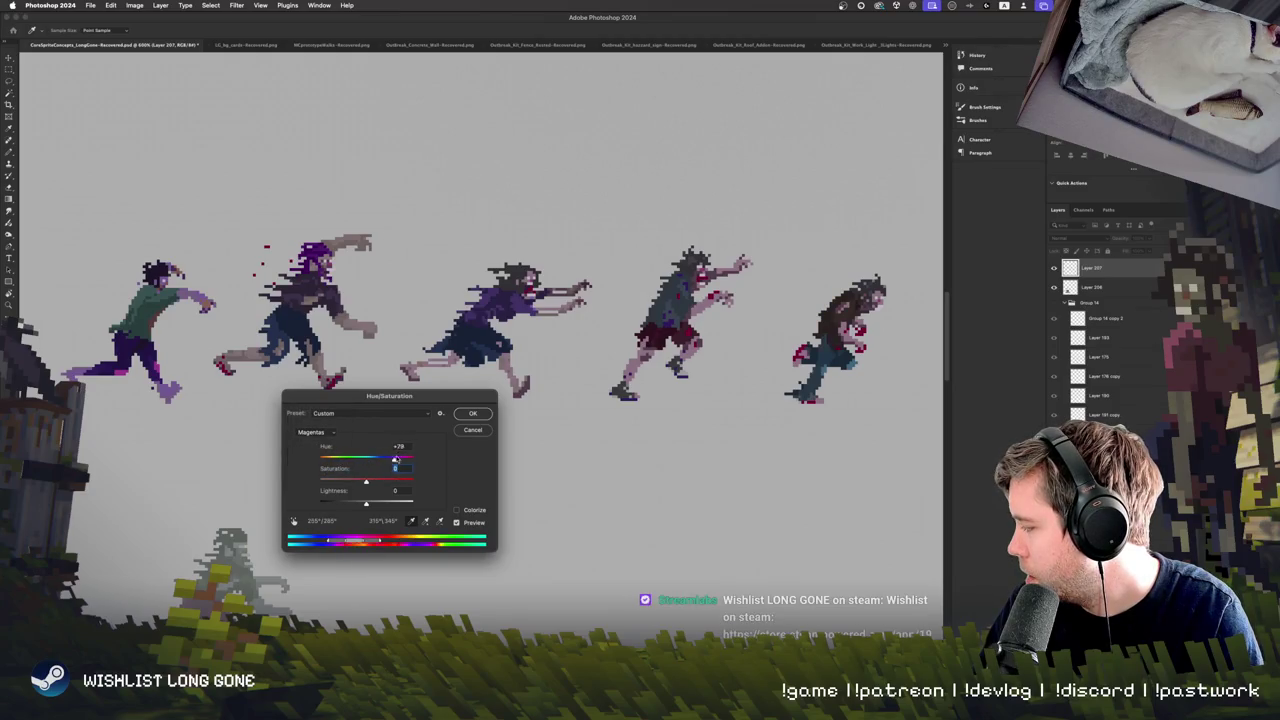
pyautogui.click(396, 447)
pyautogui.click(473, 413)
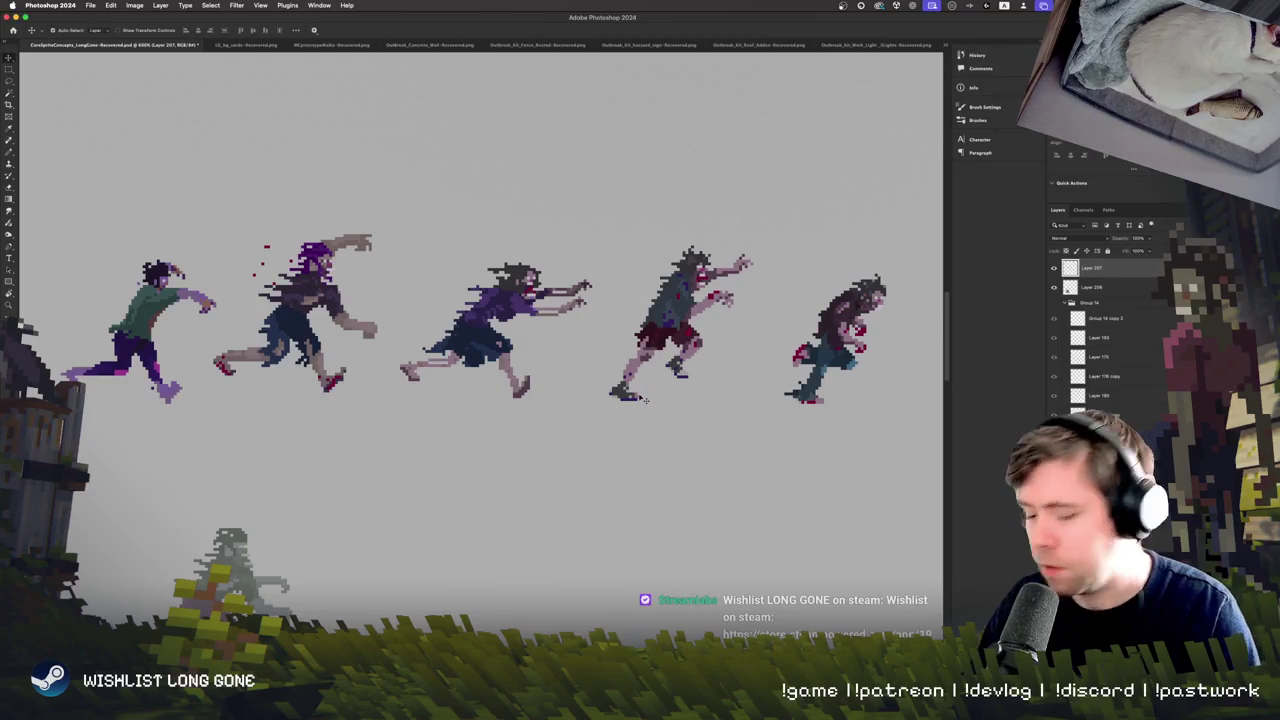
# Reapply Hue/Saturation shifting Magentas toward blue with lightness raised to +44.
pyautogui.press('super+u')
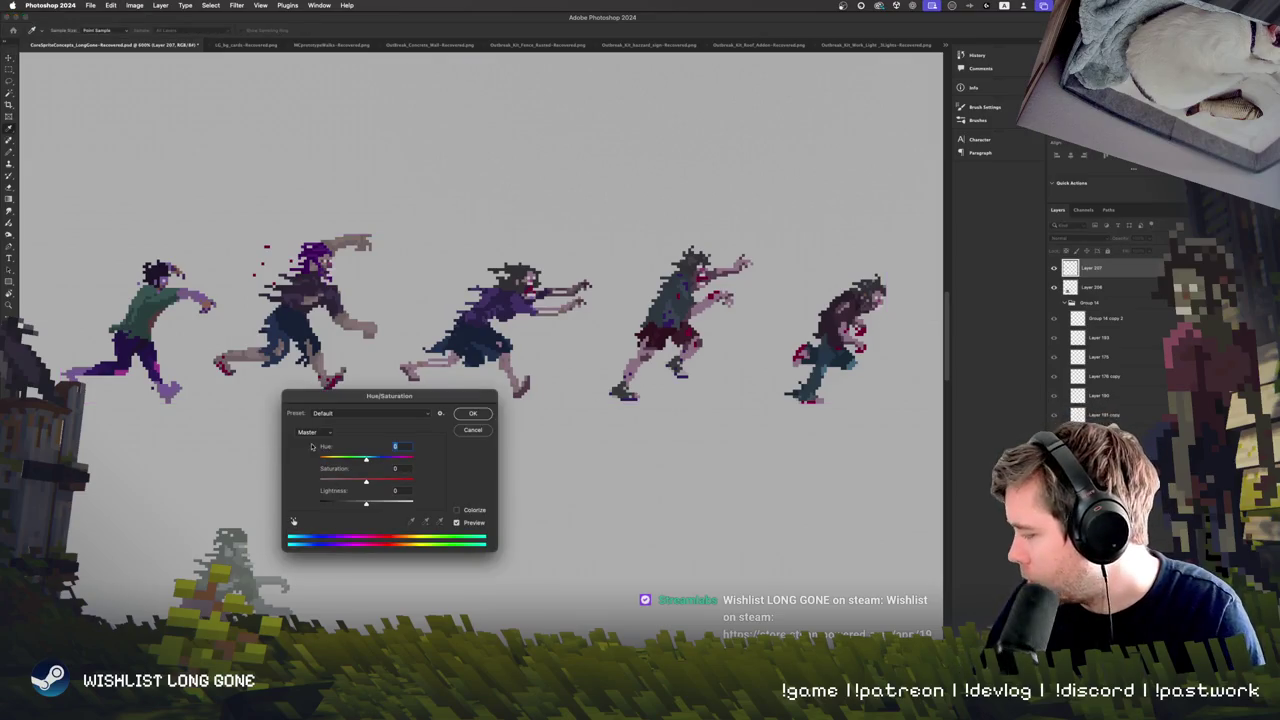
pyautogui.click(310, 432)
pyautogui.click(323, 492)
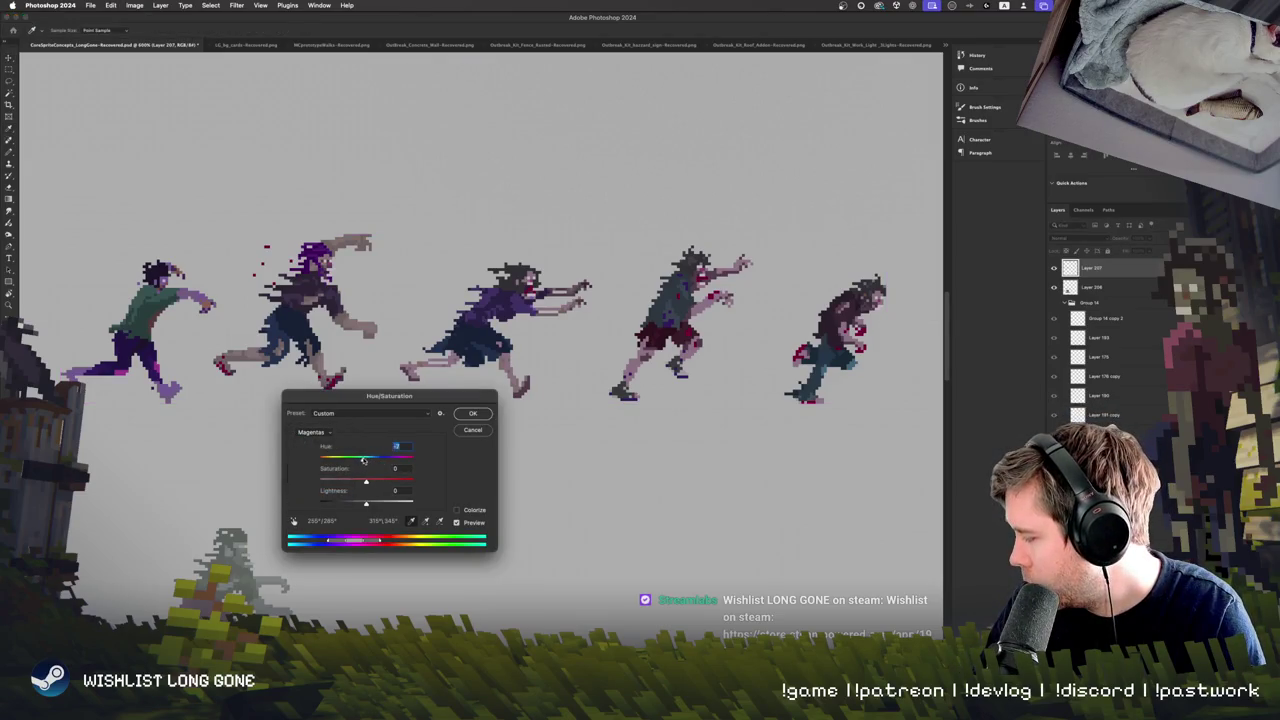
pyautogui.moveTo(366, 458)
pyautogui.mouseDown()
pyautogui.moveTo(332, 458)
pyautogui.moveTo(368, 457)
pyautogui.mouseUp()
pyautogui.moveTo(366, 503)
pyautogui.mouseDown()
pyautogui.moveTo(400, 505)
pyautogui.moveTo(384, 505)
pyautogui.mouseUp()
pyautogui.click(472, 413)
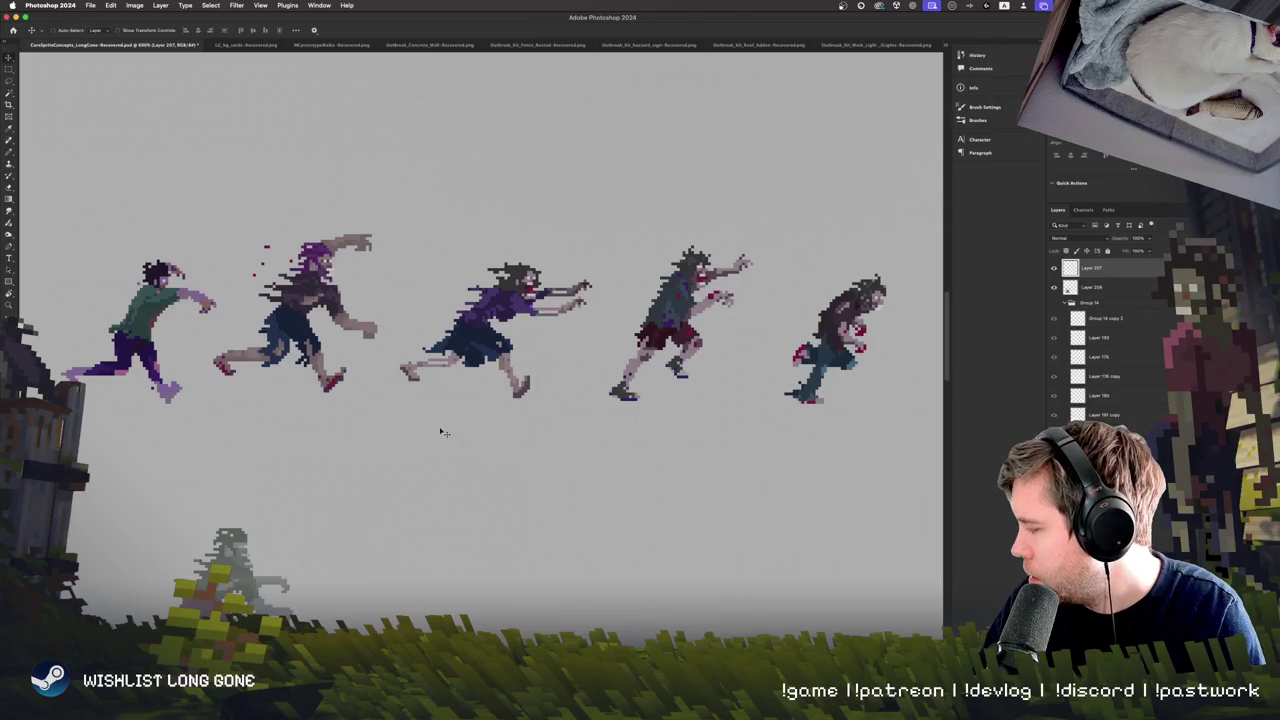
# Drag the recoloured zombies down among the lower horde row to compare them.
pyautogui.hscroll(5, 440, 430)
pyautogui.scroll(3, 362, 428)
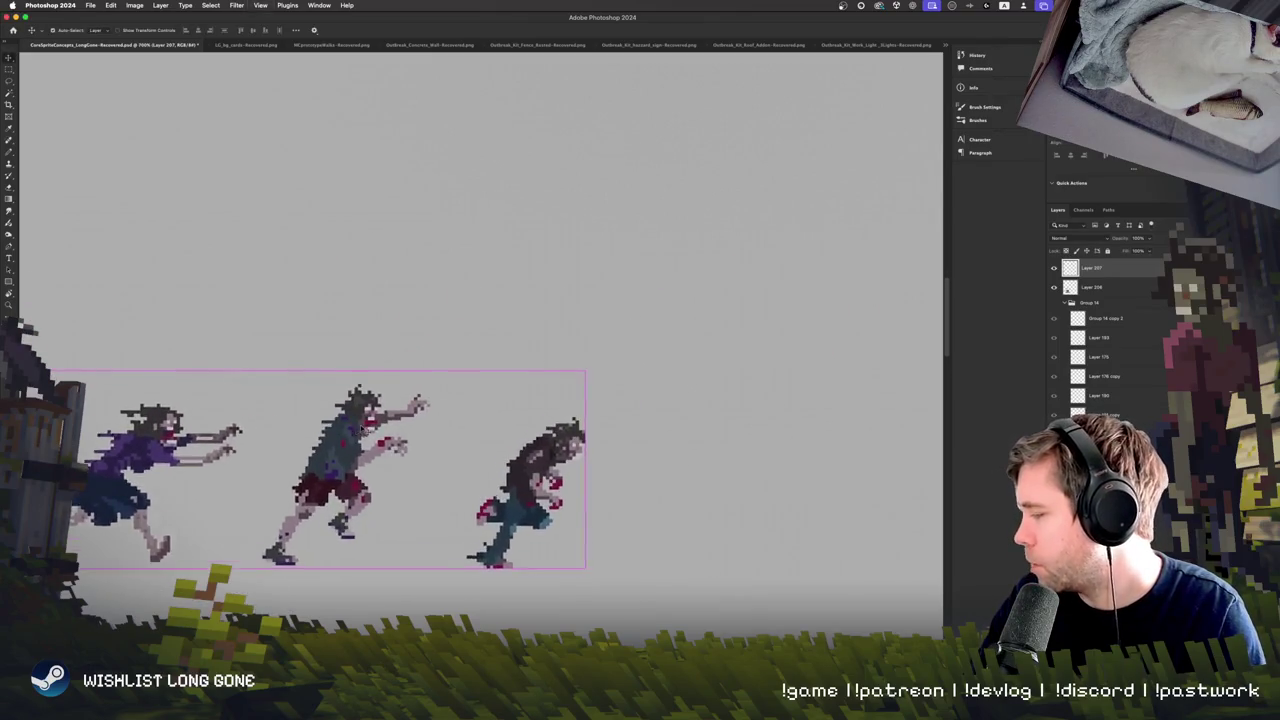
pyautogui.scroll(-5, 400, 380)
pyautogui.hscroll(-3, 449, 295)
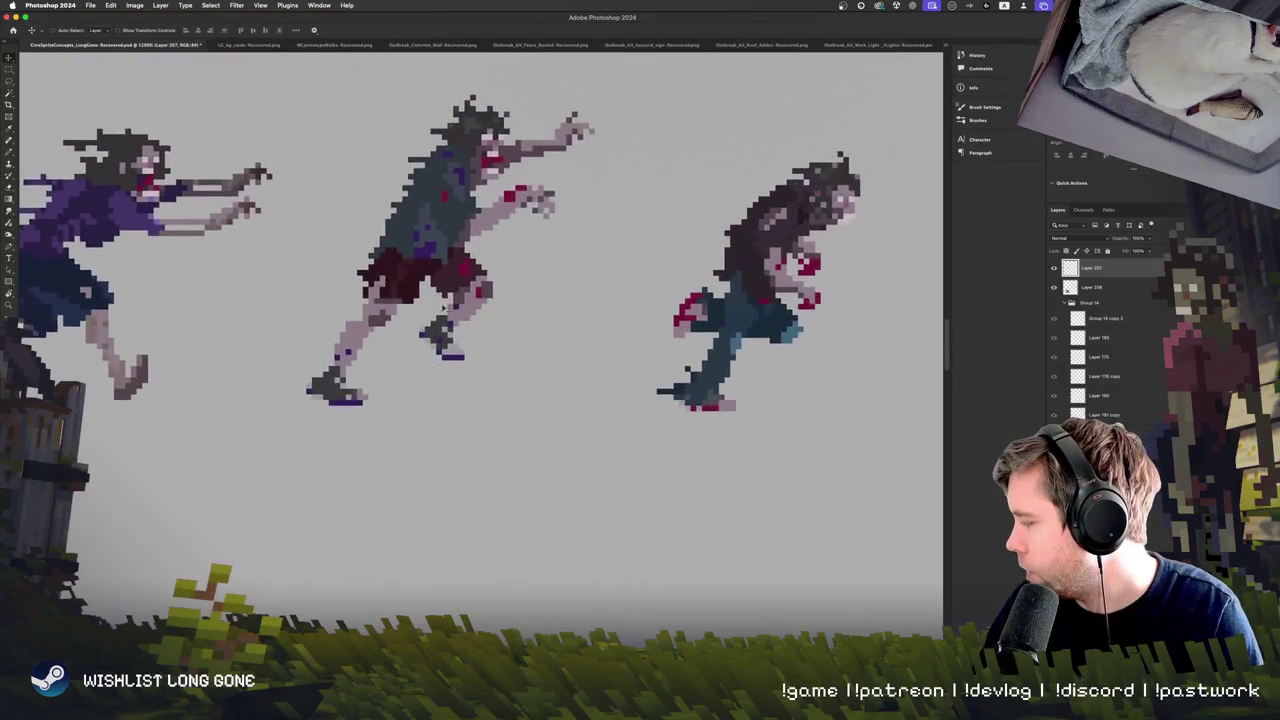
pyautogui.scroll(4, 446, 420)
pyautogui.press('super+minus')
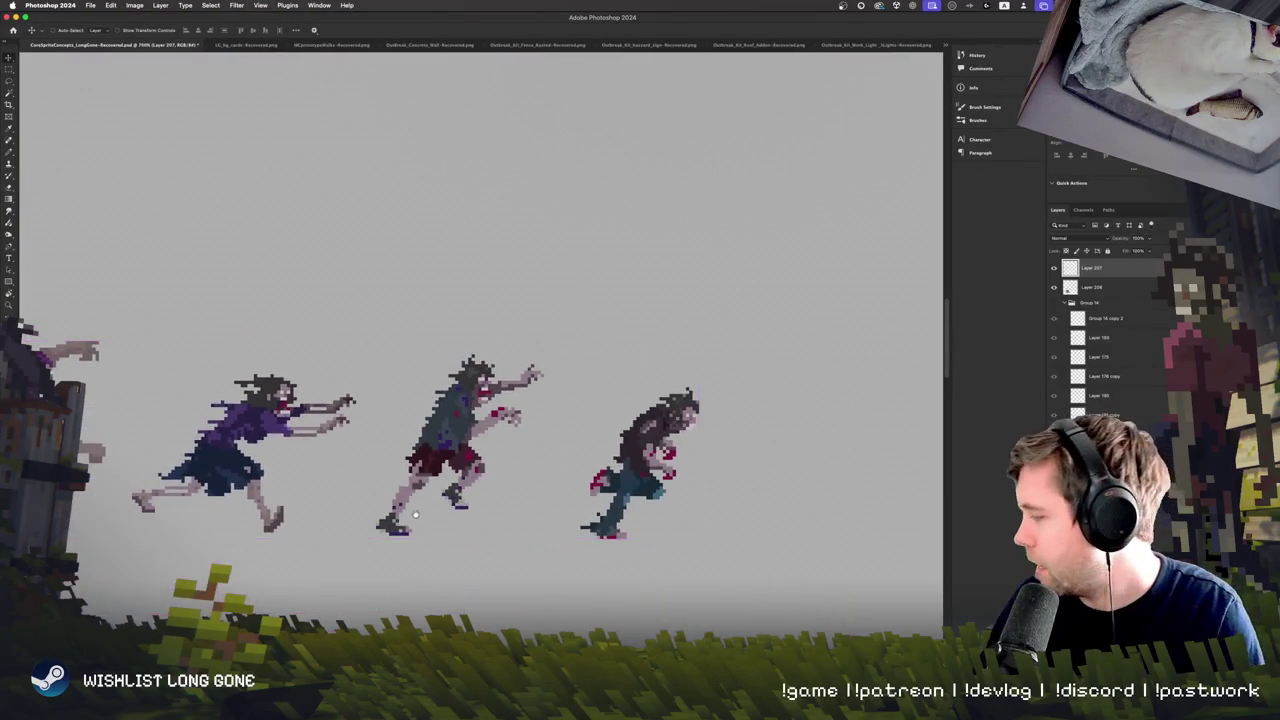
pyautogui.scroll(-5, 415, 515)
pyautogui.moveTo(532, 180)
pyautogui.mouseDown()
pyautogui.moveTo(532, 410)
pyautogui.moveTo(432, 520)
pyautogui.moveTo(462, 460)
pyautogui.mouseUp()
pyautogui.scroll(-3, 462, 460)
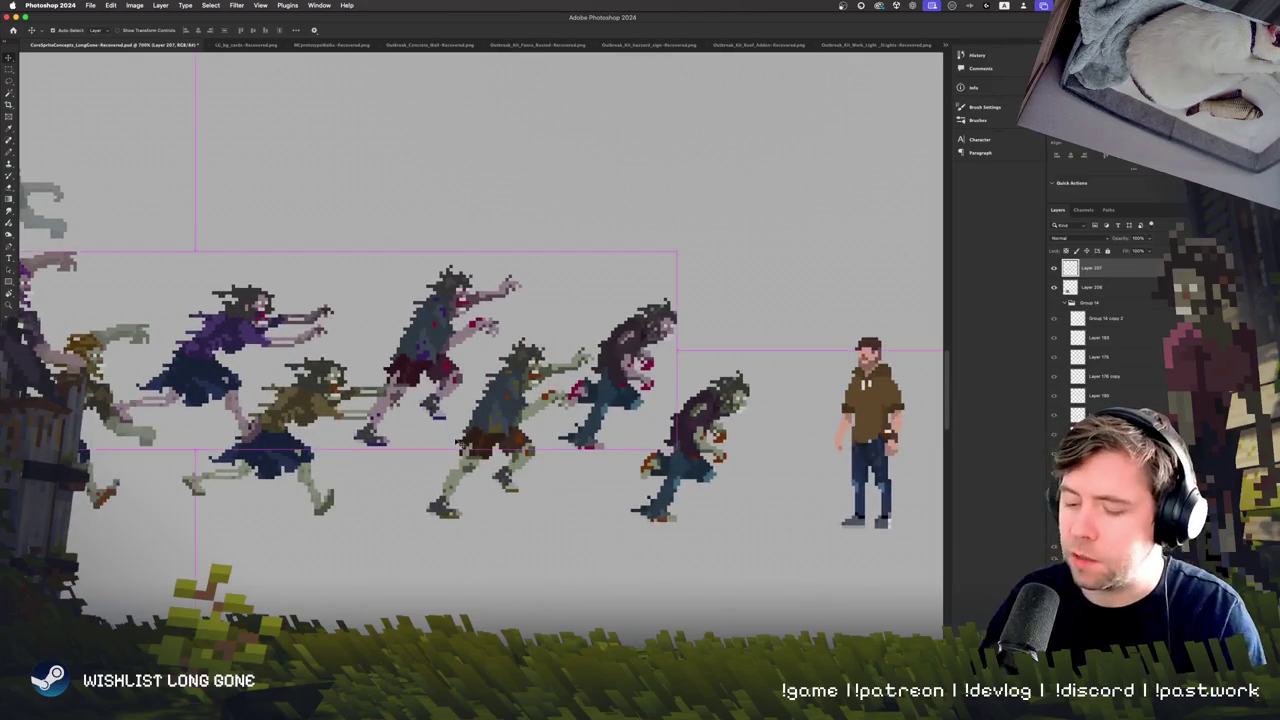
pyautogui.press('super+plus')
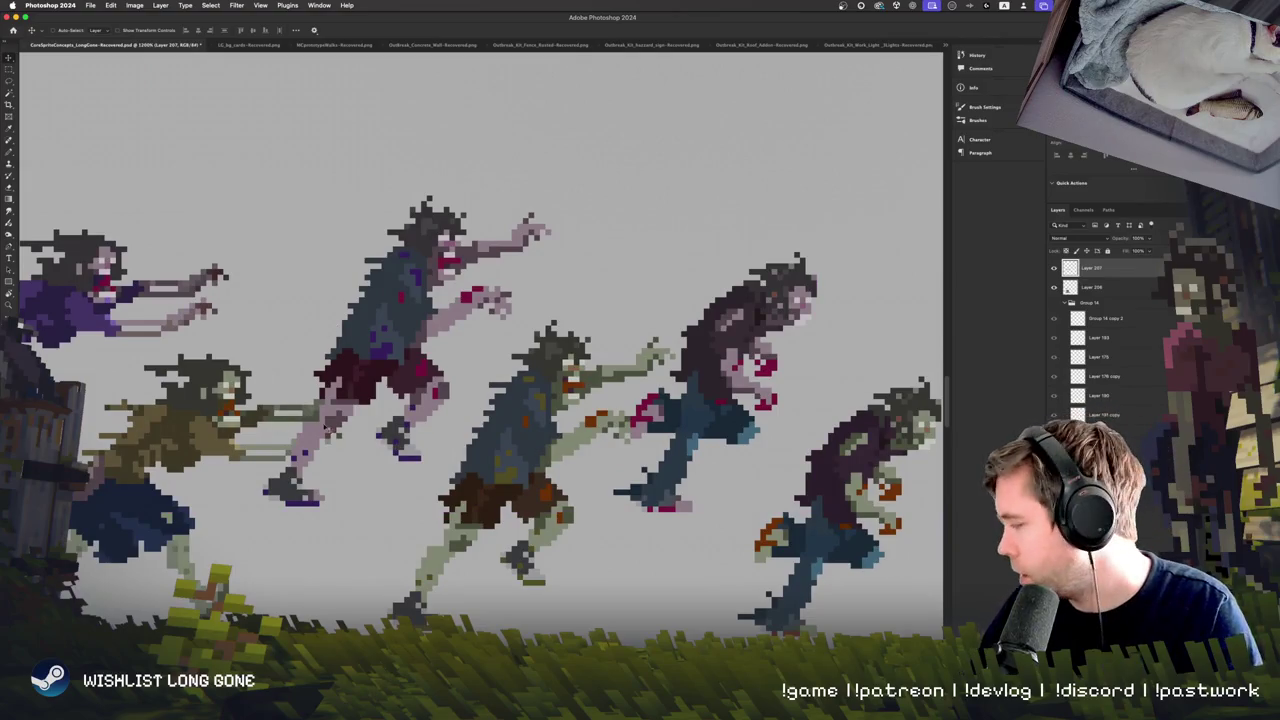
pyautogui.moveTo(358, 358); pyautogui.dragTo(490, 440)
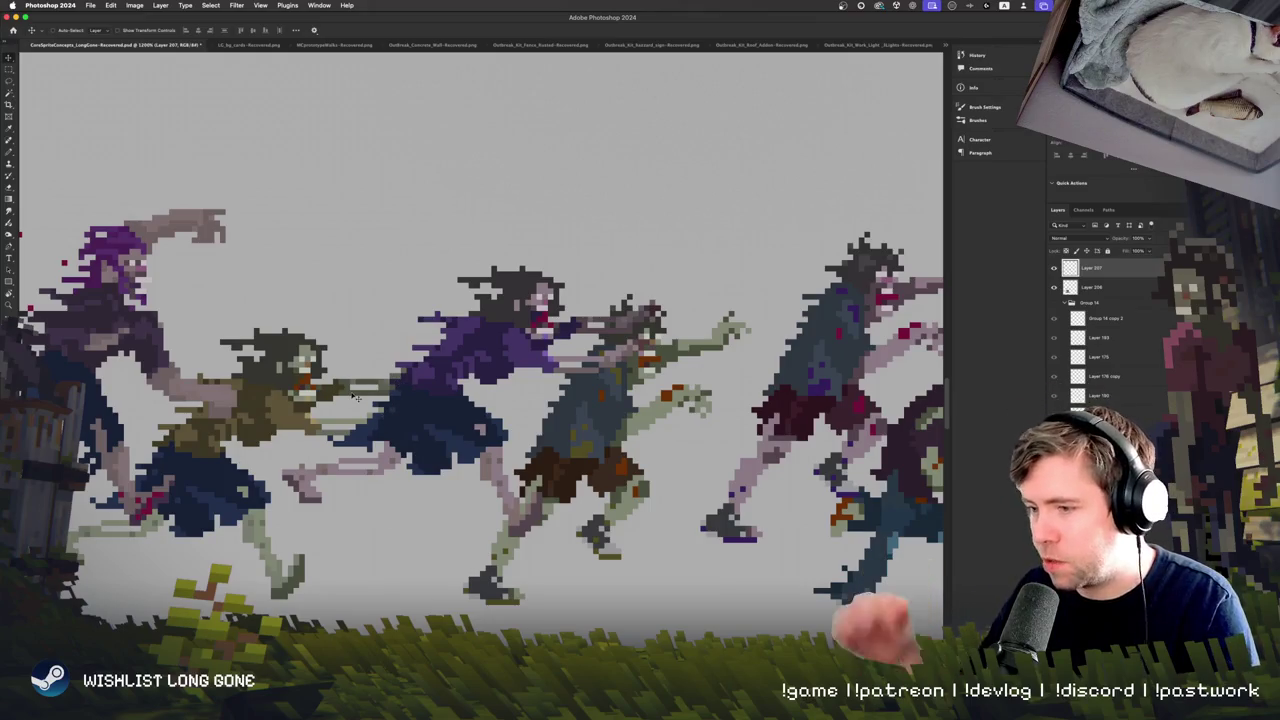
# Move the recoloured zombies back up into their own row, then delete that layer.
pyautogui.scroll(-3, 338, 450)
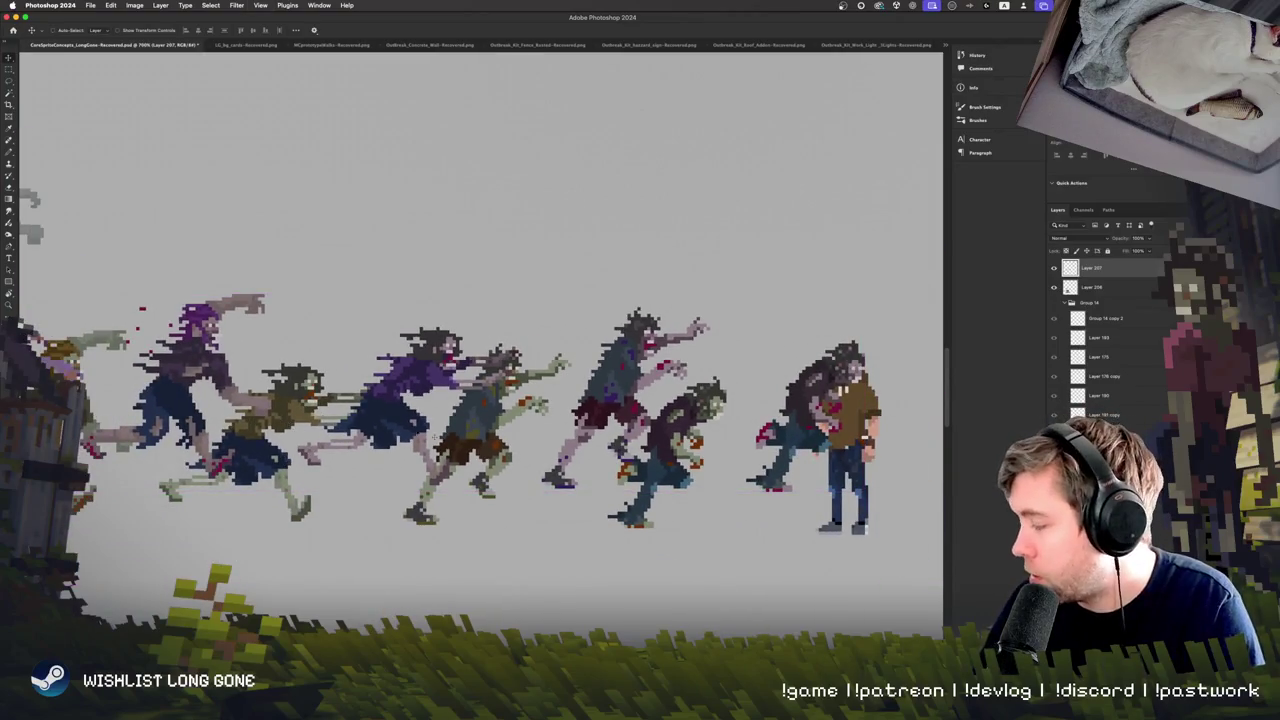
pyautogui.moveTo(389, 453); pyautogui.dragTo(494, 283)
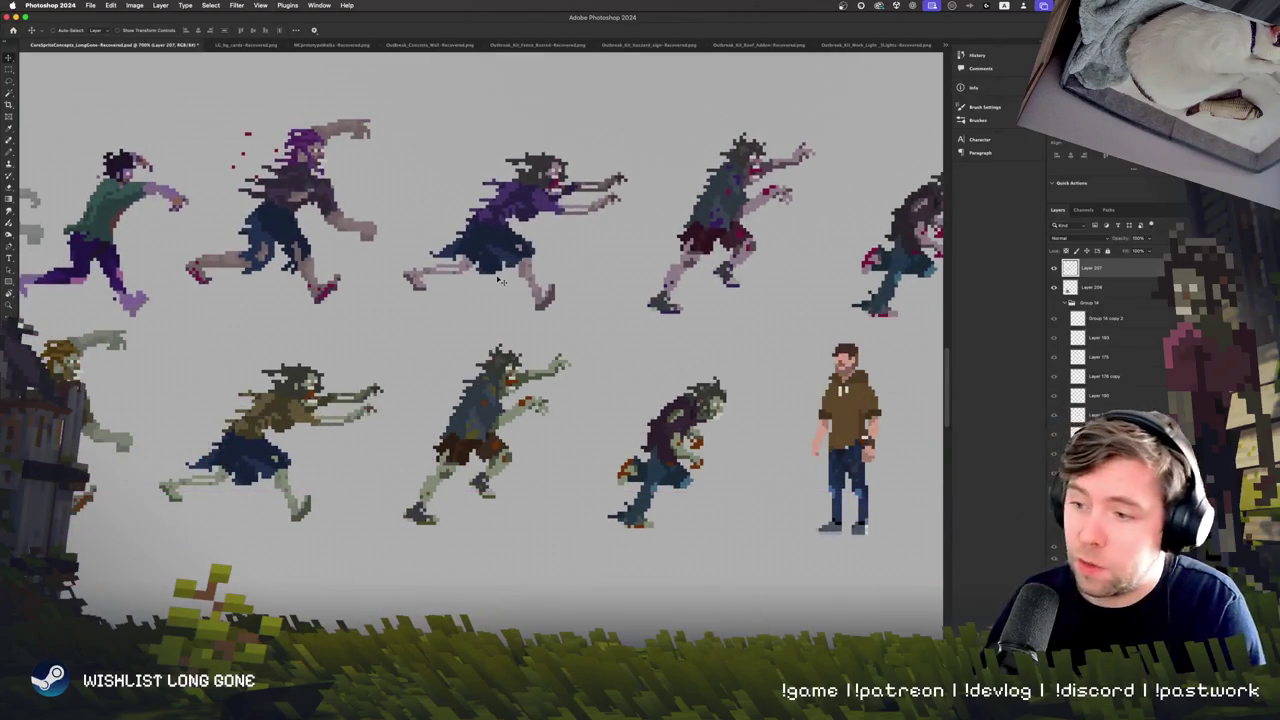
pyautogui.press('Delete')
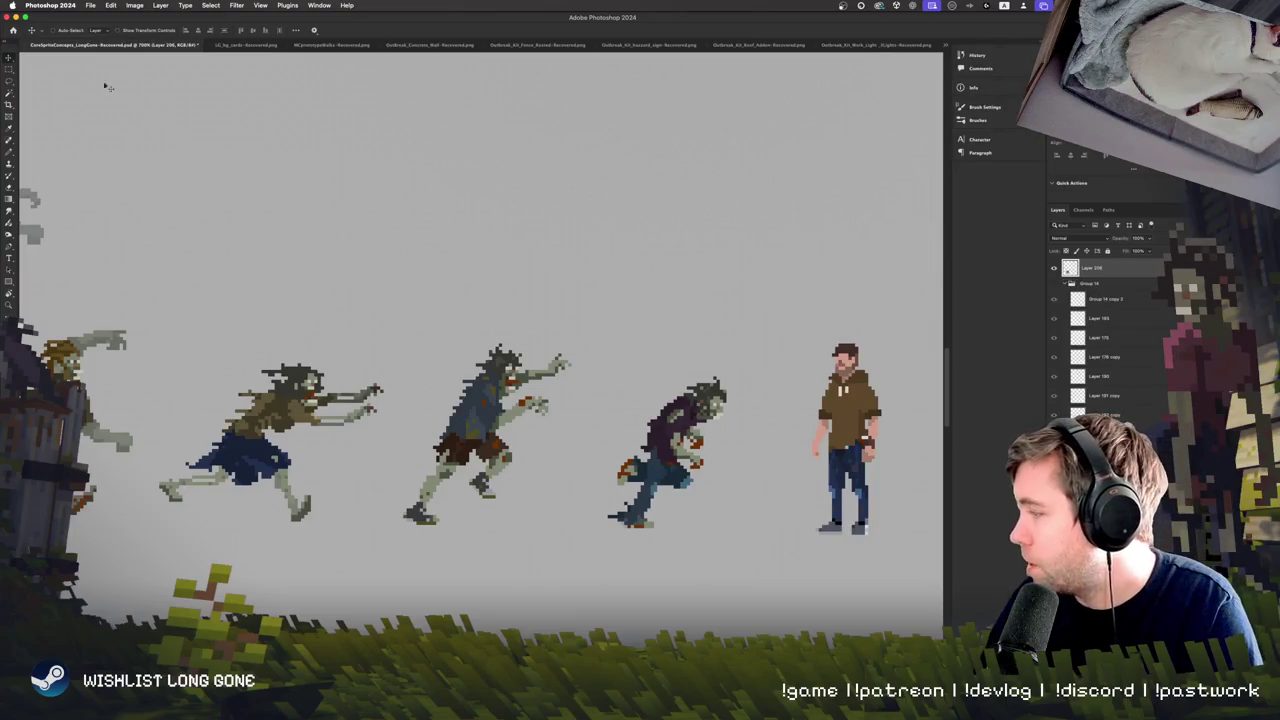
pyautogui.moveTo(108, 87)
pyautogui.mouseDown()
pyautogui.moveTo(240, 294)
pyautogui.moveTo(412, 217)
pyautogui.mouseUp()
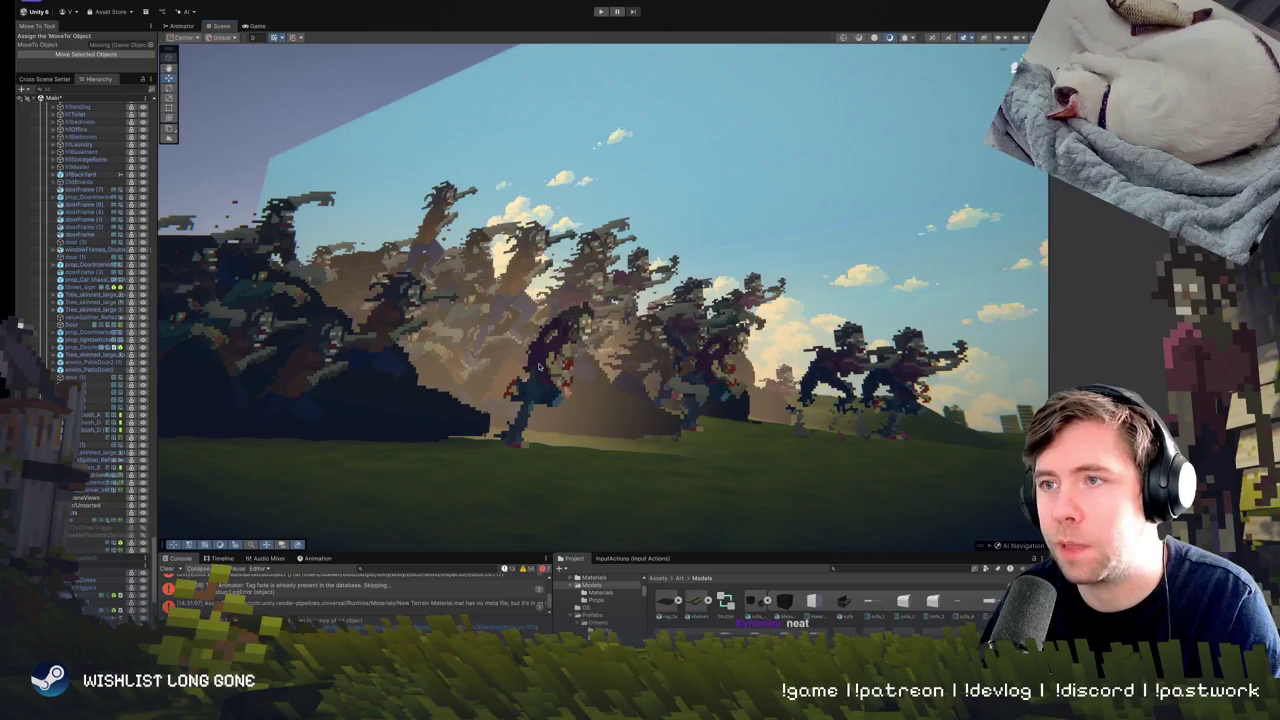
# Frame a zombie and look over the running horde, then select GameManager and play the scene.
pyautogui.click(538, 365)
pyautogui.press('f')
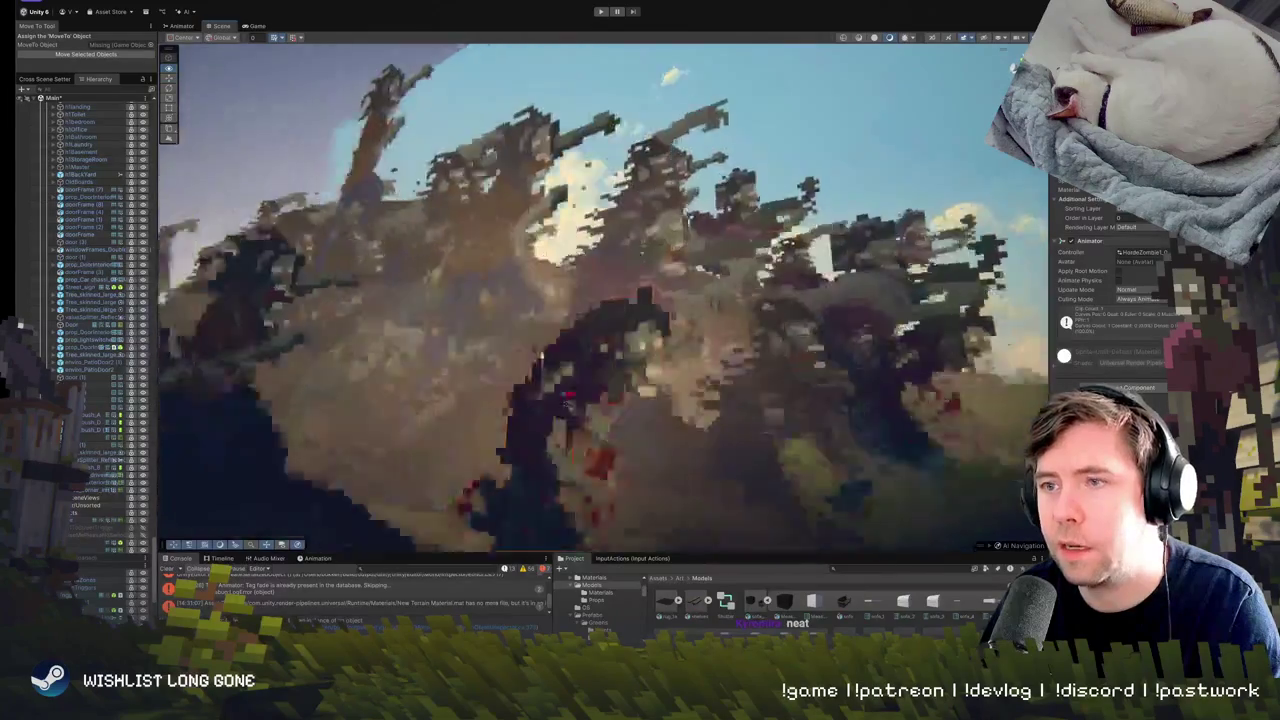
pyautogui.moveTo(540, 355)
pyautogui.mouseDown()
pyautogui.moveTo(463, 415)
pyautogui.moveTo(547, 452)
pyautogui.moveTo(533, 325)
pyautogui.moveTo(607, 397)
pyautogui.mouseUp()
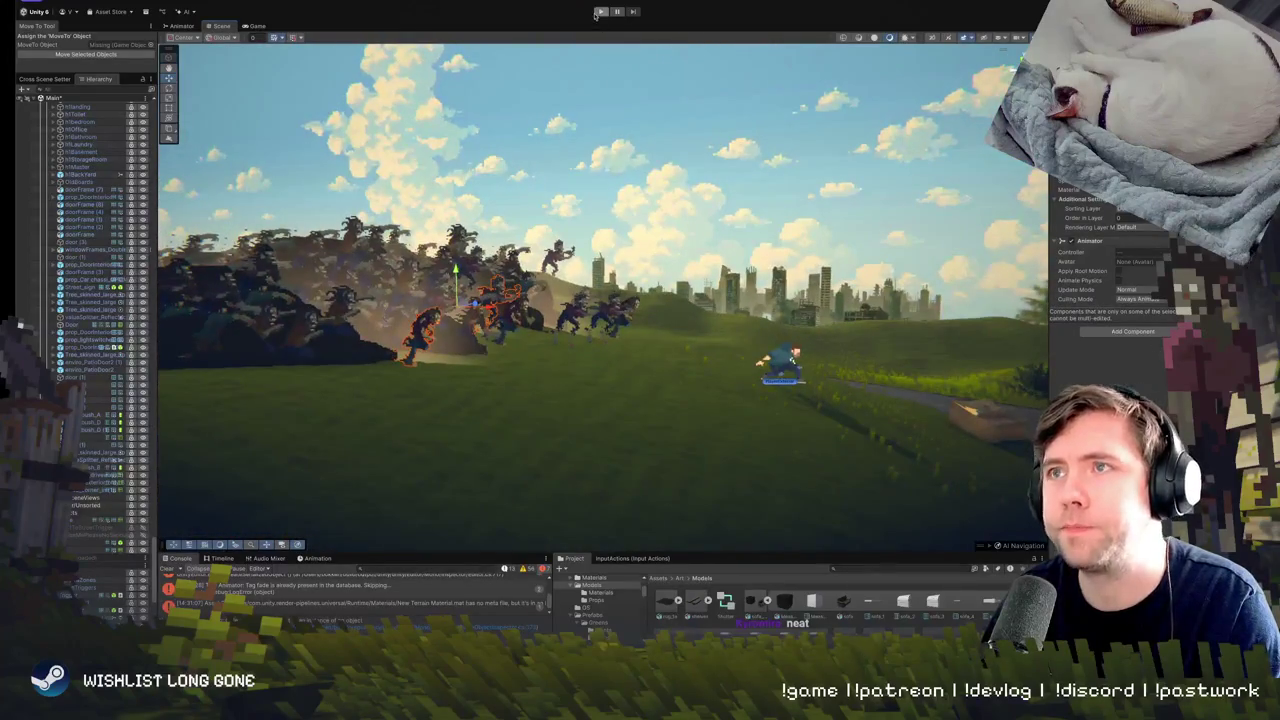
pyautogui.scroll(5, 92, 185)
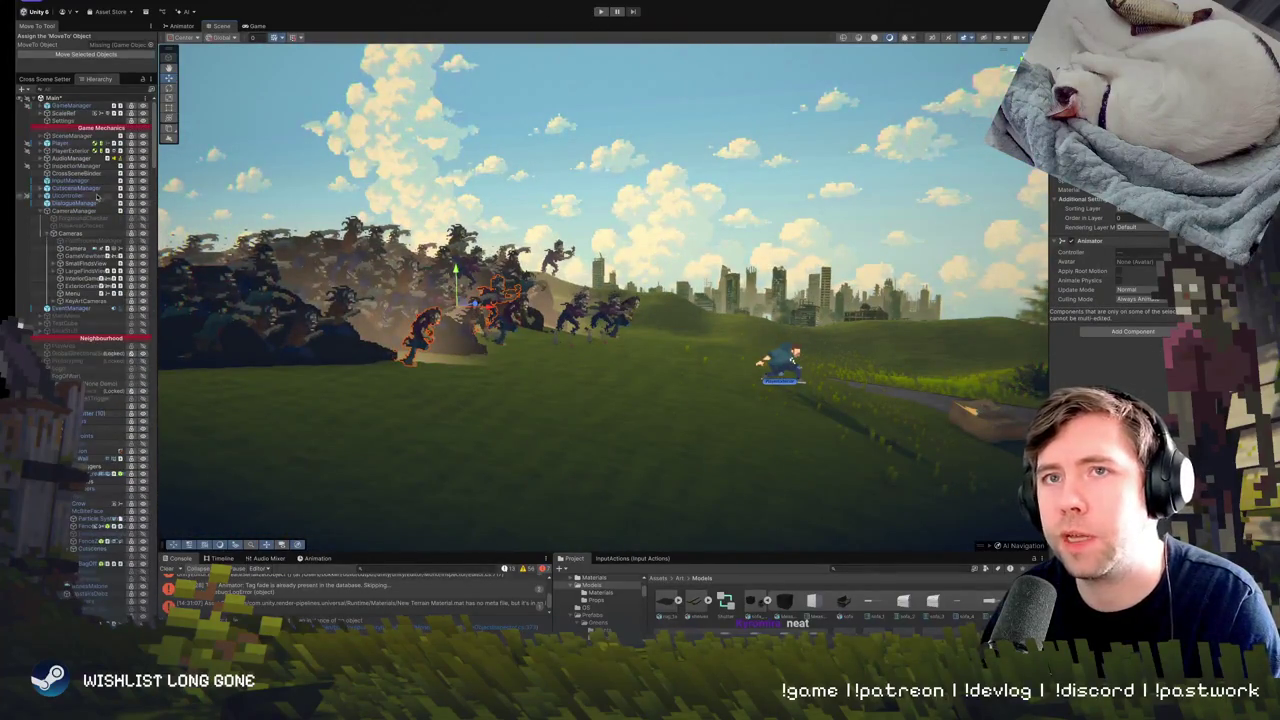
pyautogui.click(68, 106)
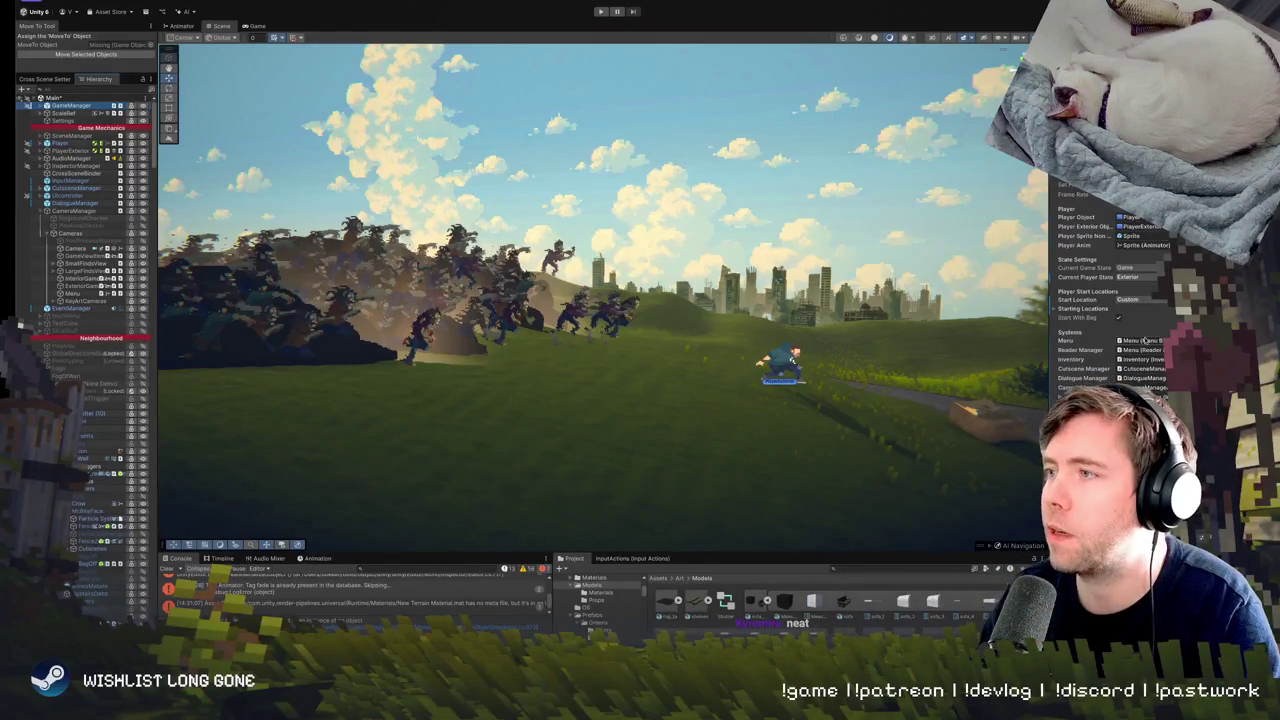
pyautogui.click(601, 12)
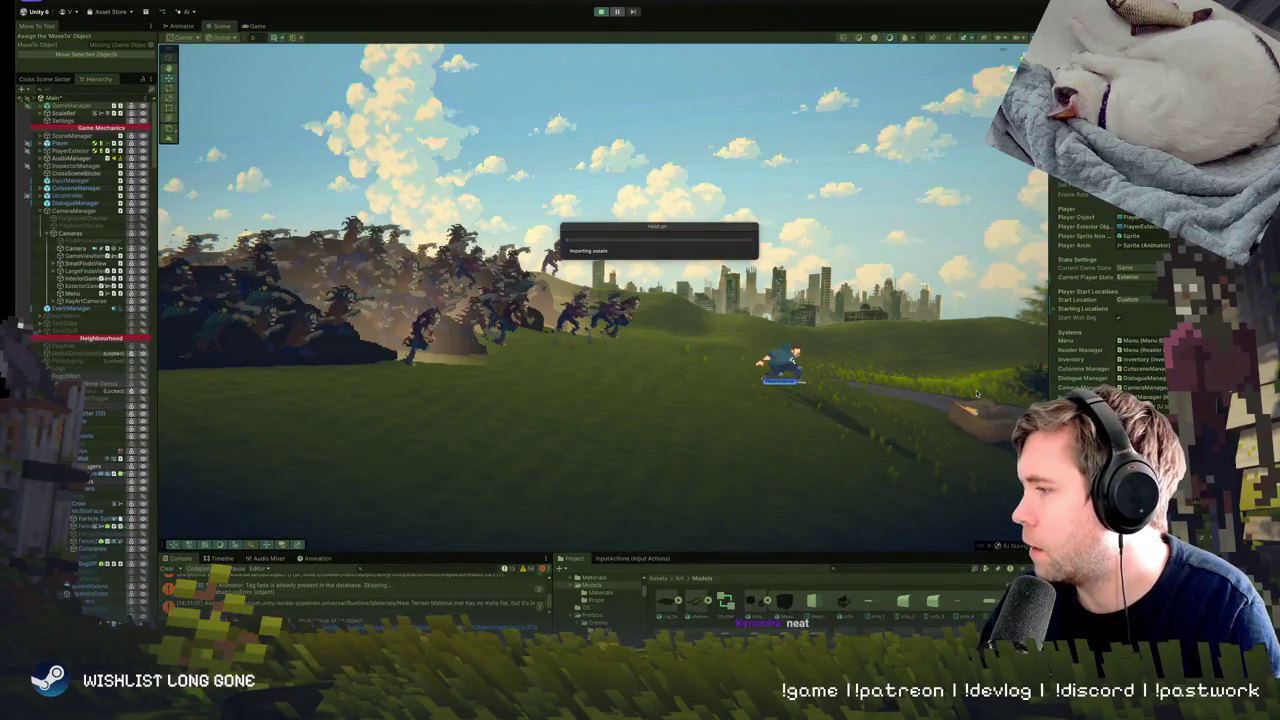
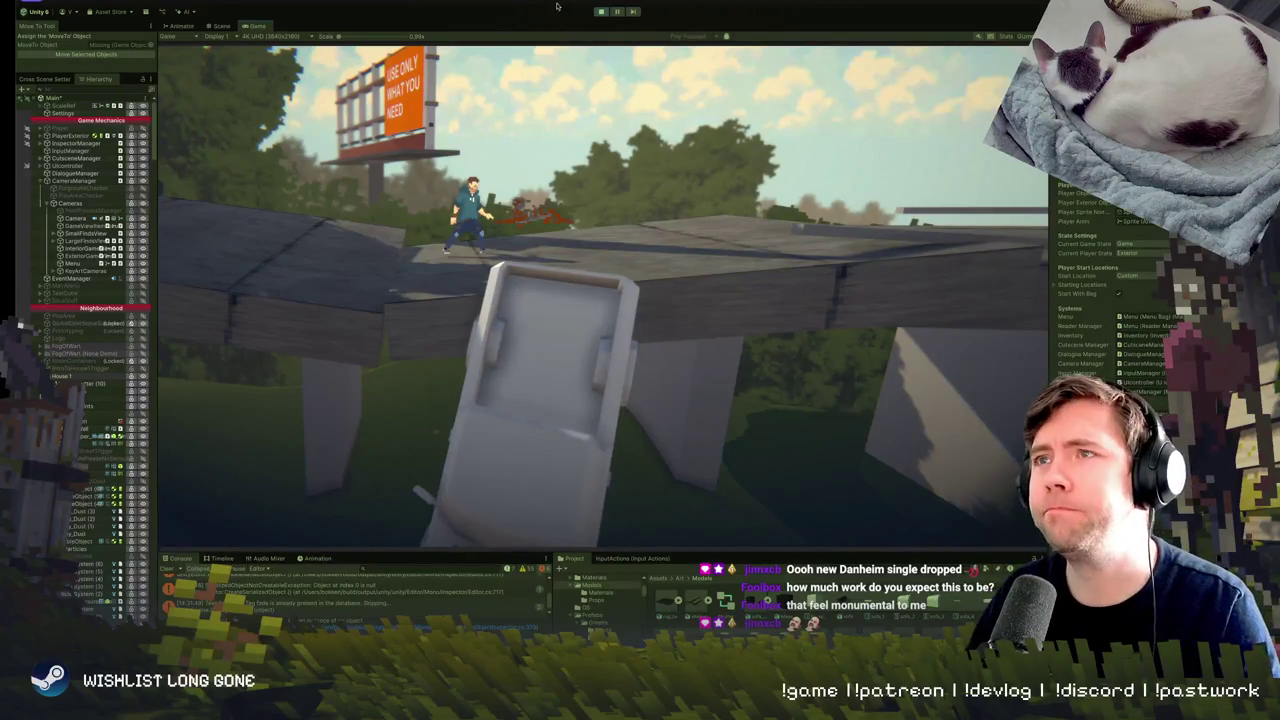
# Stop the running game to leave Play mode.
pyautogui.click(603, 12)
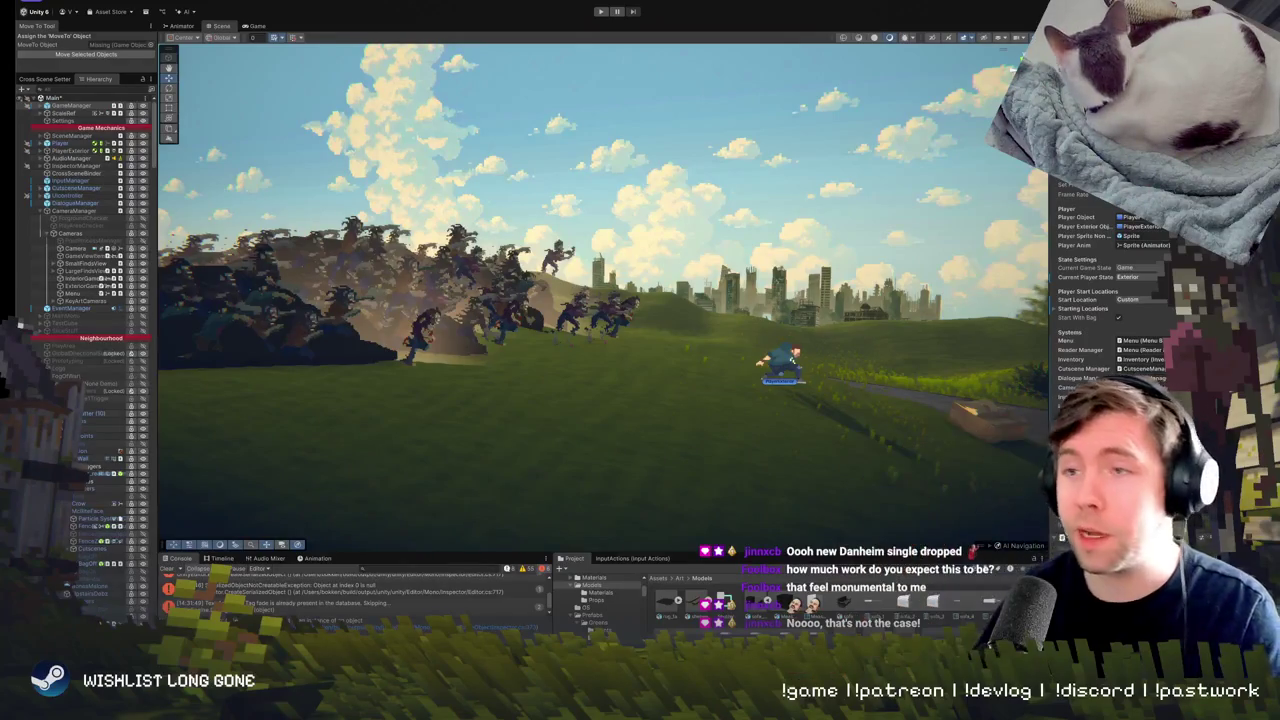
# Zoom the Scene view in on the zombie horde and select one zombie.
pyautogui.scroll(5, 372, 358)
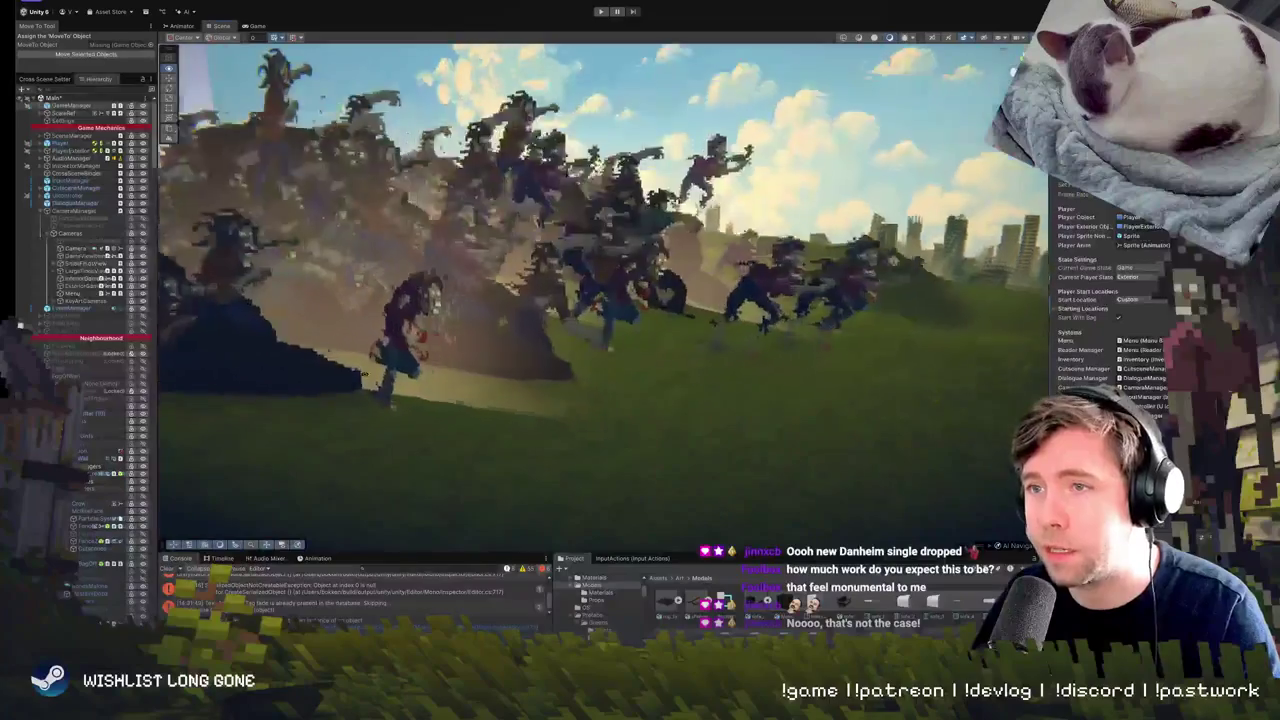
pyautogui.click(470, 310)
pyautogui.scroll(10, 375, 358)
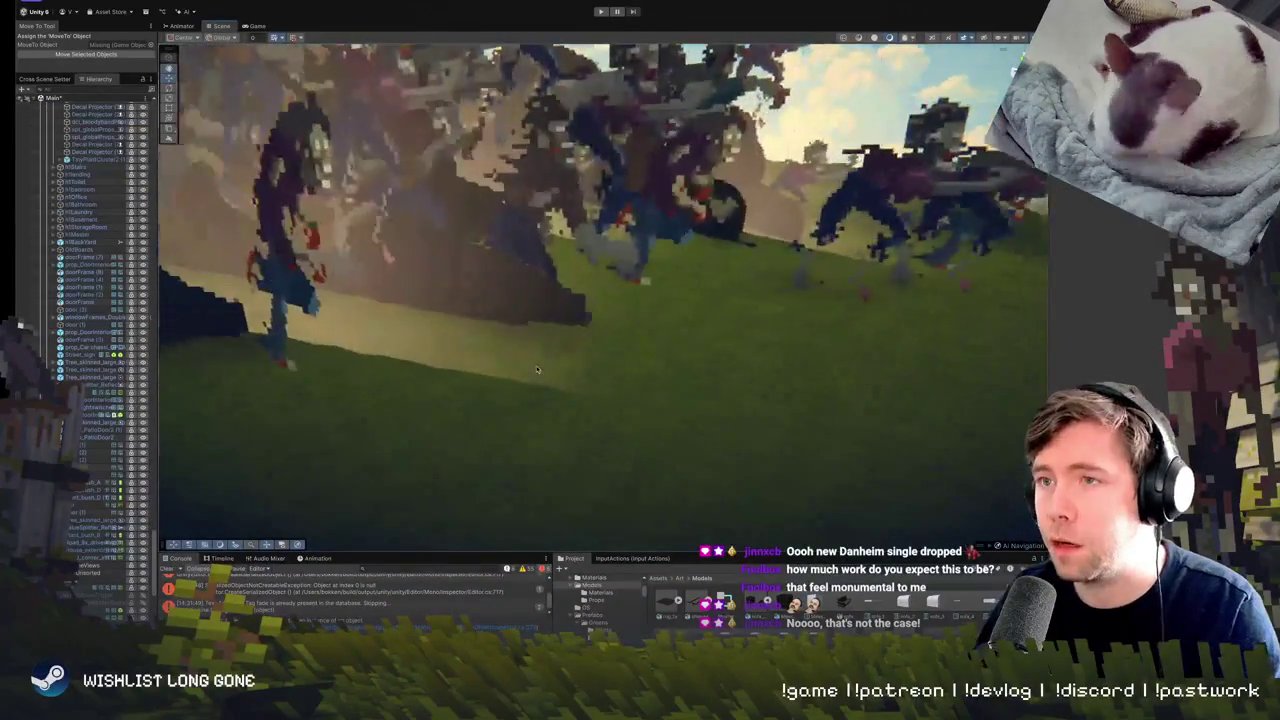
pyautogui.scroll(-10, 380, 358)
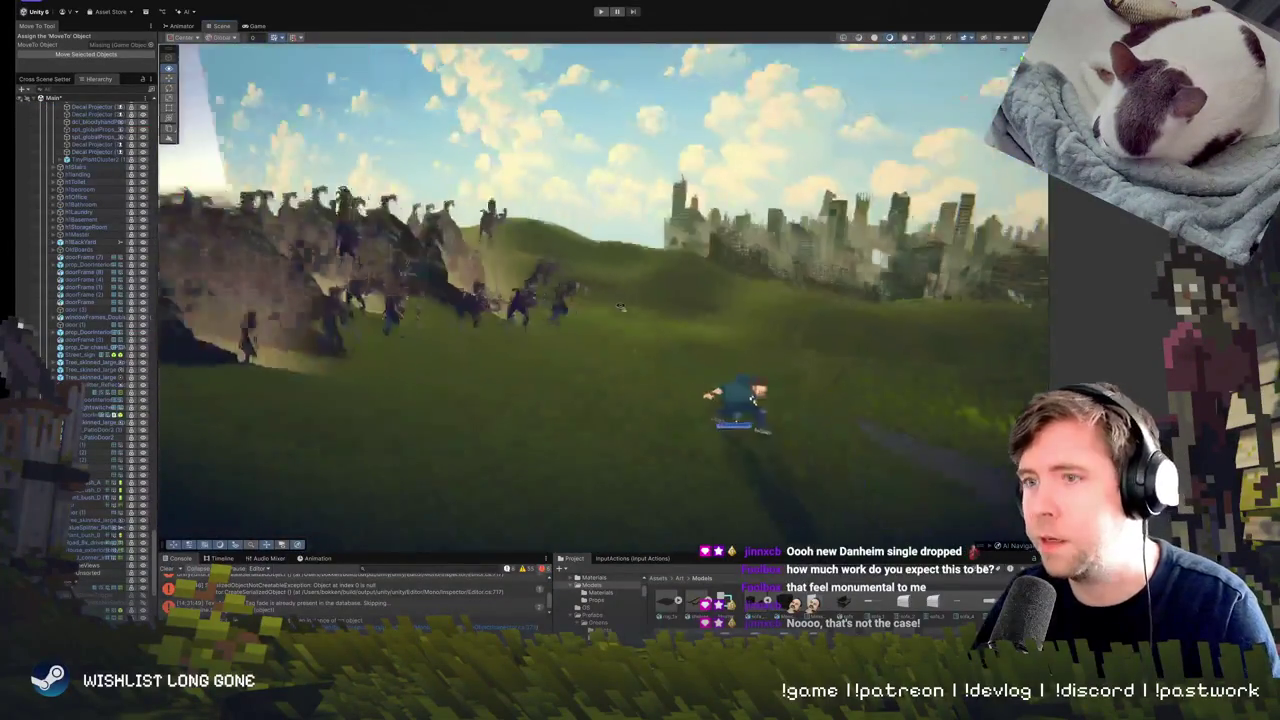
pyautogui.scroll(4, 619, 305)
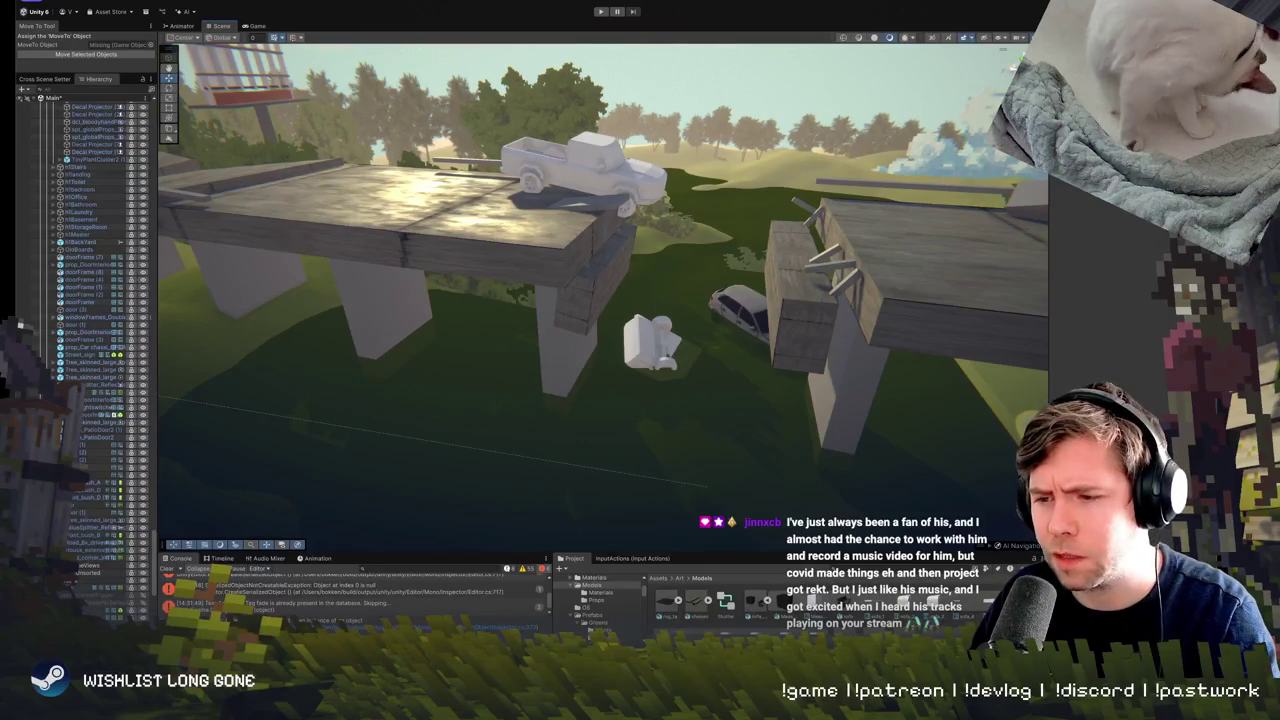
pyautogui.press('super+Tab')
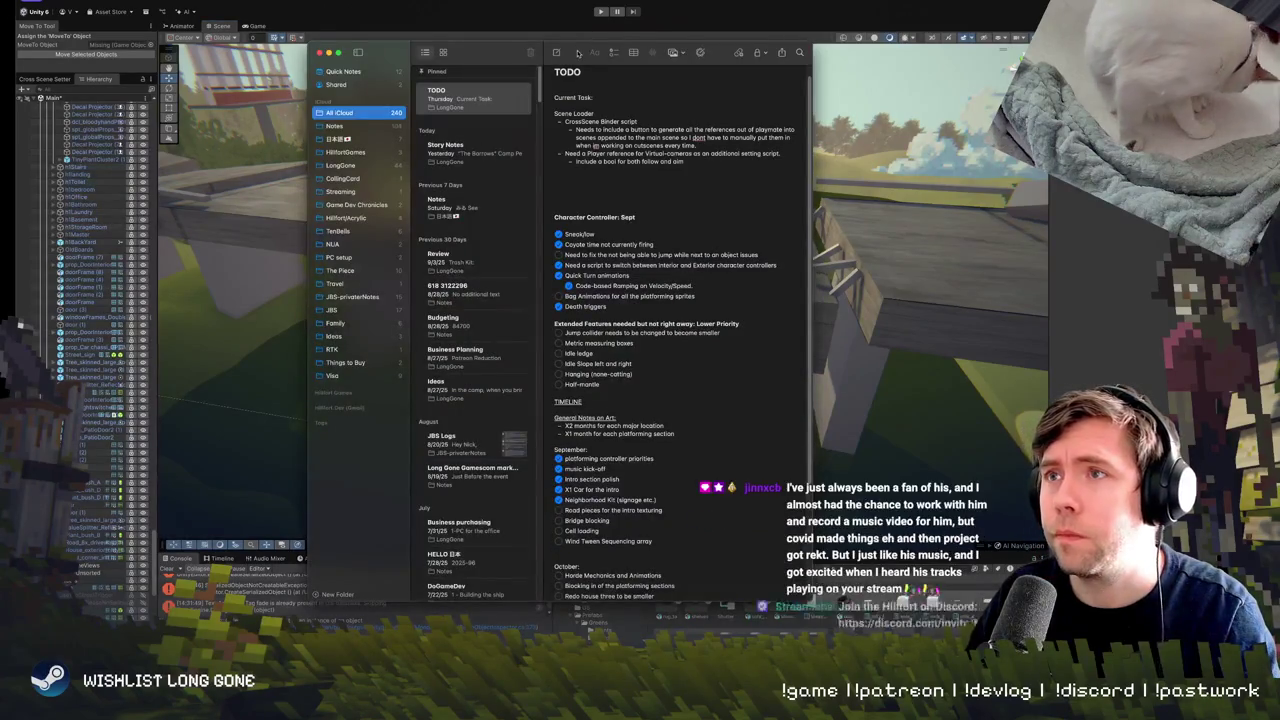
# Hide the TODO note in Apple Notes to show the Unity scene again.
pyautogui.press('super+Tab')
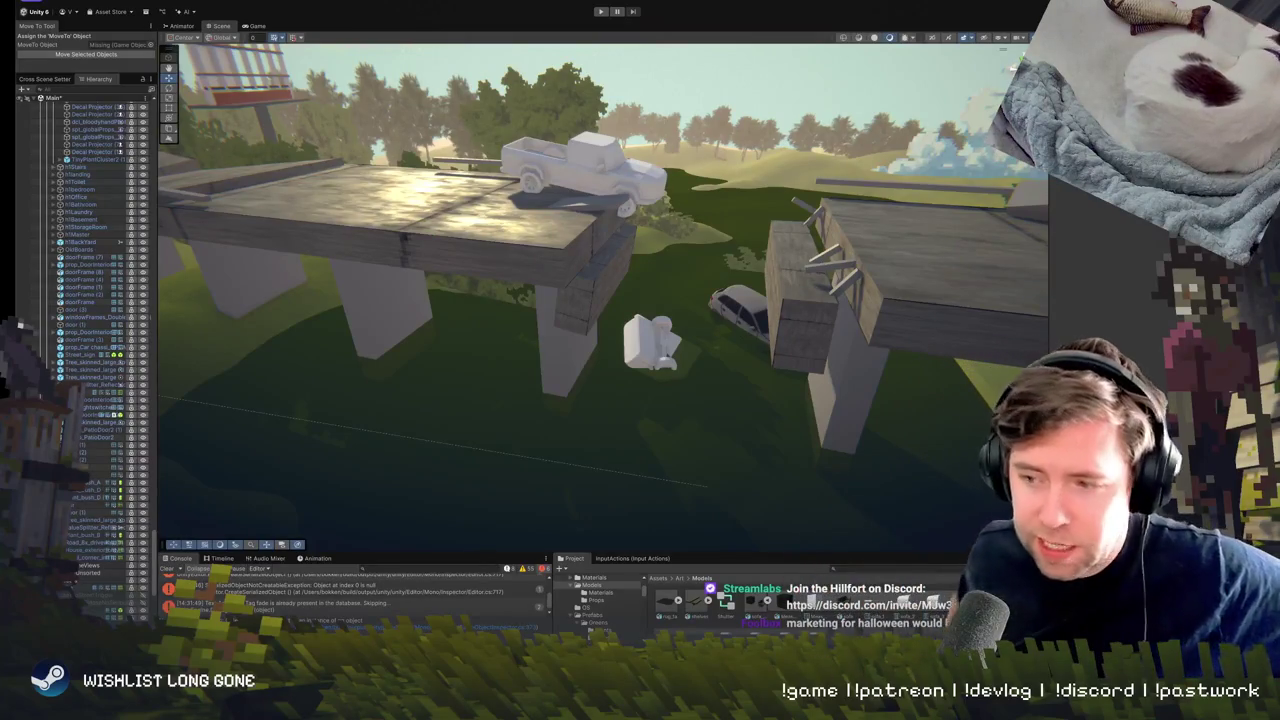
# Frame the selected zombie and swing the view toward the yellow-striped stretcher props.
pyautogui.press('f')
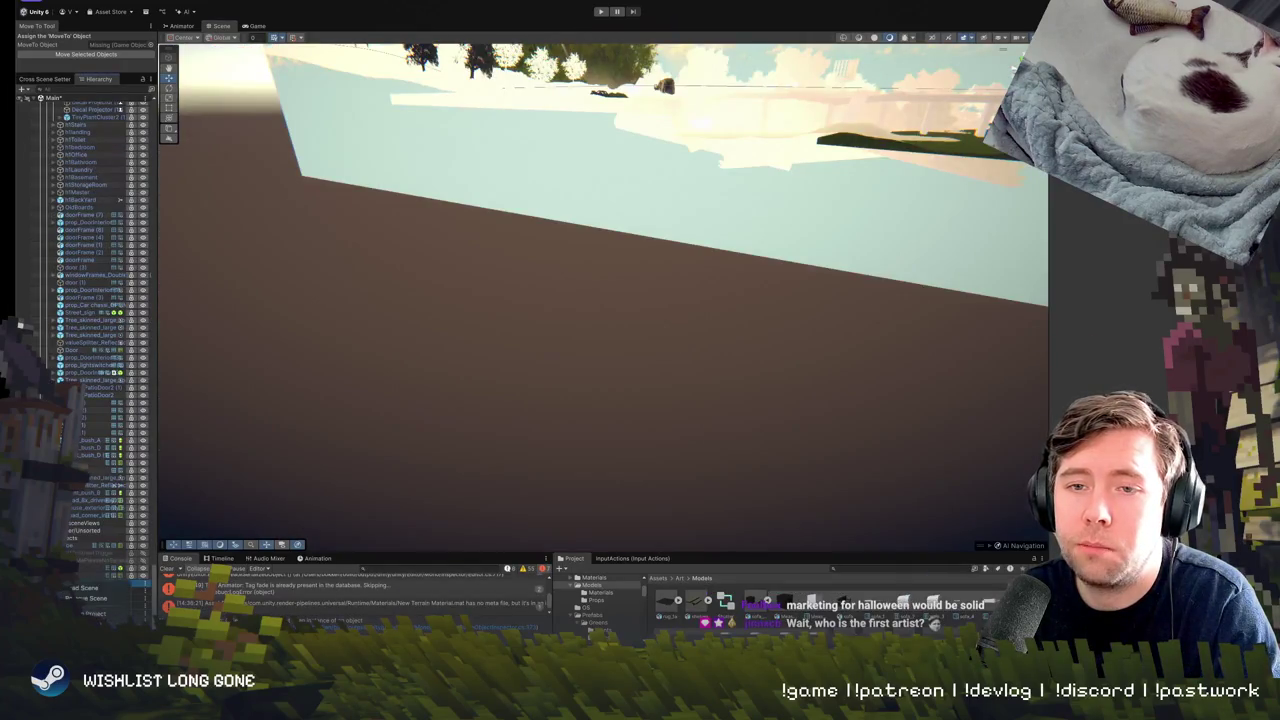
pyautogui.moveTo(767, 288)
pyautogui.mouseDown()
pyautogui.moveTo(503, 211)
pyautogui.moveTo(343, 77)
pyautogui.moveTo(466, 100)
pyautogui.moveTo(749, 235)
pyautogui.moveTo(745, 212)
pyautogui.moveTo(777, 209)
pyautogui.moveTo(740, 286)
pyautogui.moveTo(747, 345)
pyautogui.moveTo(595, 306)
pyautogui.moveTo(695, 208)
pyautogui.moveTo(521, 201)
pyautogui.moveTo(575, 240)
pyautogui.moveTo(884, 301)
pyautogui.moveTo(867, 302)
pyautogui.mouseUp()
# Select the stretcher's backrest, then its mattress, and orbit around to inspect it.
pyautogui.click(661, 338)
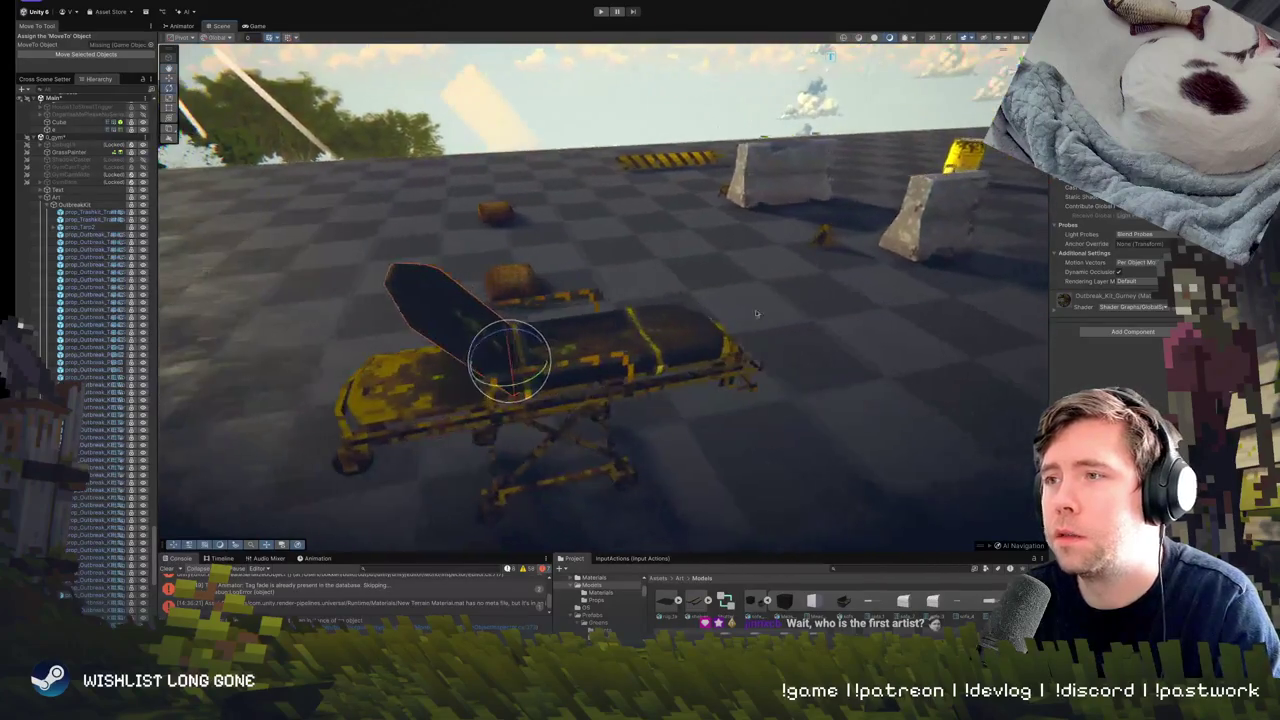
pyautogui.click(648, 322)
pyautogui.moveTo(648, 322)
pyautogui.mouseDown()
pyautogui.moveTo(698, 409)
pyautogui.moveTo(898, 335)
pyautogui.moveTo(762, 309)
pyautogui.moveTo(737, 265)
pyautogui.mouseUp()
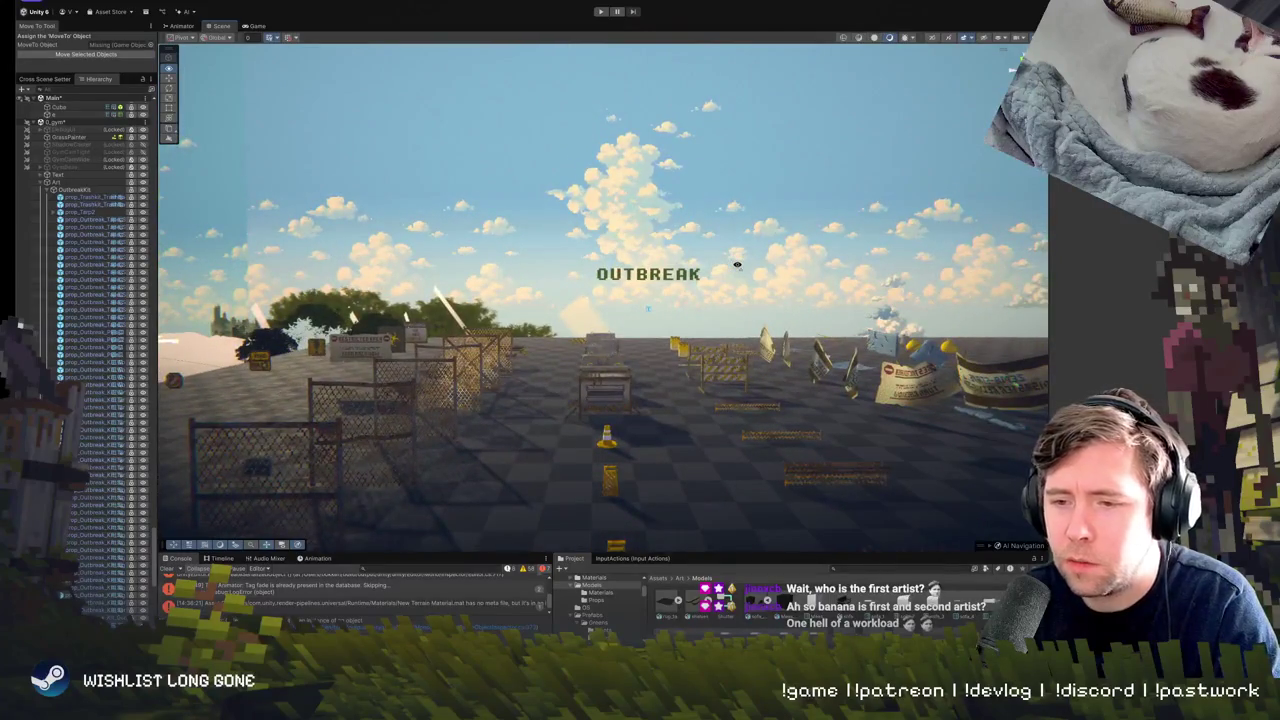
# Tour the torn sign, barriers, barrels and bus across the ground.
pyautogui.moveTo(745, 279); pyautogui.dragTo(708, 345)
pyautogui.moveTo(632, 312)
pyautogui.mouseDown()
pyautogui.moveTo(705, 318)
pyautogui.moveTo(469, 352)
pyautogui.mouseUp()
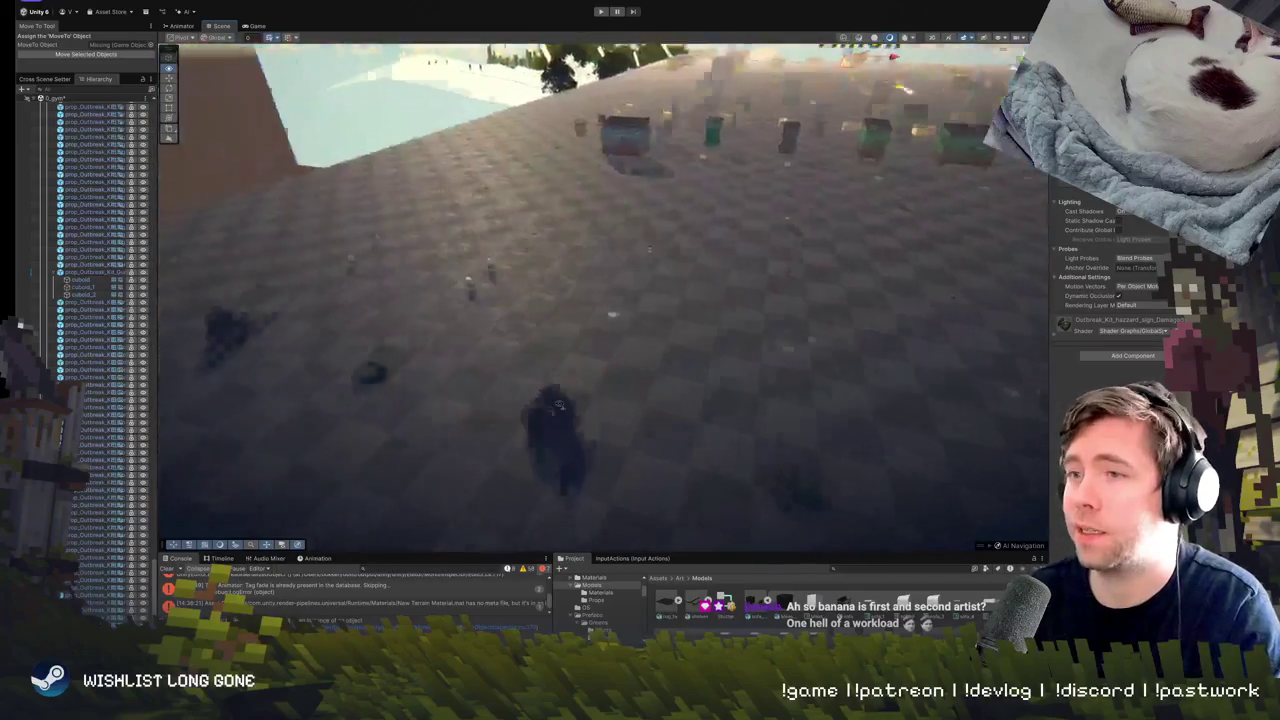
pyautogui.moveTo(559, 405); pyautogui.dragTo(517, 378)
pyautogui.moveTo(597, 334); pyautogui.dragTo(702, 251)
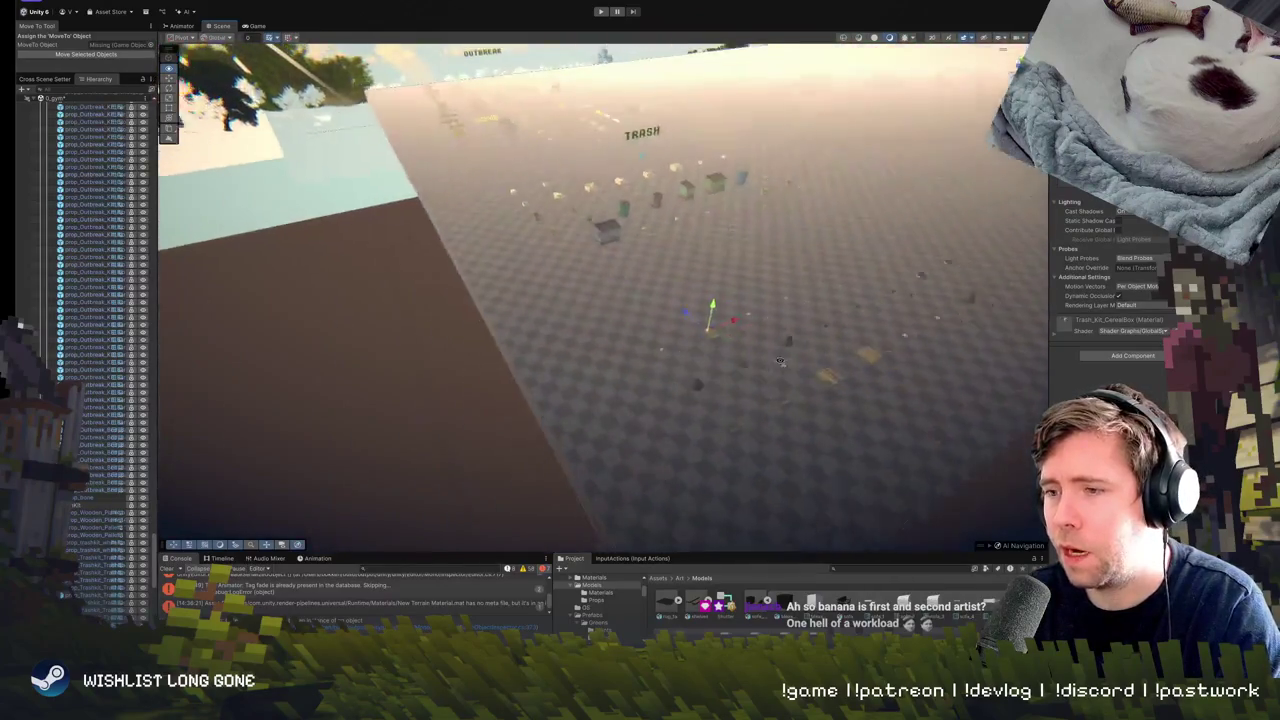
# Fly up to the KITS sign and past the TITLE panels toward the terrain.
pyautogui.moveTo(780, 362); pyautogui.dragTo(730, 299)
pyautogui.moveTo(778, 337); pyautogui.dragTo(676, 342)
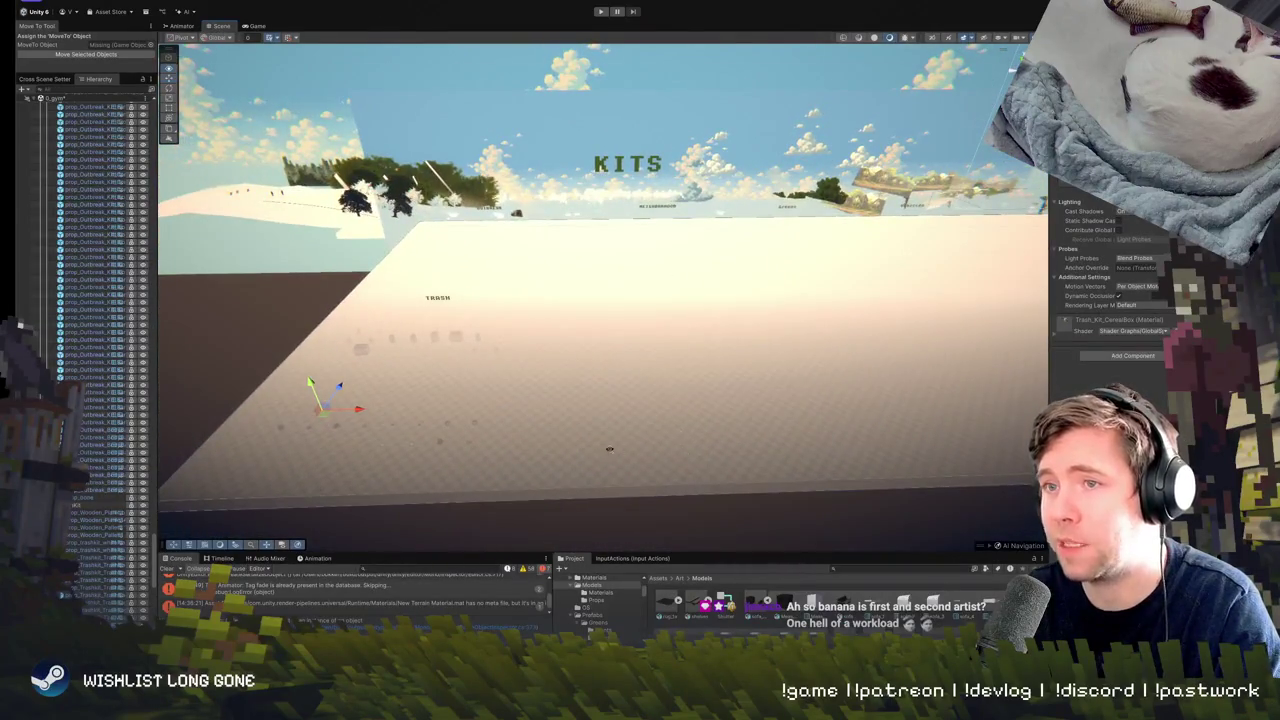
pyautogui.moveTo(609, 449)
pyautogui.mouseDown()
pyautogui.moveTo(623, 363)
pyautogui.moveTo(773, 367)
pyautogui.mouseUp()
pyautogui.moveTo(757, 425)
pyautogui.mouseDown()
pyautogui.moveTo(772, 402)
pyautogui.moveTo(736, 423)
pyautogui.moveTo(983, 409)
pyautogui.moveTo(741, 440)
pyautogui.mouseUp()
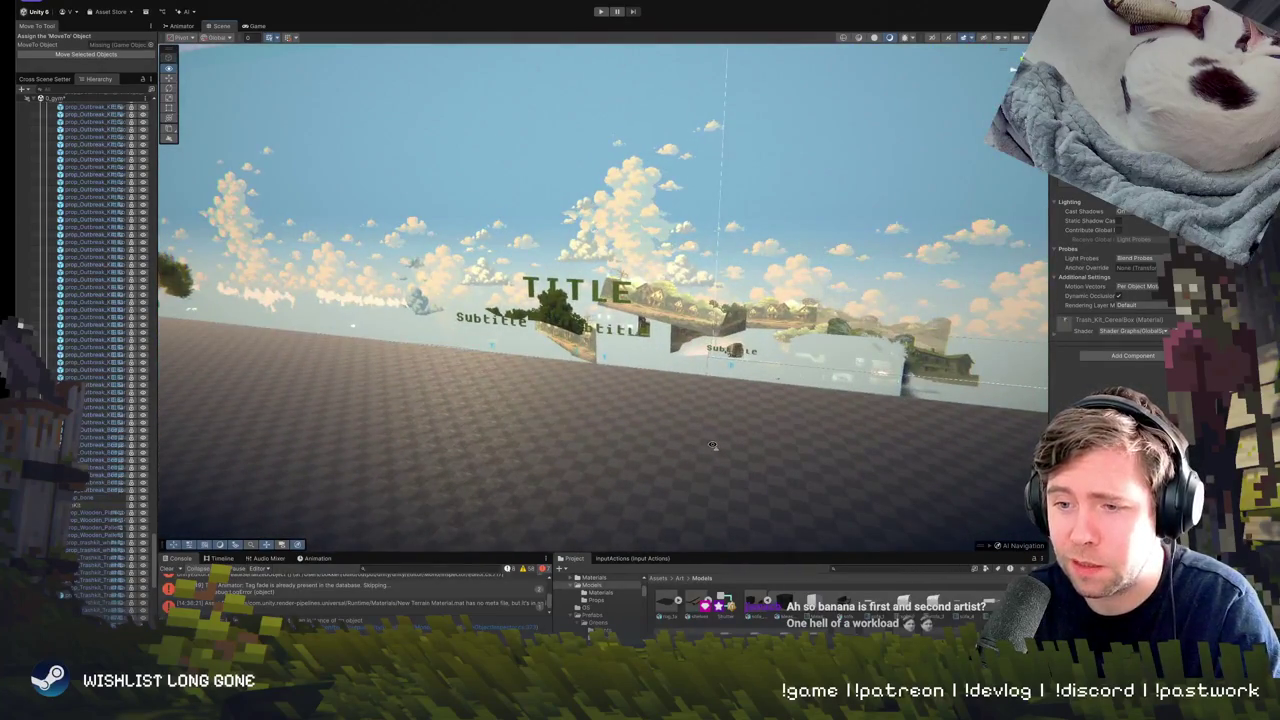
pyautogui.moveTo(712, 448)
pyautogui.mouseDown()
pyautogui.moveTo(618, 424)
pyautogui.moveTo(447, 326)
pyautogui.moveTo(617, 446)
pyautogui.moveTo(700, 420)
pyautogui.moveTo(754, 437)
pyautogui.moveTo(789, 378)
pyautogui.moveTo(1037, 338)
pyautogui.moveTo(800, 357)
pyautogui.moveTo(905, 332)
pyautogui.moveTo(895, 402)
pyautogui.moveTo(880, 390)
pyautogui.mouseUp()
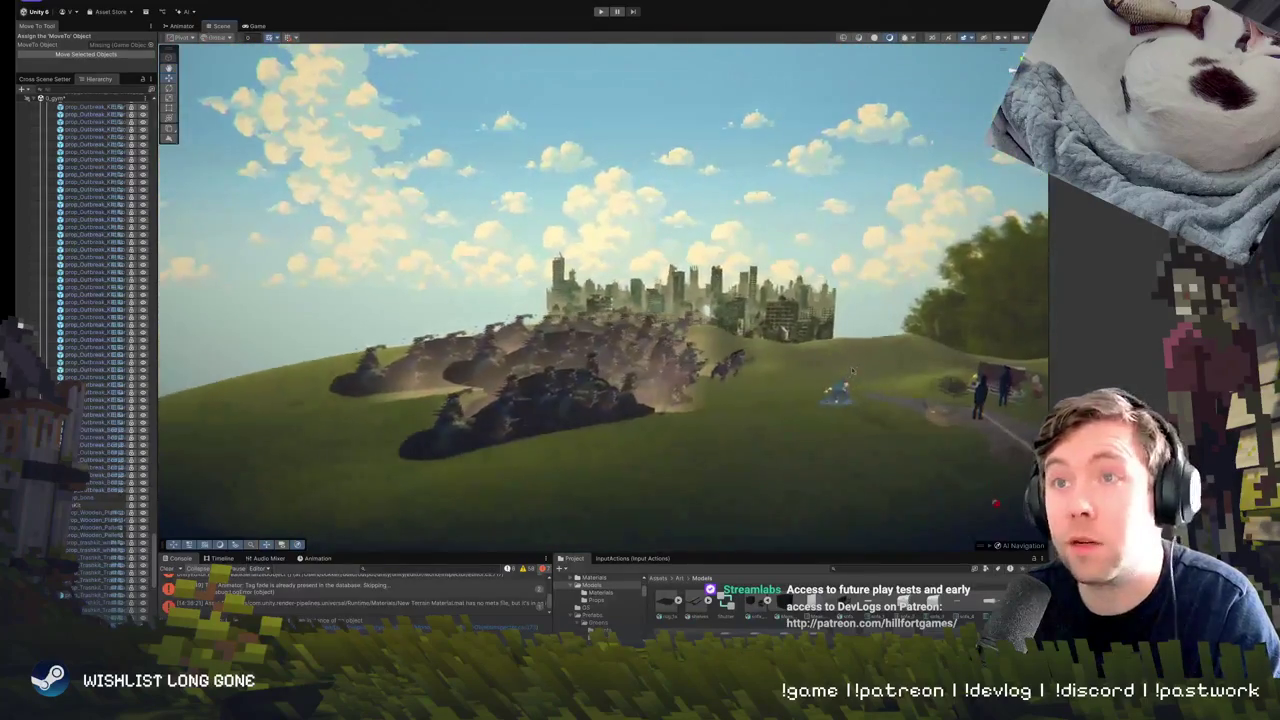
# Run the game until the survivor reaches the CORVID HILLS sign by the grey dome, then stop it.
pyautogui.hotkey('ctrl', 'p')
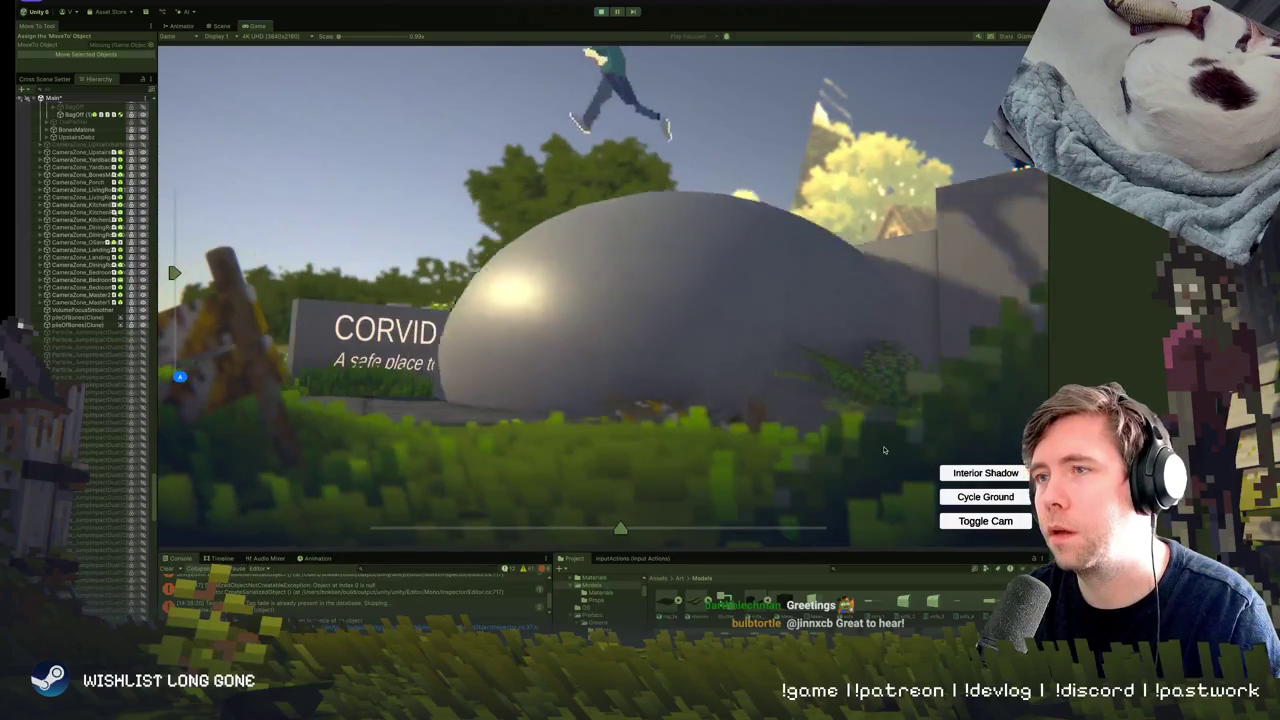
pyautogui.click(600, 11)
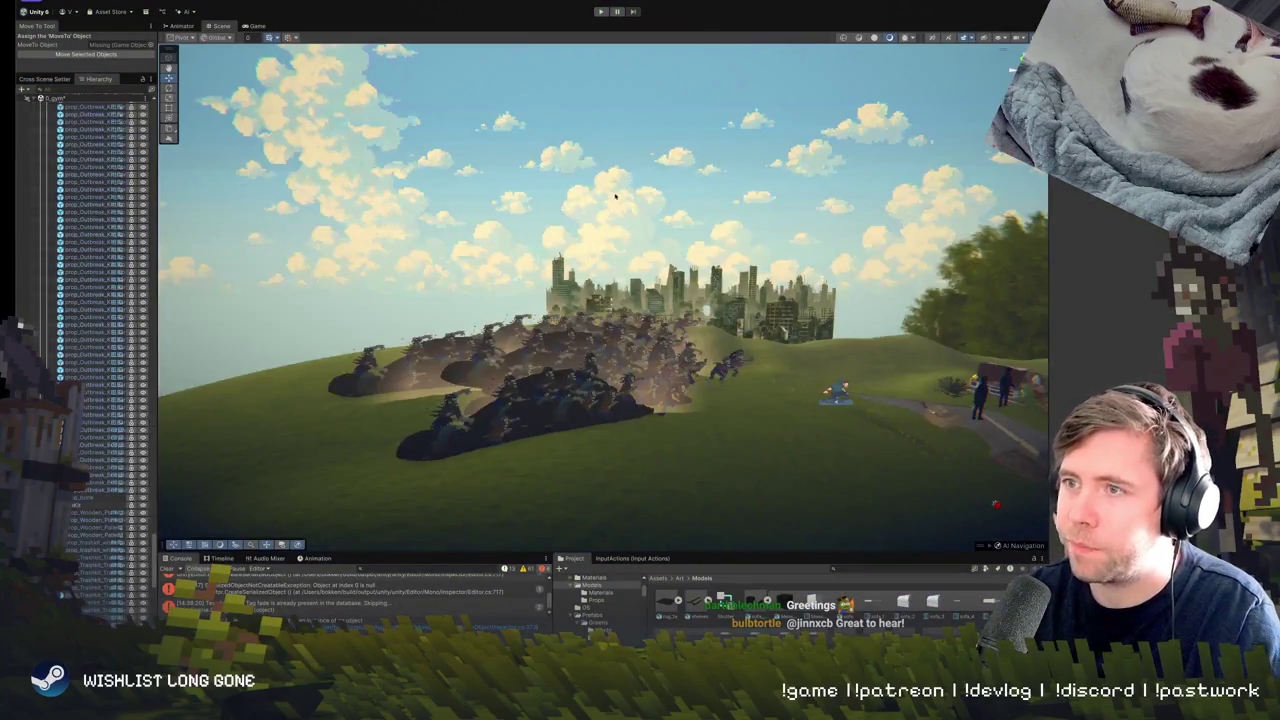
# Turn the scene camera toward the trees and hills, then relaunch the game.
pyautogui.moveTo(615, 196); pyautogui.dragTo(646, 128)
pyautogui.click(601, 12)
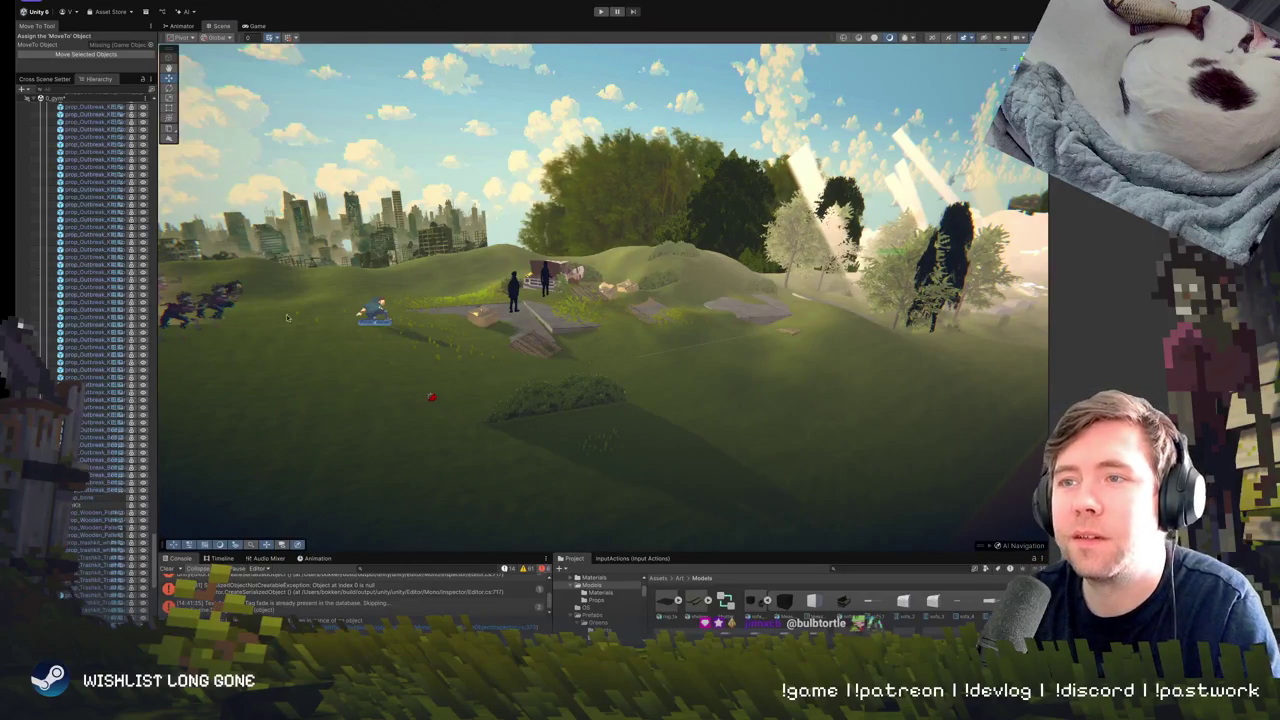
# Swing the Scene view left toward the city skyline and the crowd by the stone steps.
pyautogui.moveTo(287, 318); pyautogui.dragTo(279, 425)
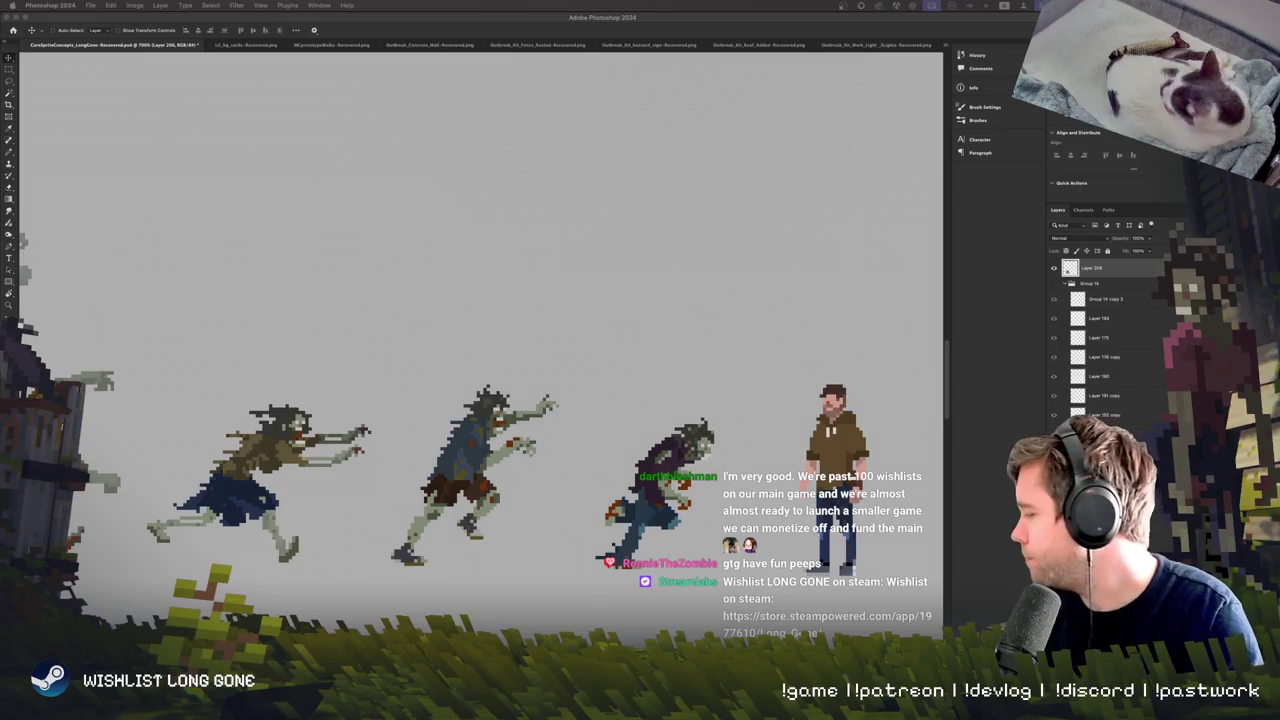
# Zoom in to 1600% on the zombie sprites with the Pencil tool active.
pyautogui.moveTo(536, 552); pyautogui.dragTo(520, 420)
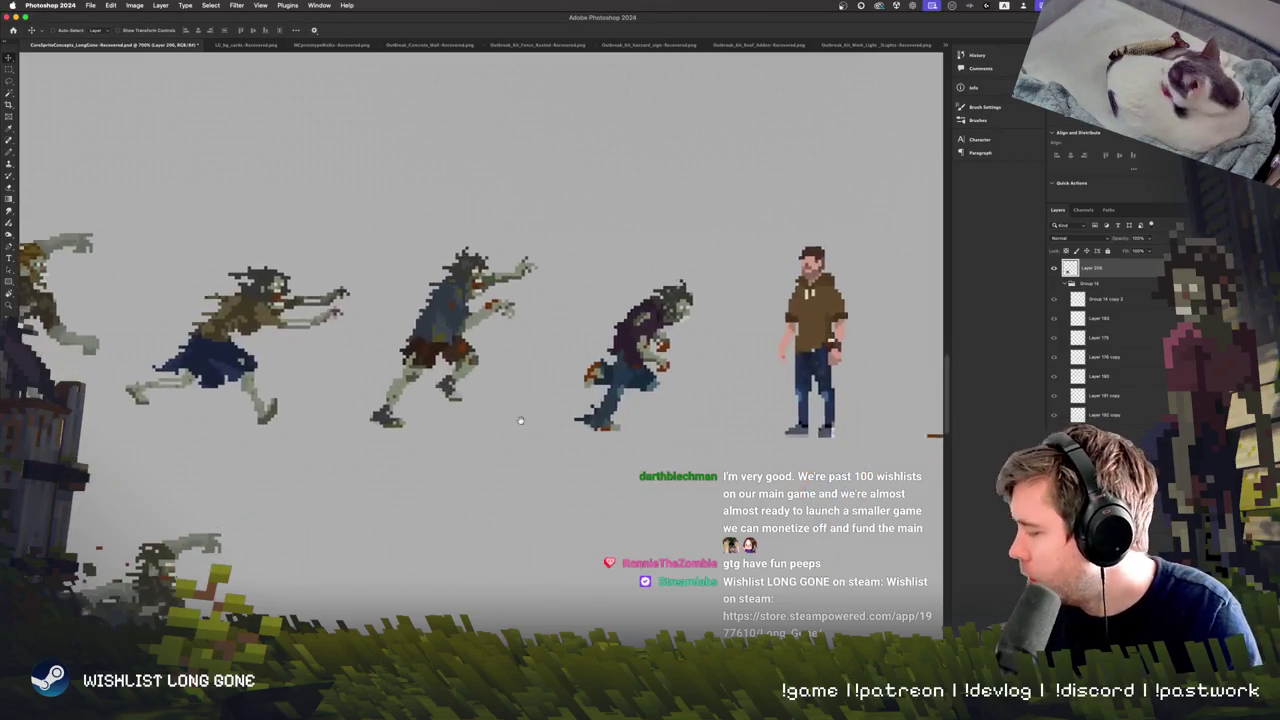
pyautogui.scroll(1, 520, 420)
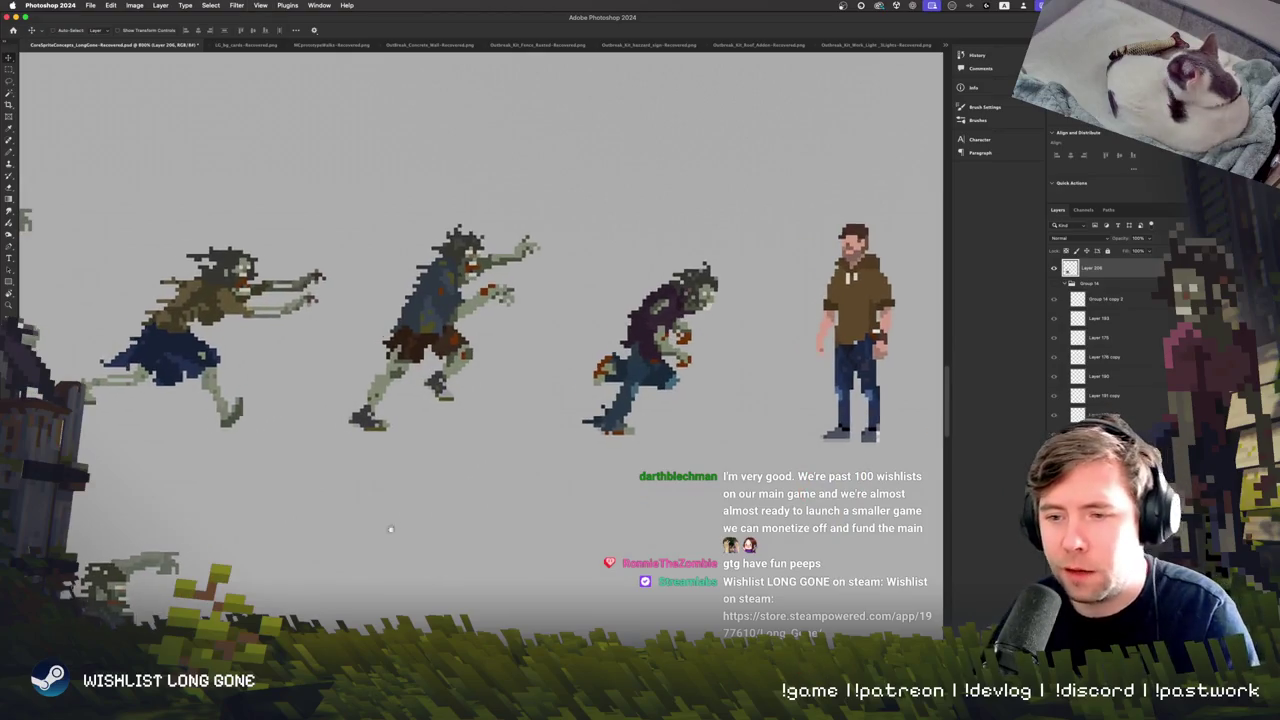
pyautogui.scroll(3, 410, 515)
pyautogui.press('b')
pyautogui.scroll(2, 455, 525)
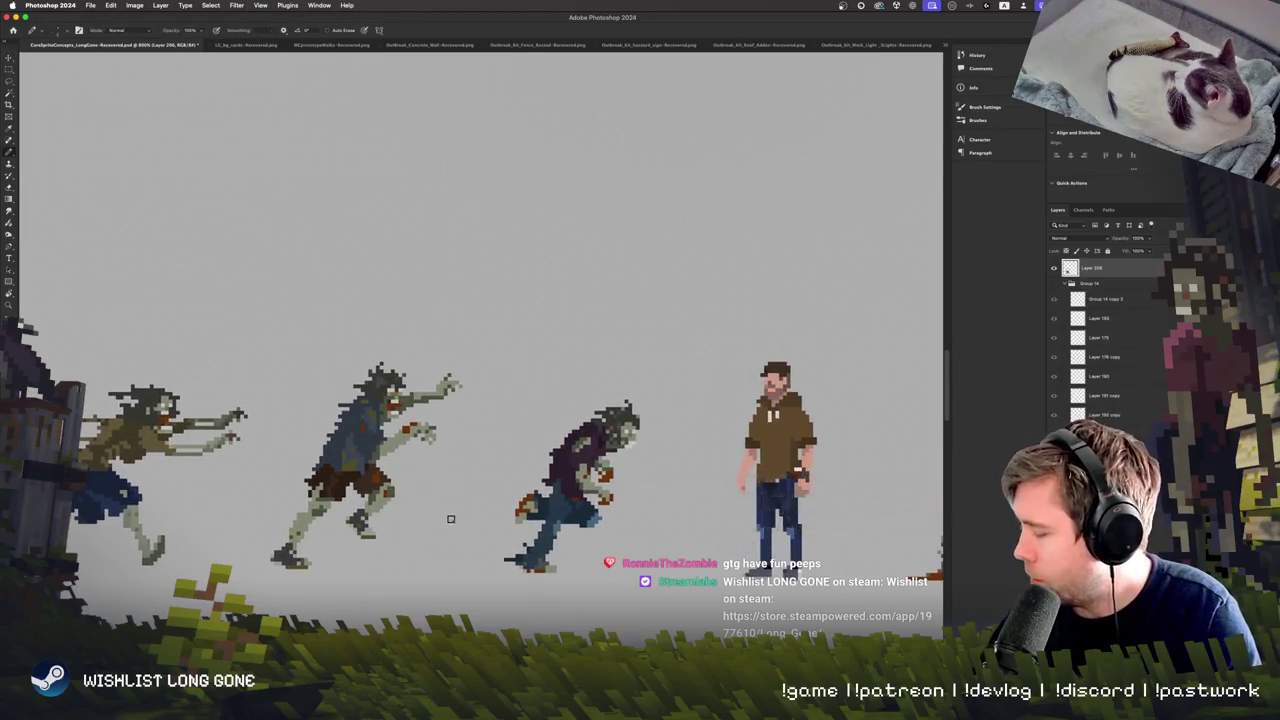
pyautogui.rightClick(456, 498)
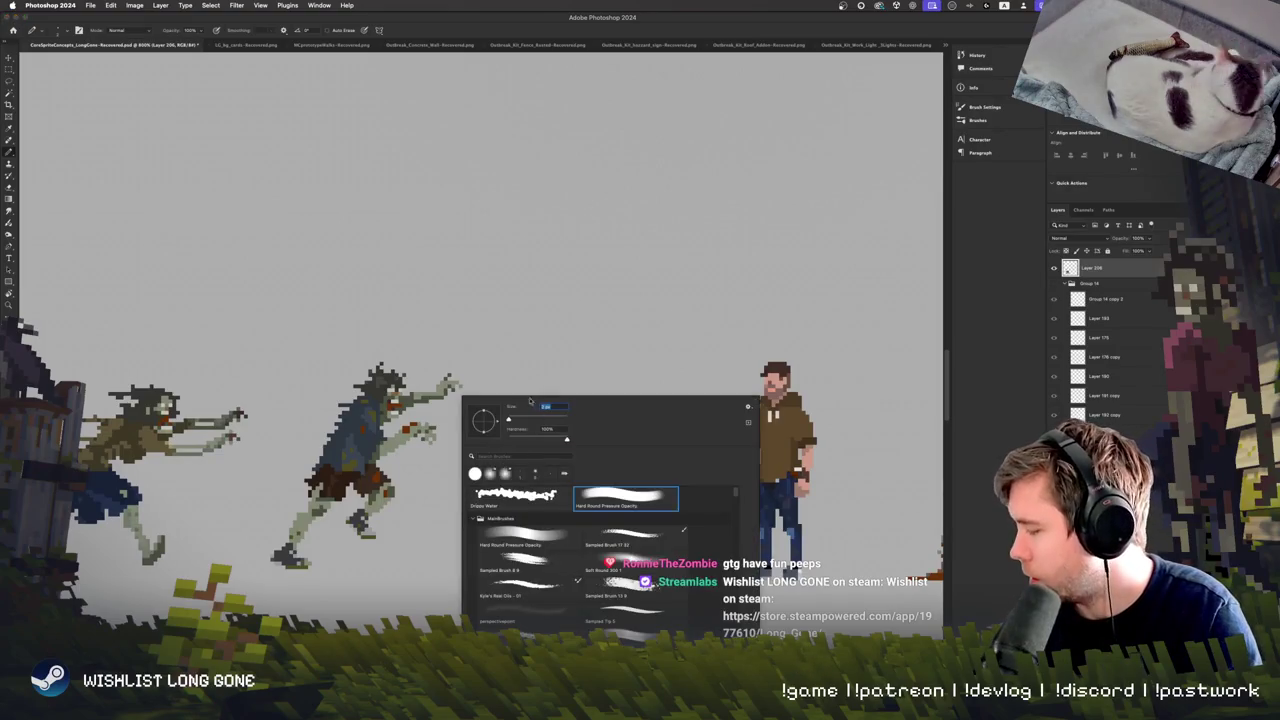
pyautogui.press('Escape')
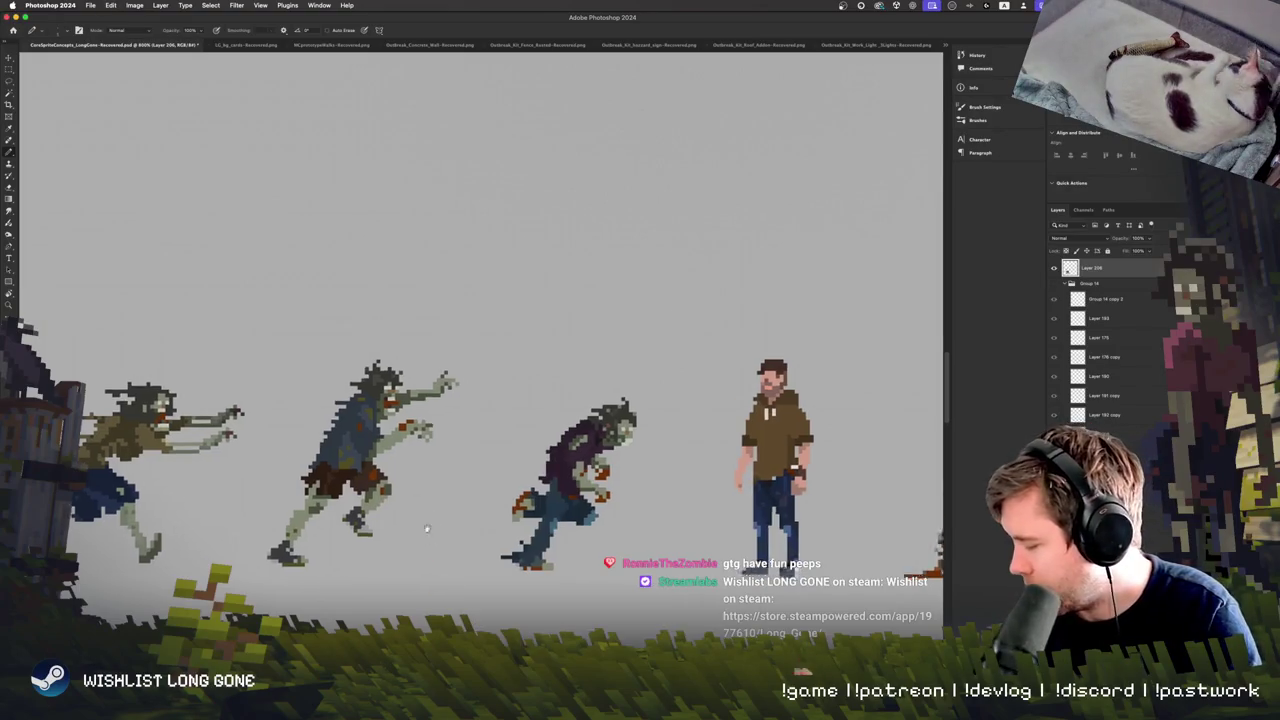
pyautogui.scroll(-2, 427, 530)
pyautogui.hotkey('ctrl', '+')
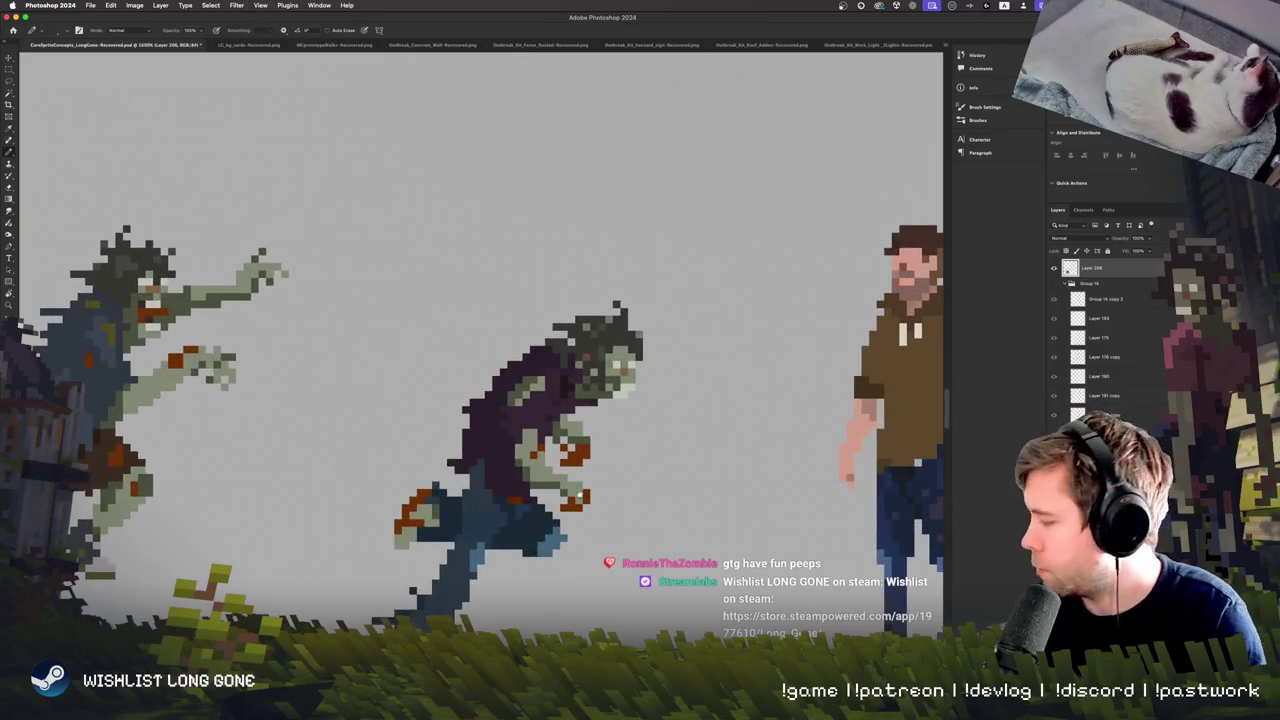
pyautogui.hscroll(3, 578, 498)
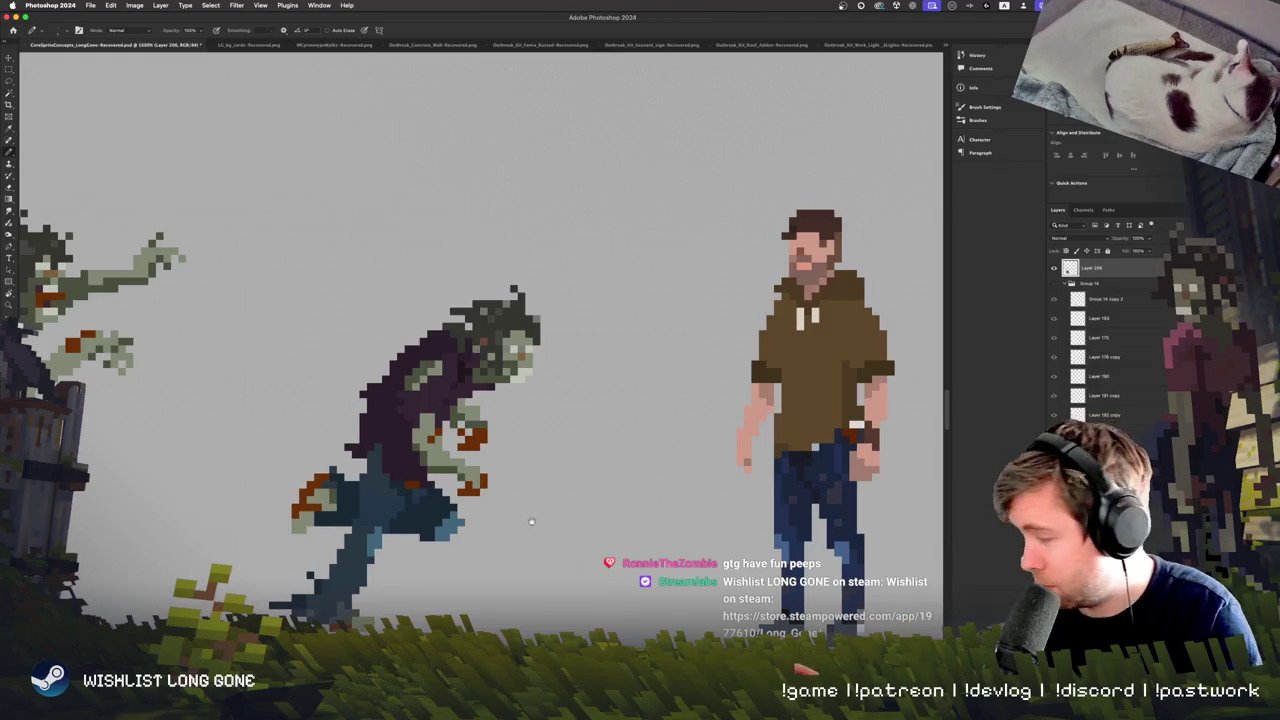
pyautogui.hscroll(-3, 525, 517)
pyautogui.scroll(-2, 525, 517)
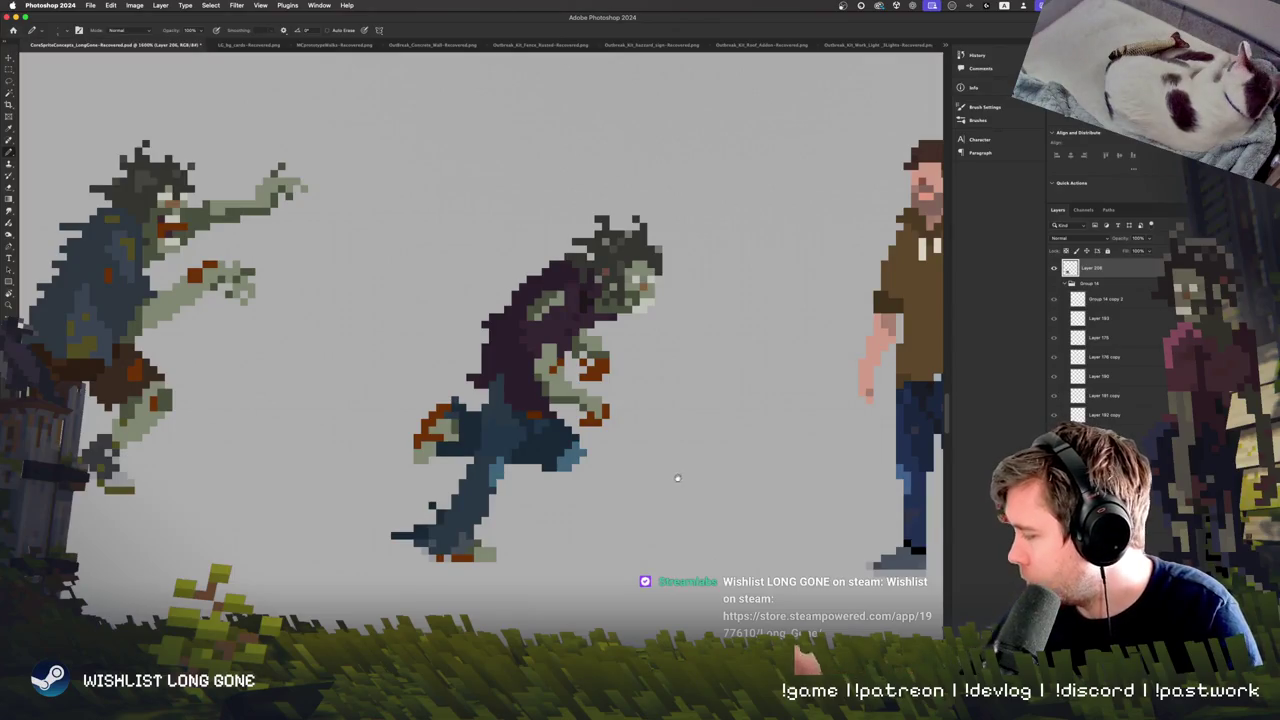
pyautogui.scroll(3, 677, 479)
pyautogui.hscroll(1, 640, 500)
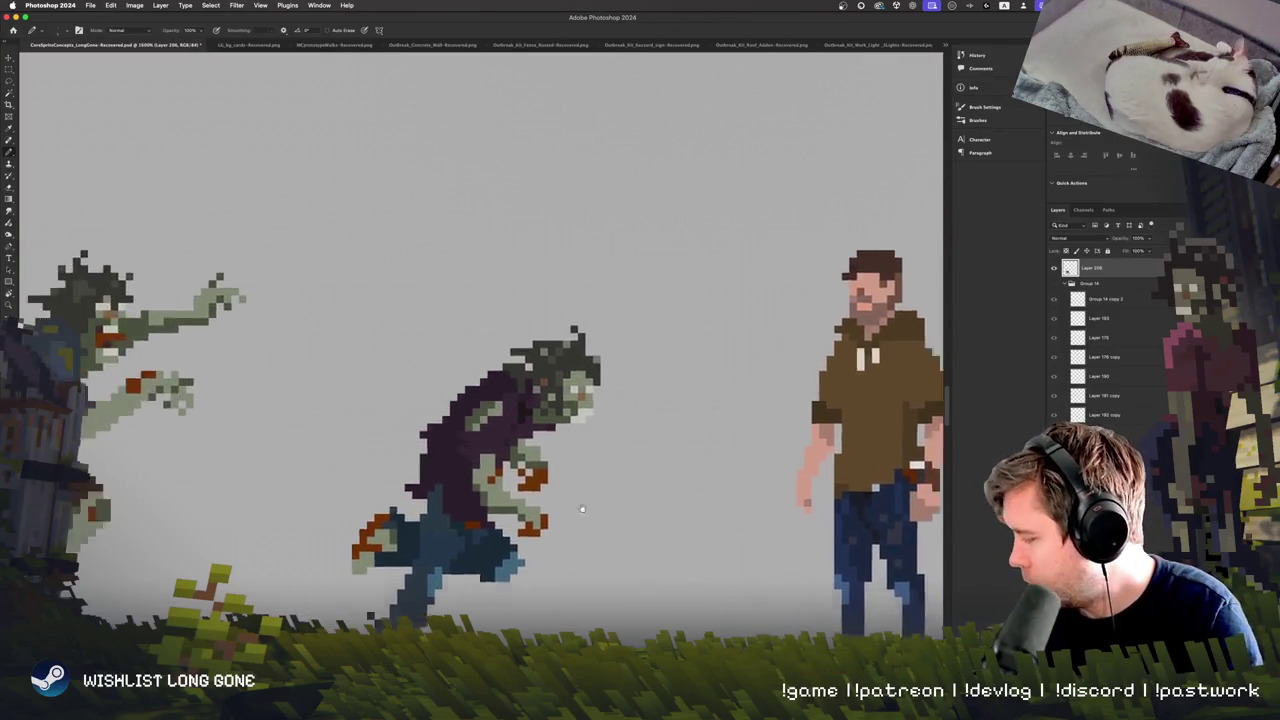
pyautogui.hscroll(-3, 582, 510)
pyautogui.scroll(-1, 582, 510)
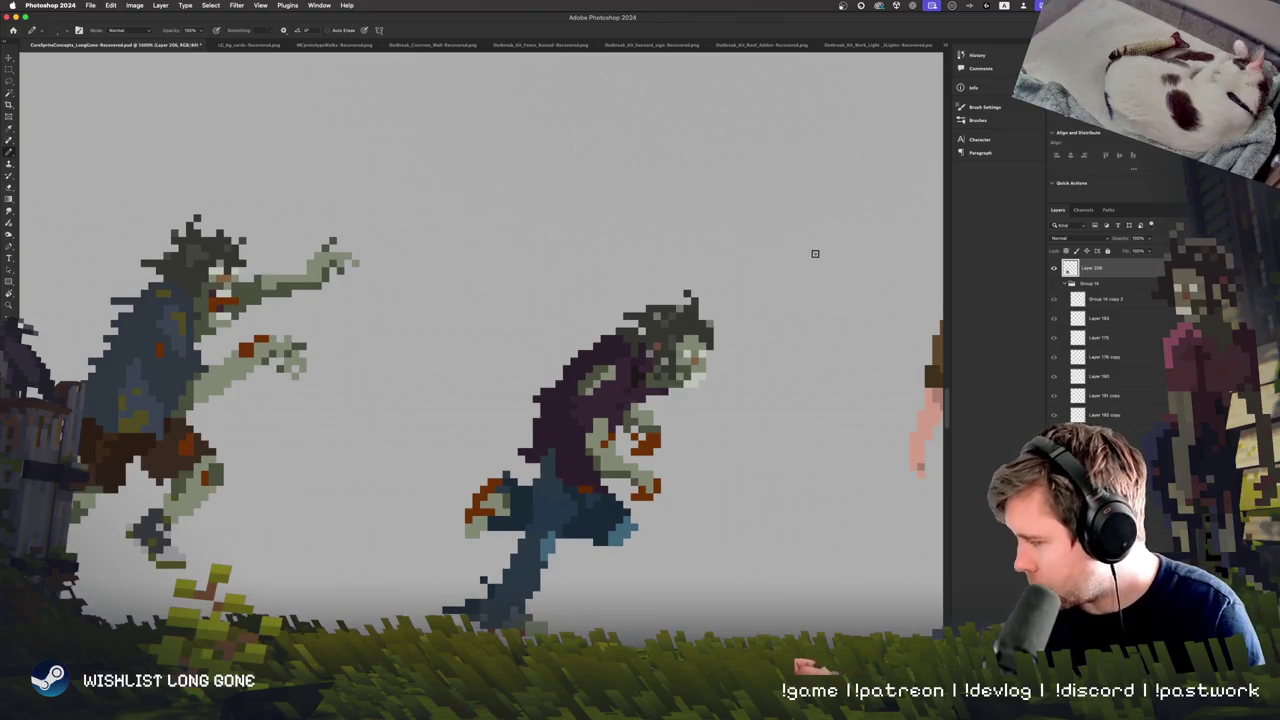
pyautogui.hscroll(-10, 815, 253)
pyautogui.scroll(-2, 714, 449)
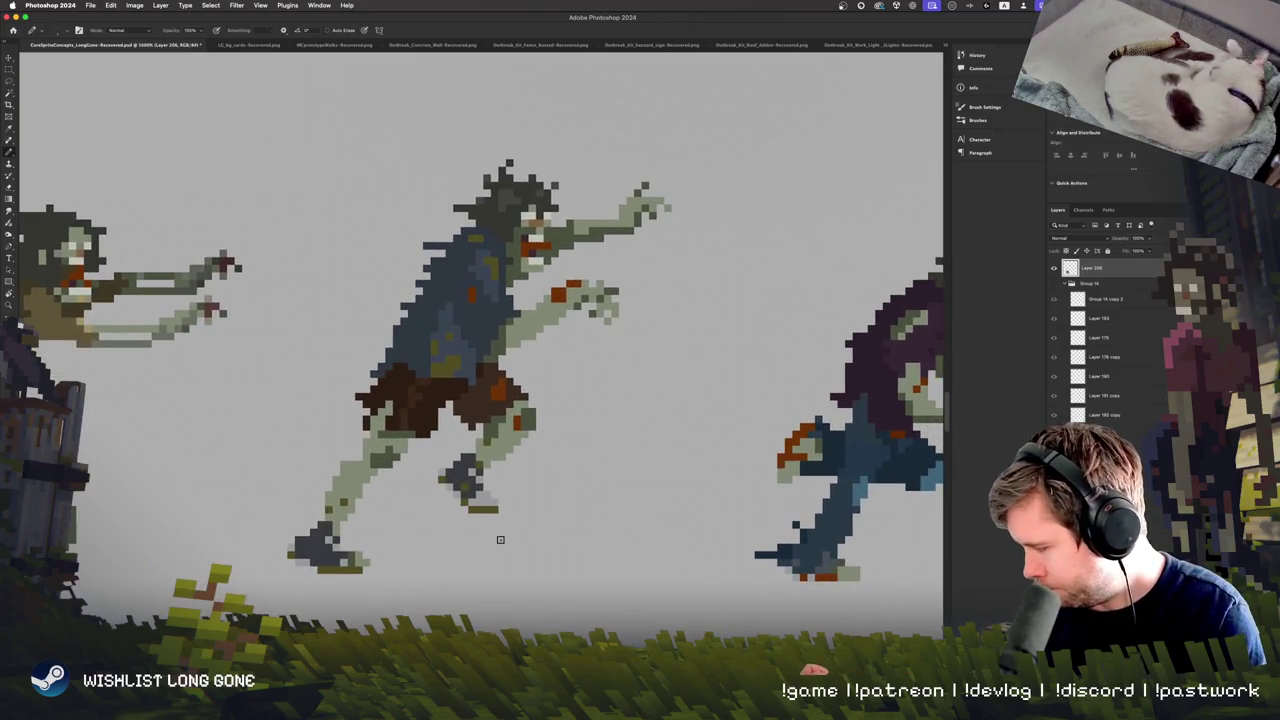
# Erase the stray dark pixels on the blue-shirted zombie's upper back.
pyautogui.press('e')
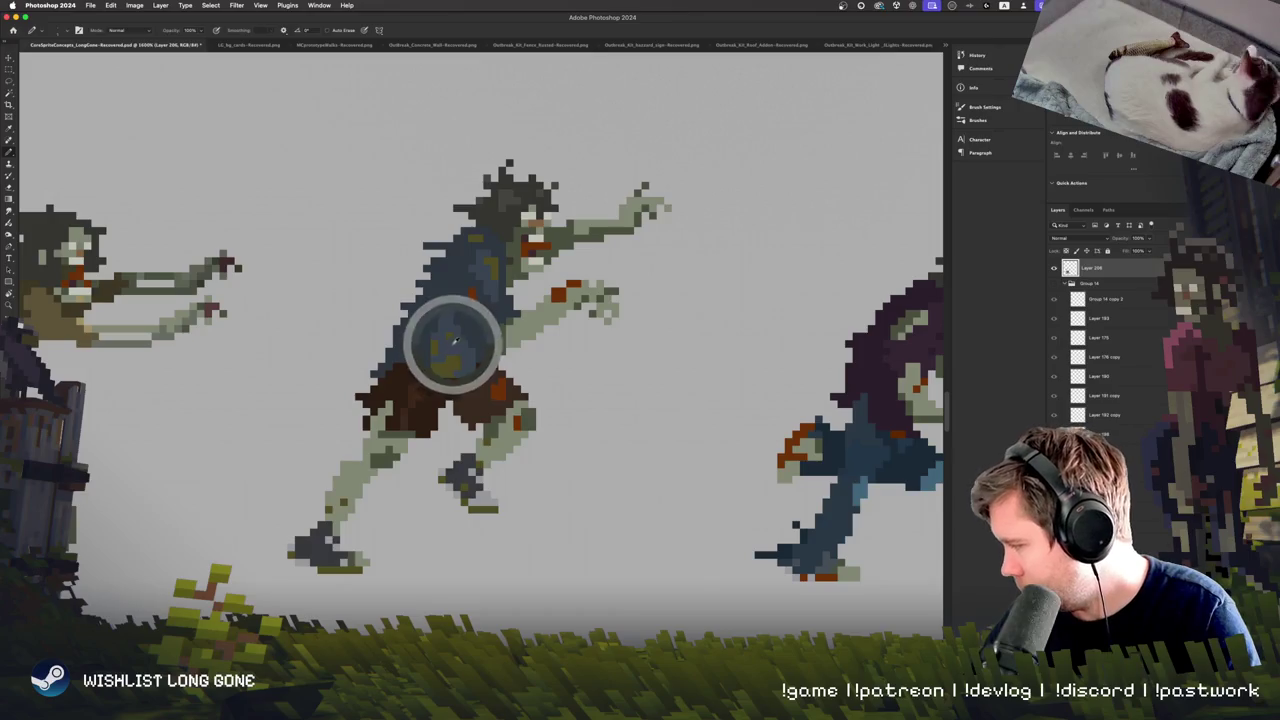
pyautogui.press('e')
pyautogui.scroll(3, 430, 450)
pyautogui.hscroll(1, 430, 450)
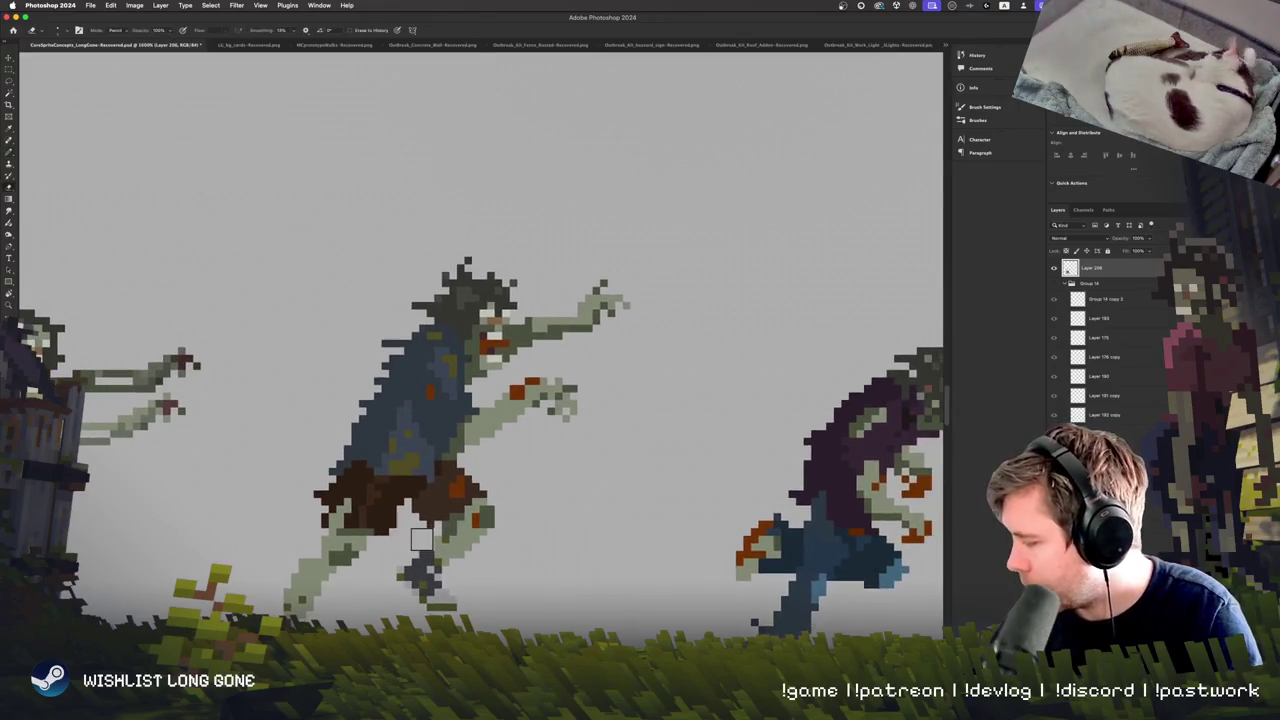
pyautogui.click(393, 362)
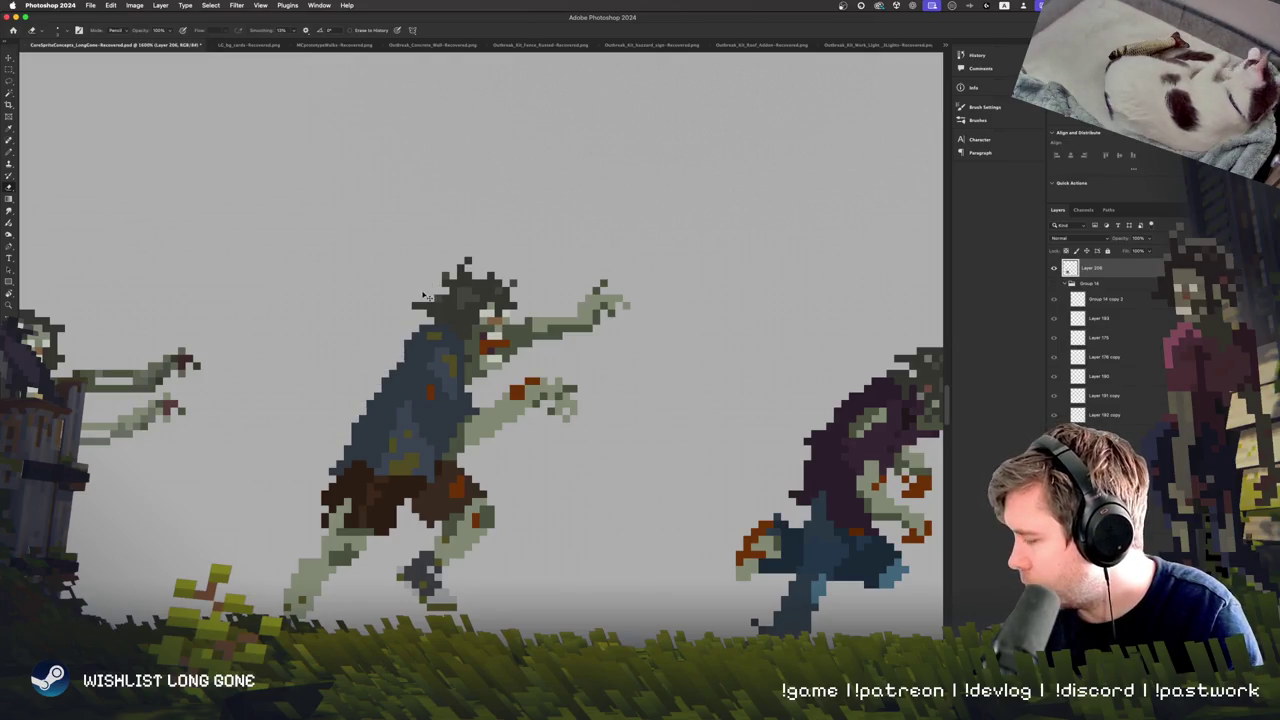
pyautogui.rightClick(432, 400)
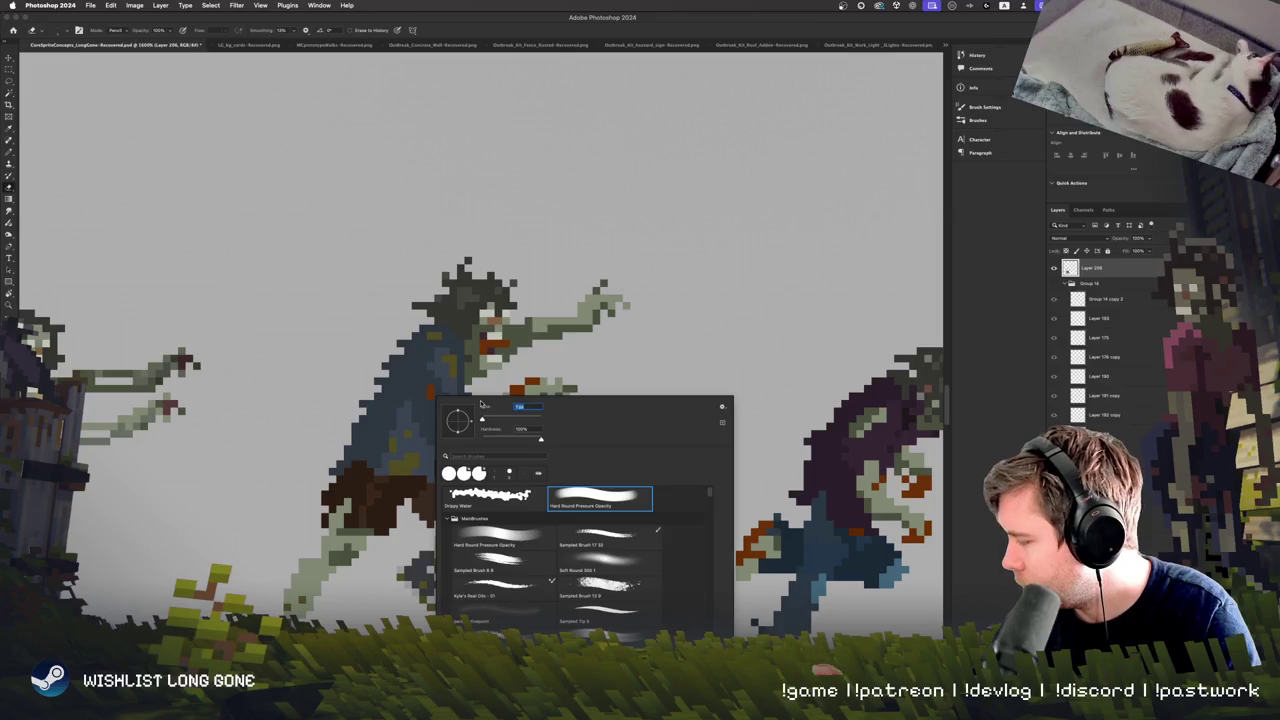
pyautogui.press('Escape')
pyautogui.scroll(2, 506, 466)
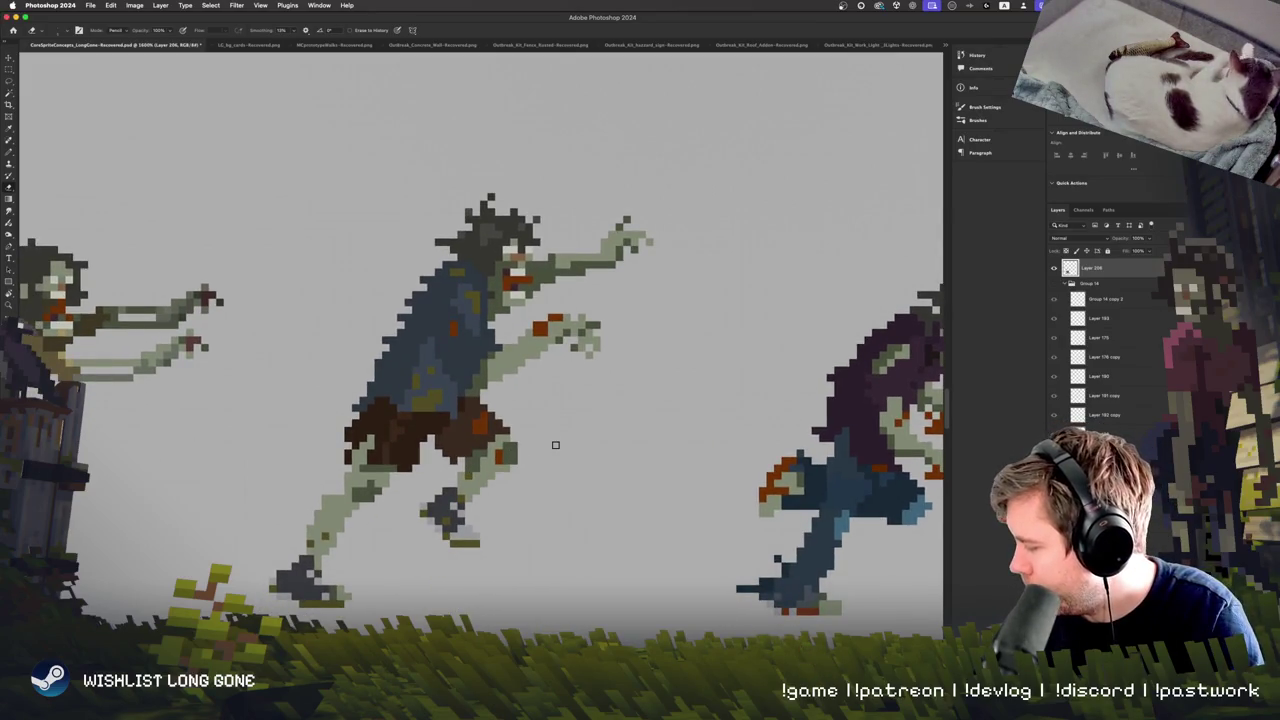
pyautogui.scroll(-1, 555, 445)
pyautogui.scroll(1, 470, 440)
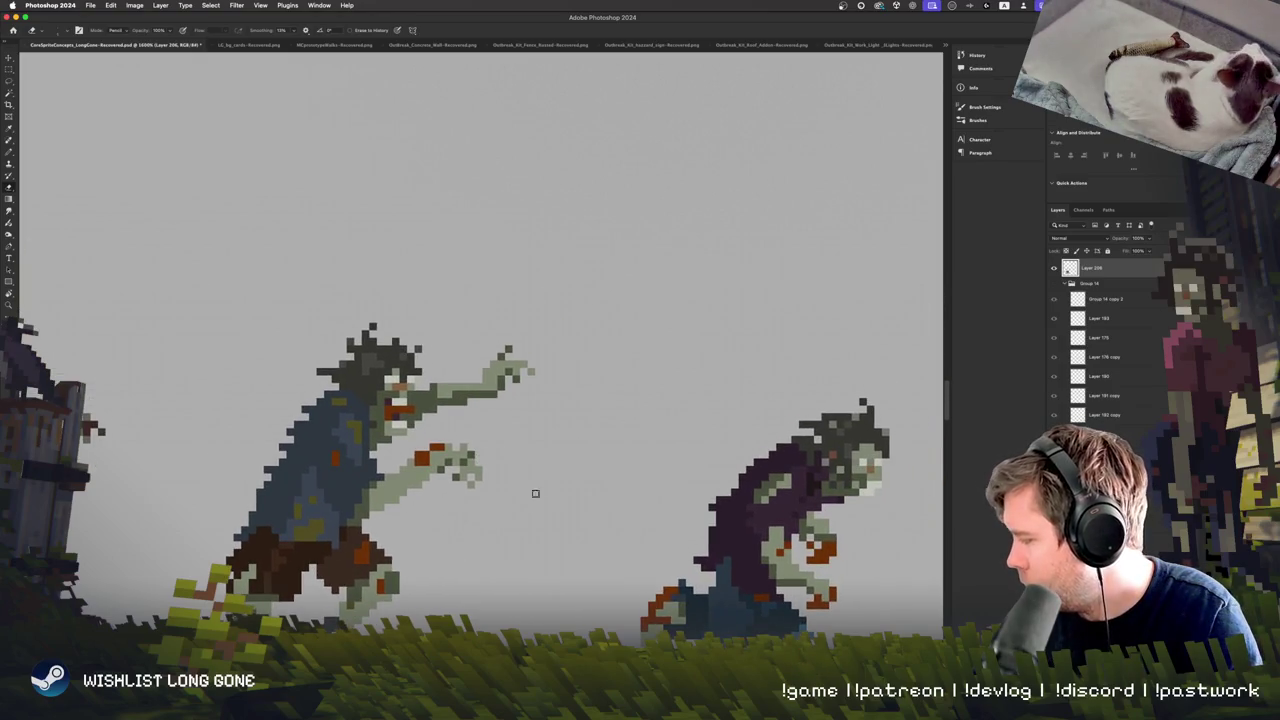
pyautogui.scroll(-2, 531, 486)
pyautogui.hscroll(-2, 531, 486)
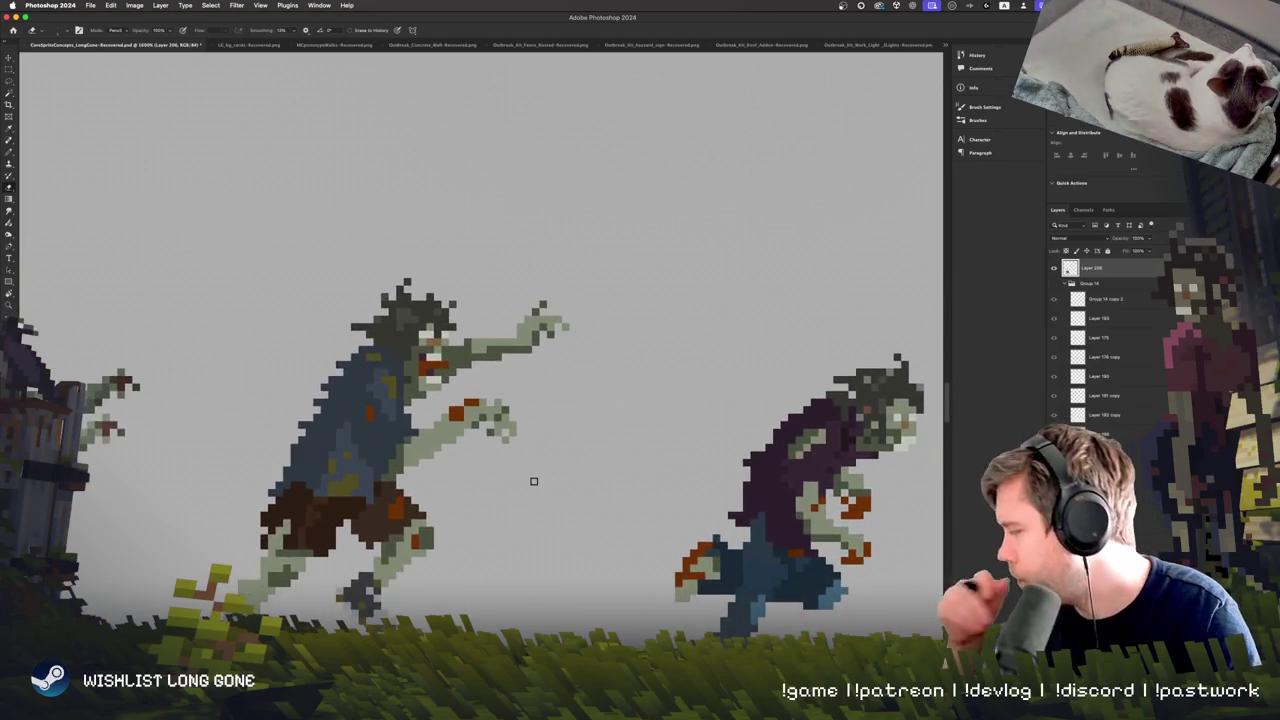
pyautogui.scroll(1, 555, 427)
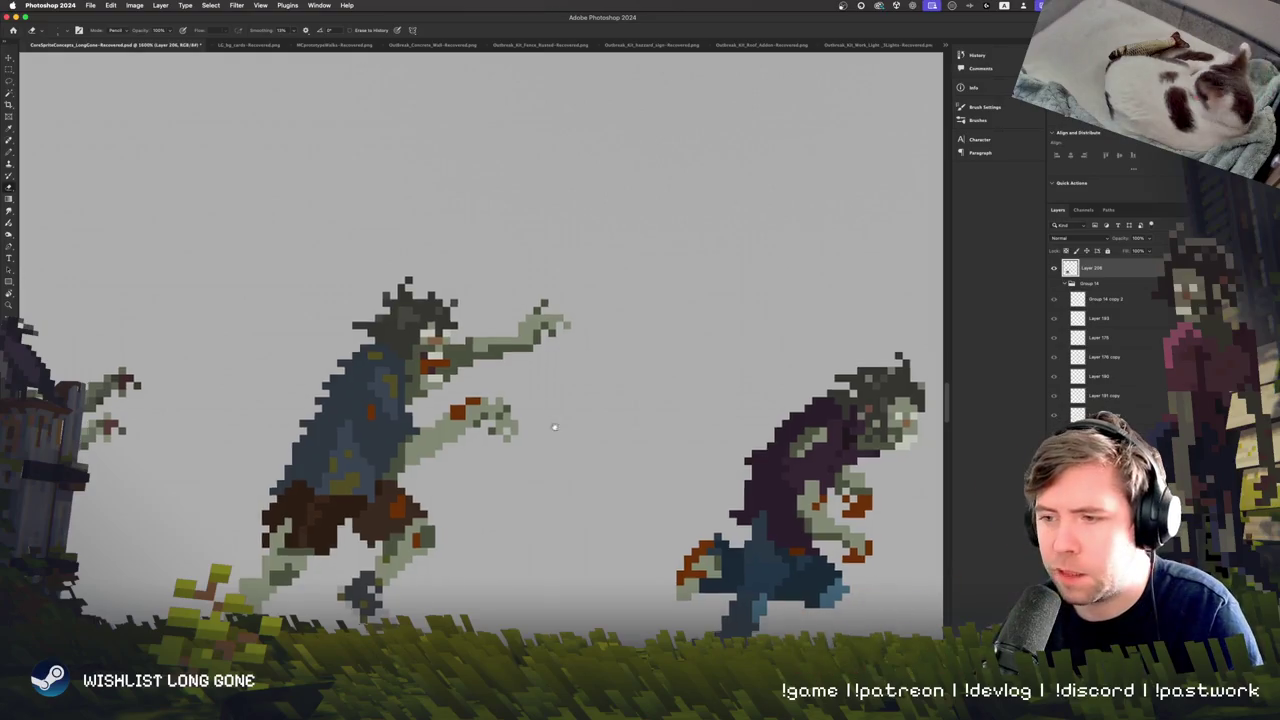
pyautogui.scroll(4, 555, 427)
pyautogui.hscroll(-2, 555, 427)
# Recentre the zombie sprites and switch to the Magic Wand, ready for a hue adjustment.
pyautogui.press('b')
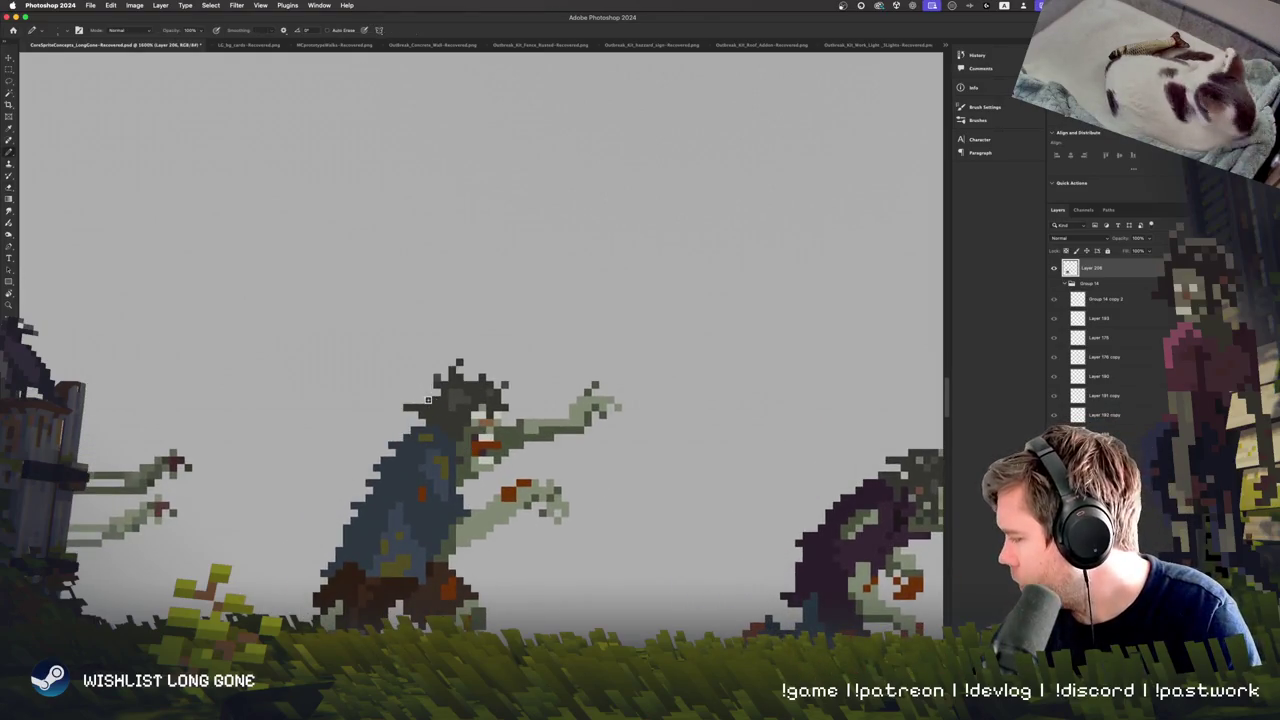
pyautogui.moveTo(396, 555); pyautogui.dragTo(344, 524)
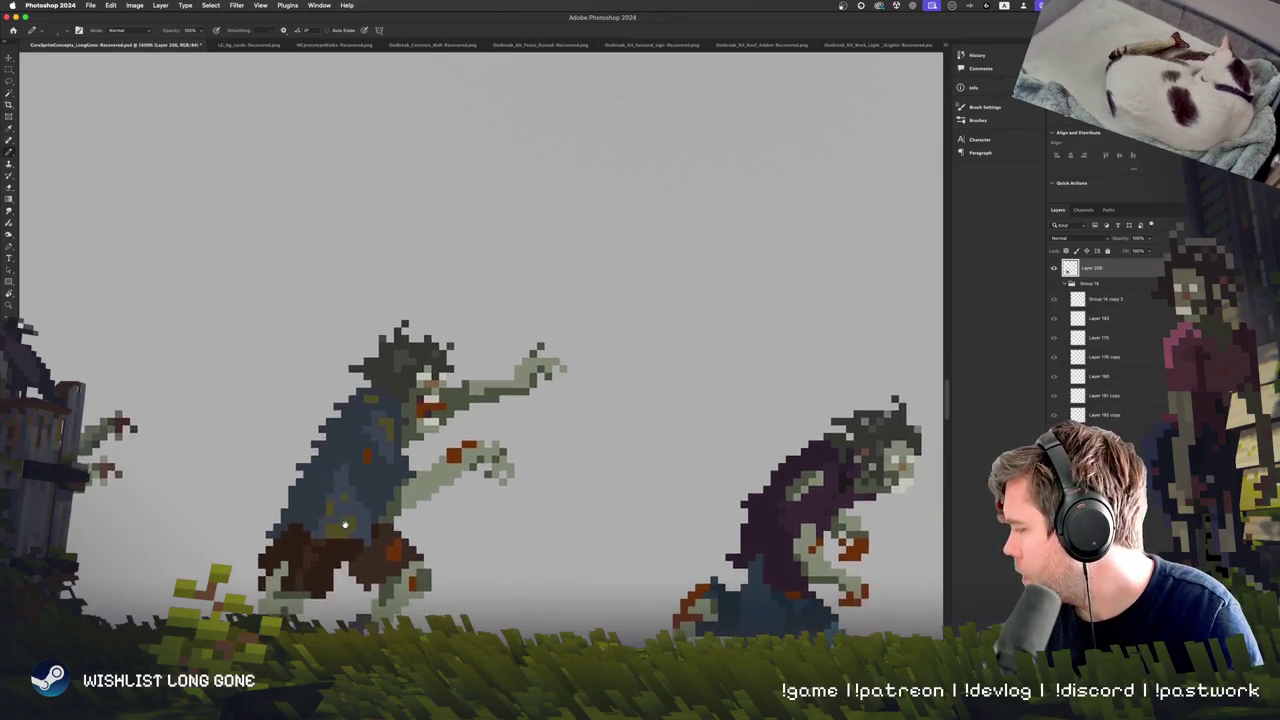
pyautogui.press('w')
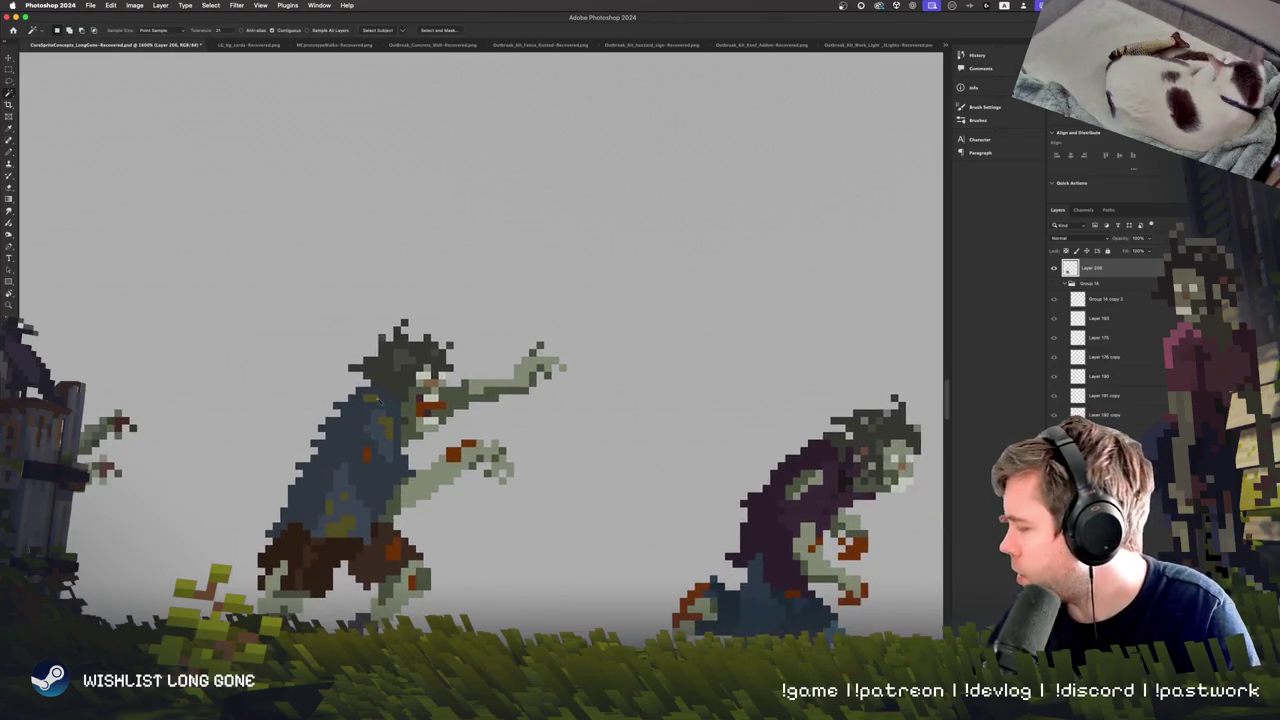
pyautogui.hscroll(10, 571, 534)
pyautogui.scroll(-2, 571, 534)
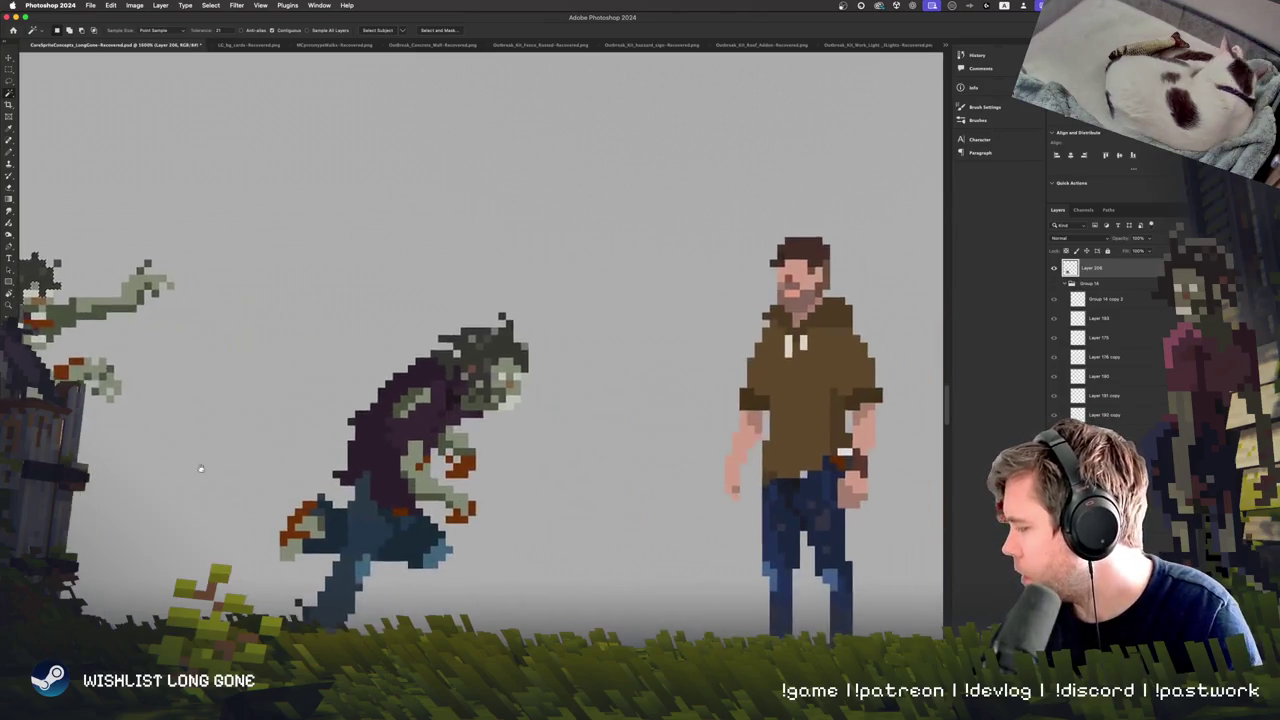
pyautogui.hscroll(-15, 464, 369)
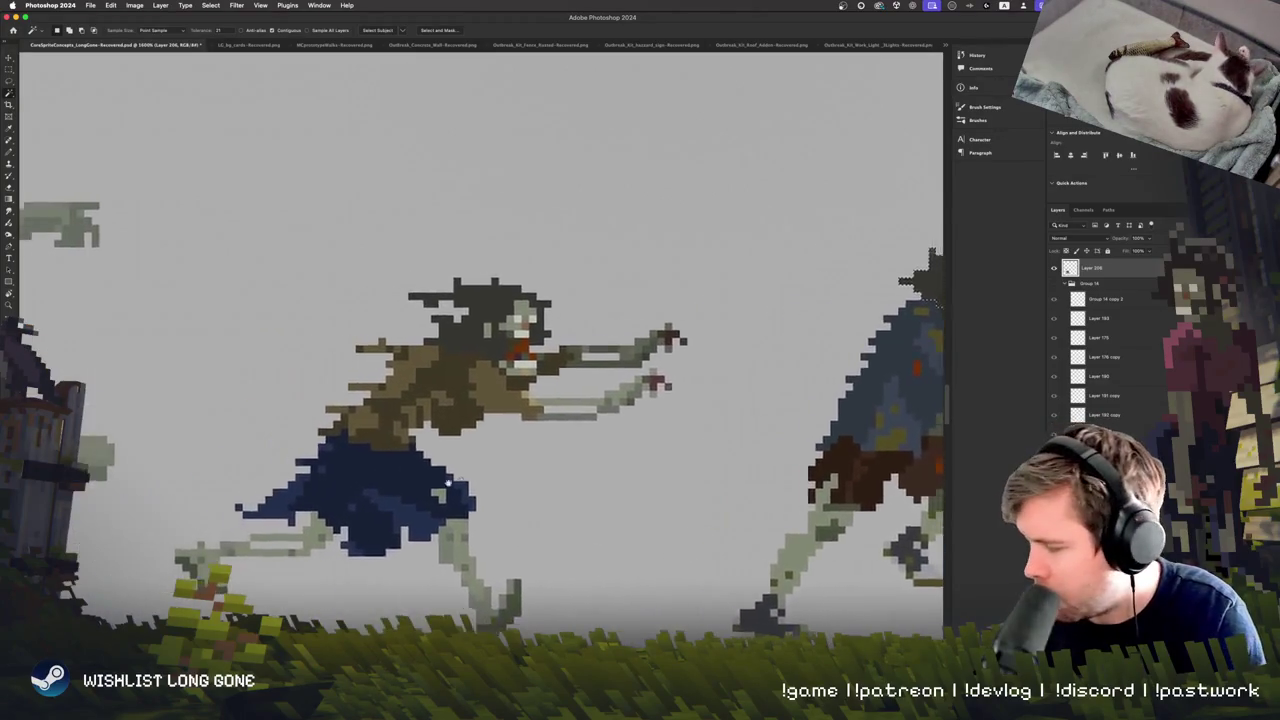
pyautogui.hscroll(-15, 393, 529)
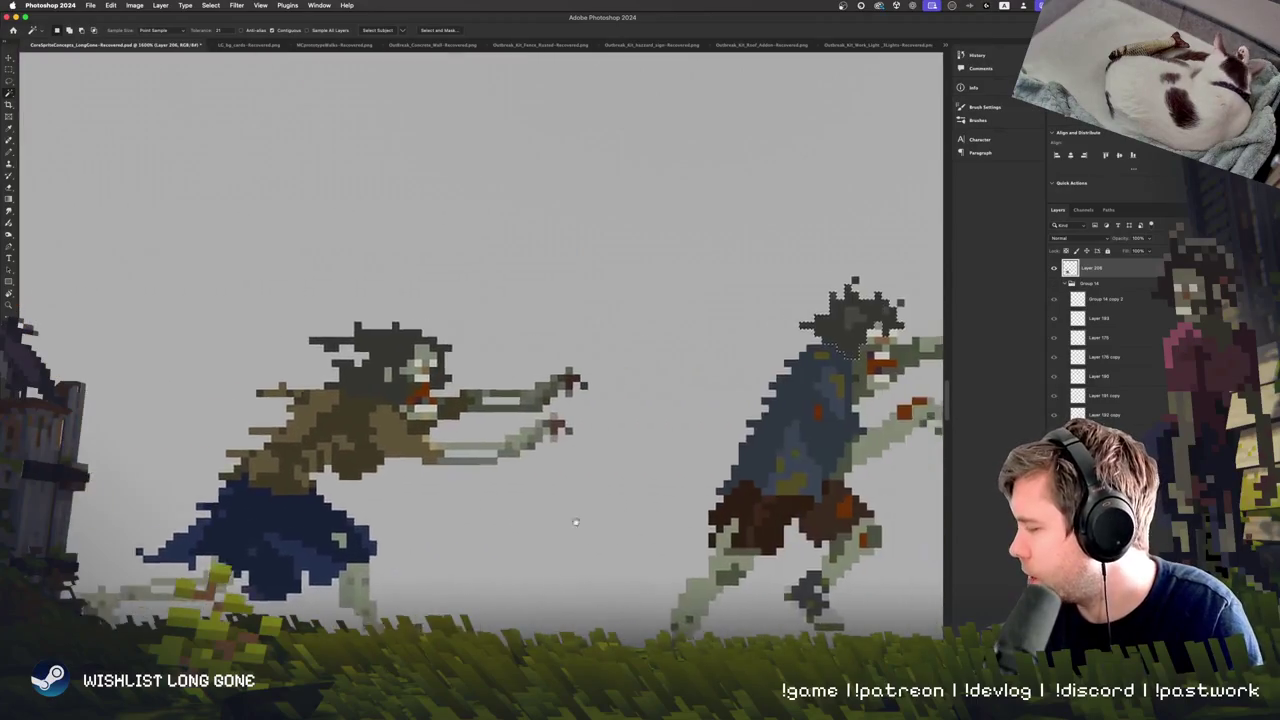
pyautogui.hscroll(2, 446, 540)
pyautogui.scroll(1, 446, 540)
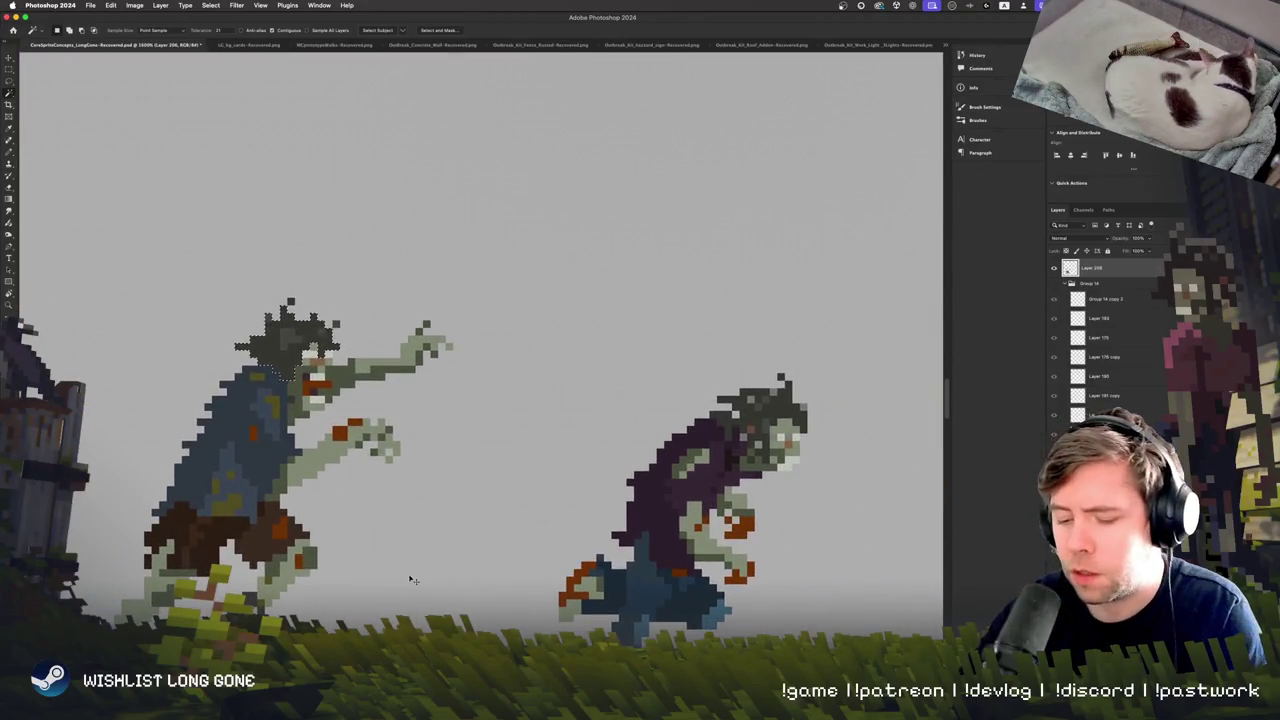
pyautogui.hotkey('ctrl', 'u')
# Colorize the left zombie's hair to yellow-brown with Hue about 50 and reduced lightness.
pyautogui.moveTo(380, 398); pyautogui.dragTo(492, 402)
pyautogui.moveTo(474, 467)
pyautogui.mouseDown()
pyautogui.moveTo(492, 465)
pyautogui.moveTo(449, 465)
pyautogui.mouseUp()
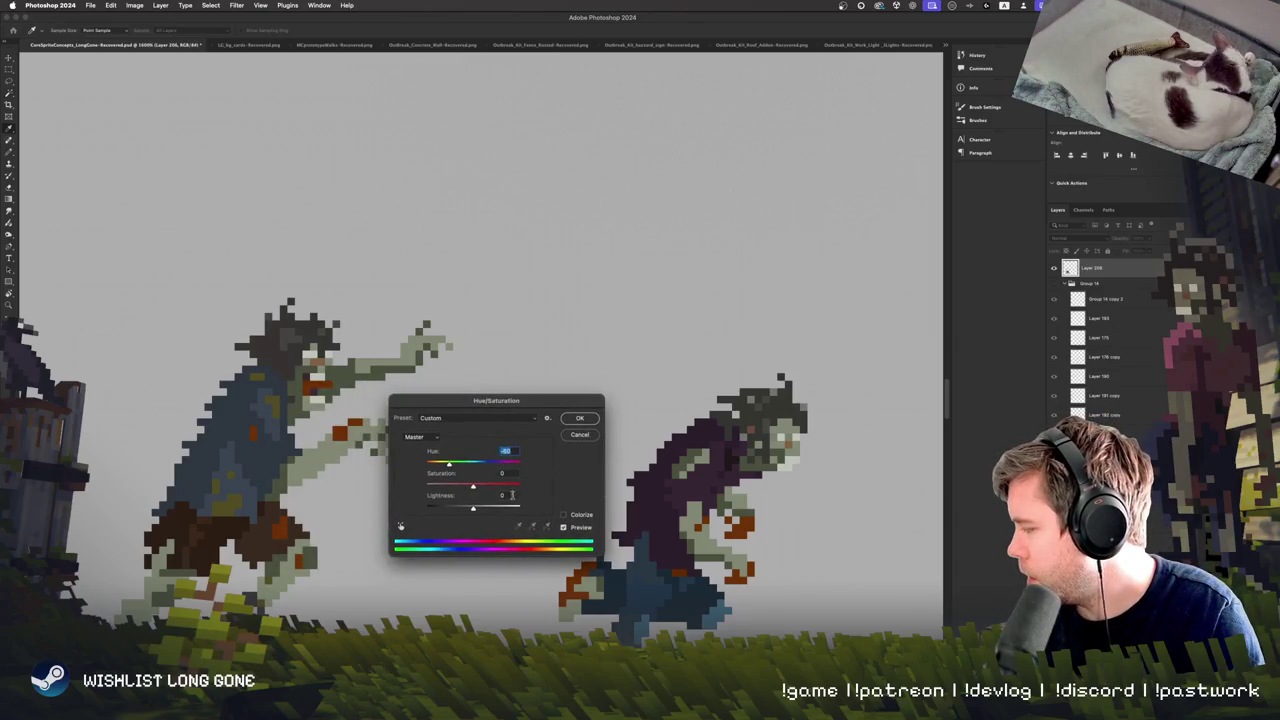
pyautogui.moveTo(472, 510)
pyautogui.mouseDown()
pyautogui.moveTo(456, 510)
pyautogui.moveTo(489, 485)
pyautogui.moveTo(471, 510)
pyautogui.mouseUp()
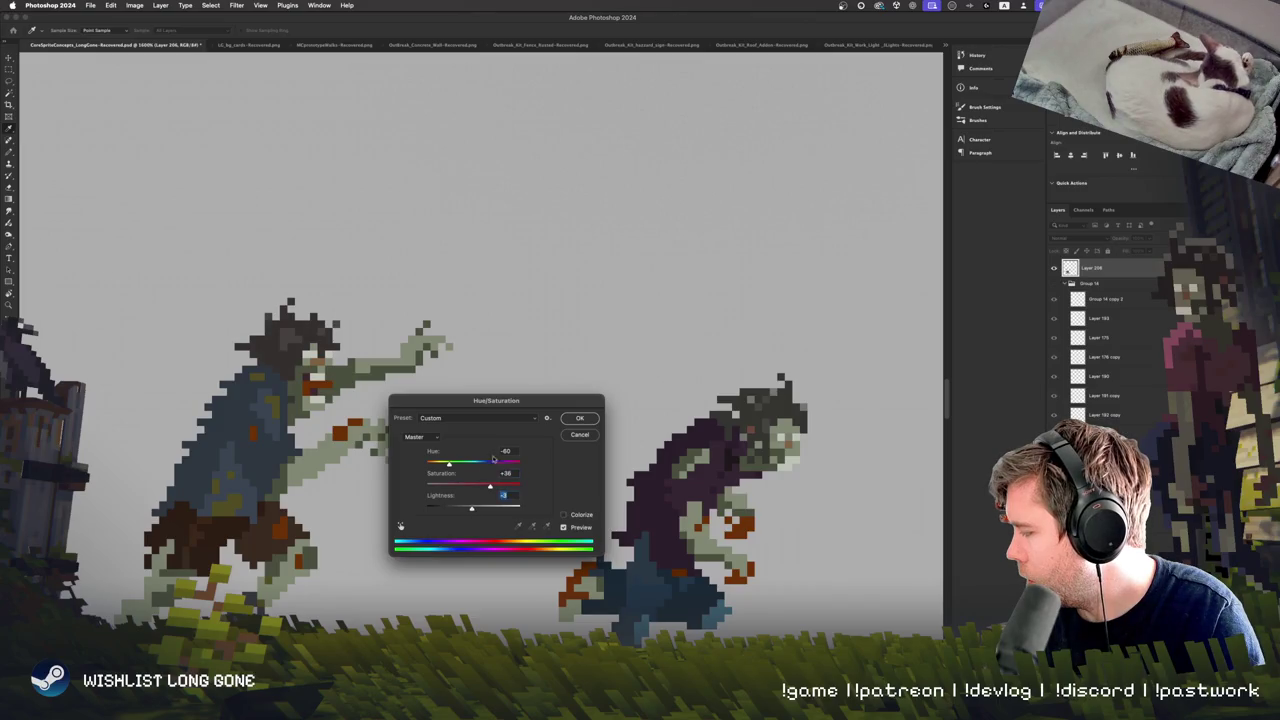
pyautogui.moveTo(452, 465); pyautogui.dragTo(450, 465)
pyautogui.click(581, 515)
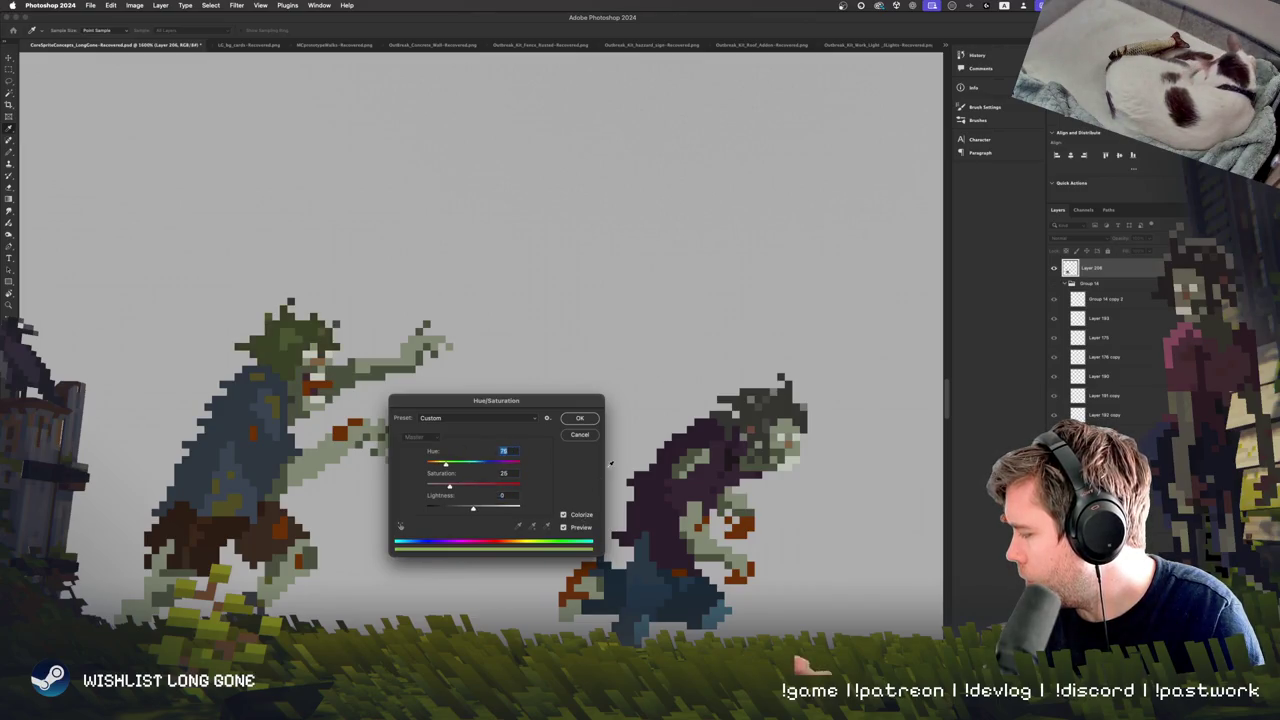
pyautogui.moveTo(448, 465)
pyautogui.mouseDown()
pyautogui.moveTo(468, 486)
pyautogui.moveTo(462, 509)
pyautogui.moveTo(488, 487)
pyautogui.moveTo(439, 466)
pyautogui.mouseUp()
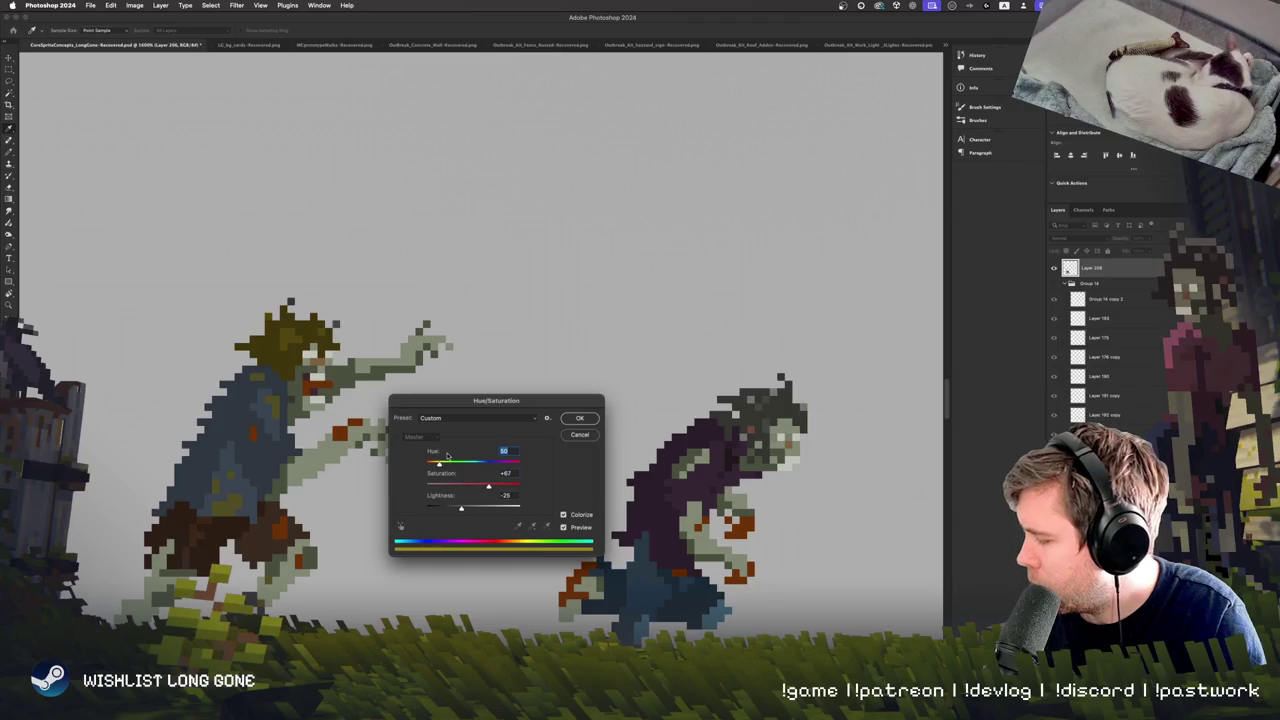
pyautogui.press('Return')
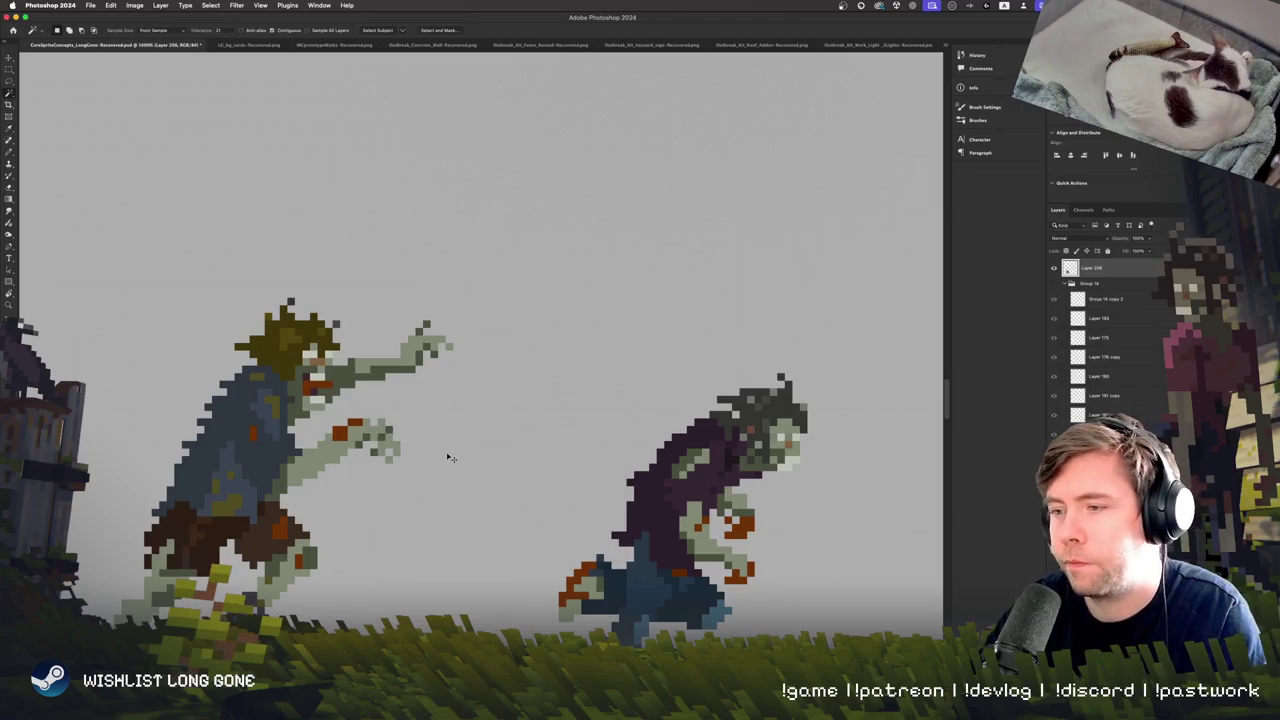
# Darken the left zombie's hair to near-black with a Levels midtone of about 0.85.
pyautogui.press('super+minus')
pyautogui.press('super+minus')
pyautogui.press('super+minus')
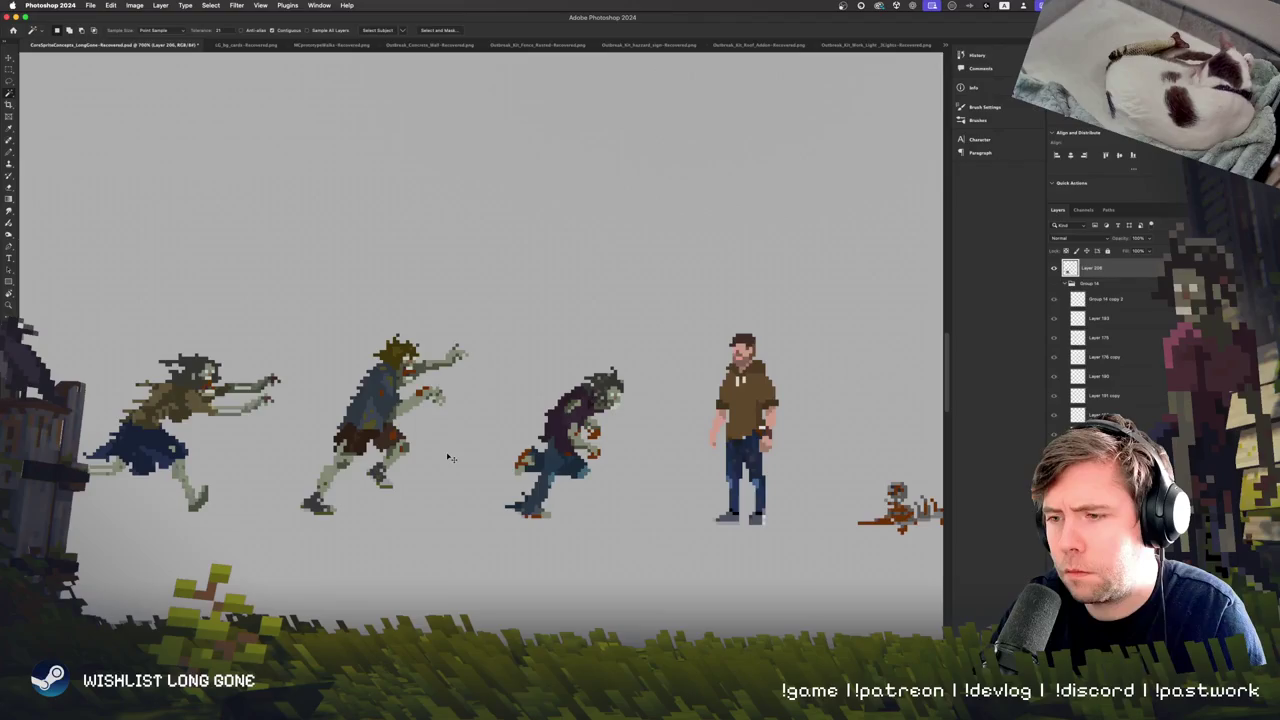
pyautogui.press('super+plus')
pyautogui.press('super+plus')
pyautogui.press('super+plus')
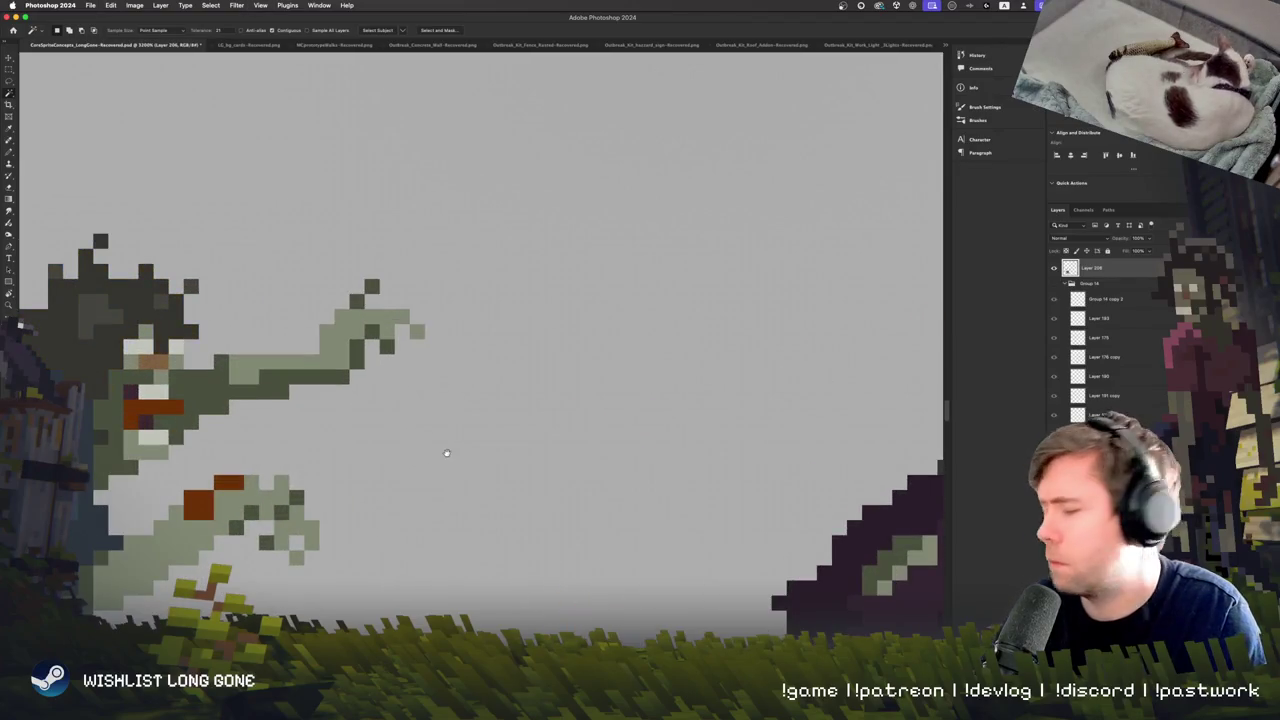
pyautogui.press('super+minus')
pyautogui.press('super+l')
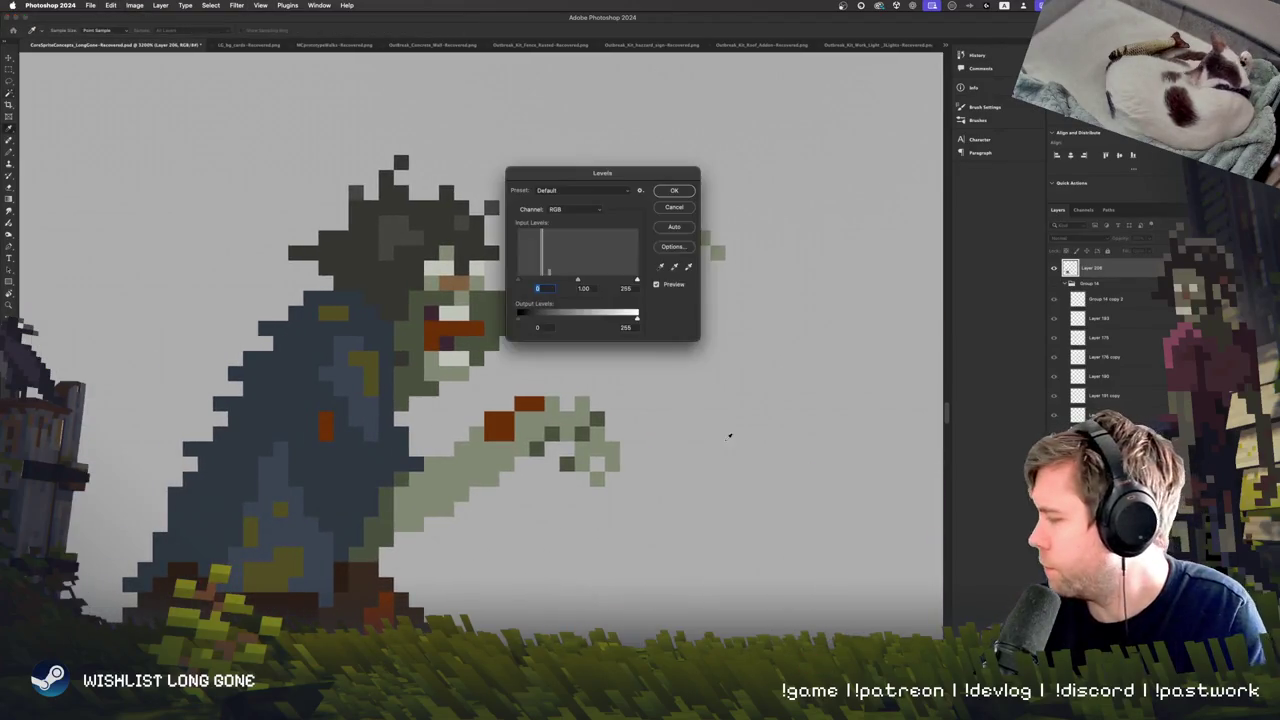
pyautogui.moveTo(602, 172); pyautogui.dragTo(600, 428)
pyautogui.moveTo(575, 536)
pyautogui.mouseDown()
pyautogui.moveTo(599, 536)
pyautogui.moveTo(581, 536)
pyautogui.mouseUp()
pyautogui.click(670, 447)
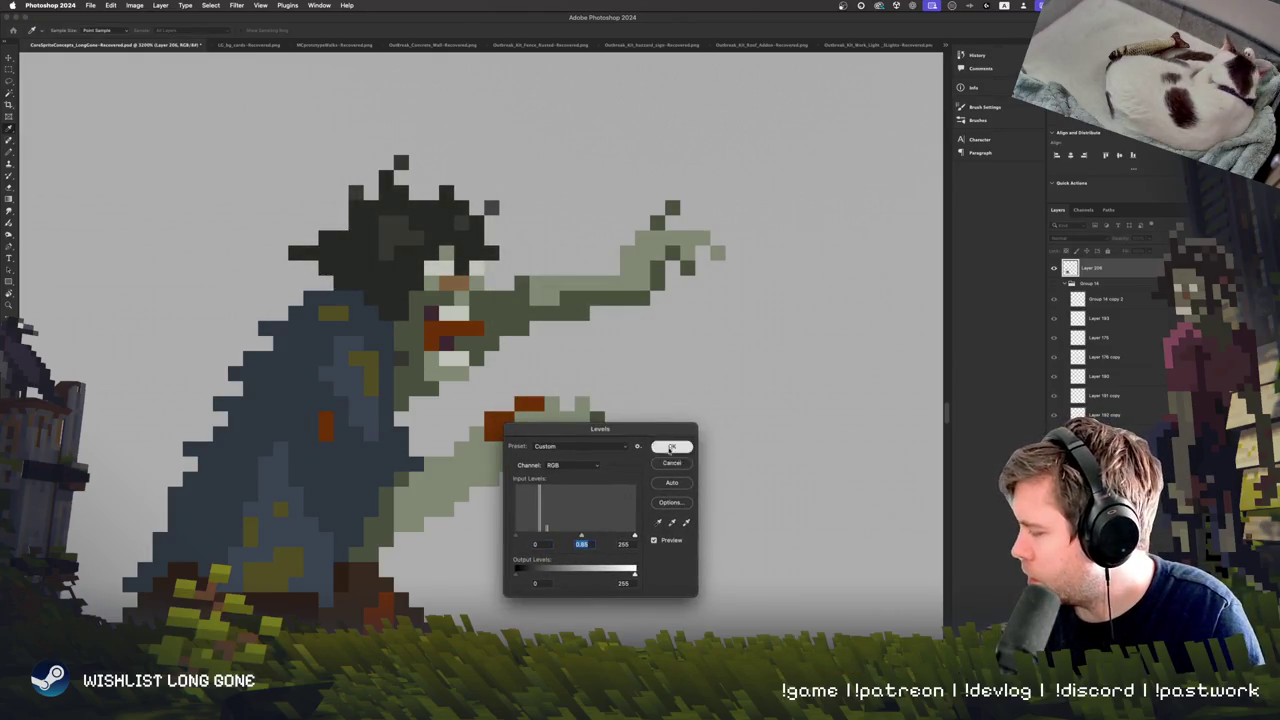
pyautogui.hscroll(3, 520, 548)
# Apply the Levels adjustment and look over the zombie sprites.
pyautogui.press('w')
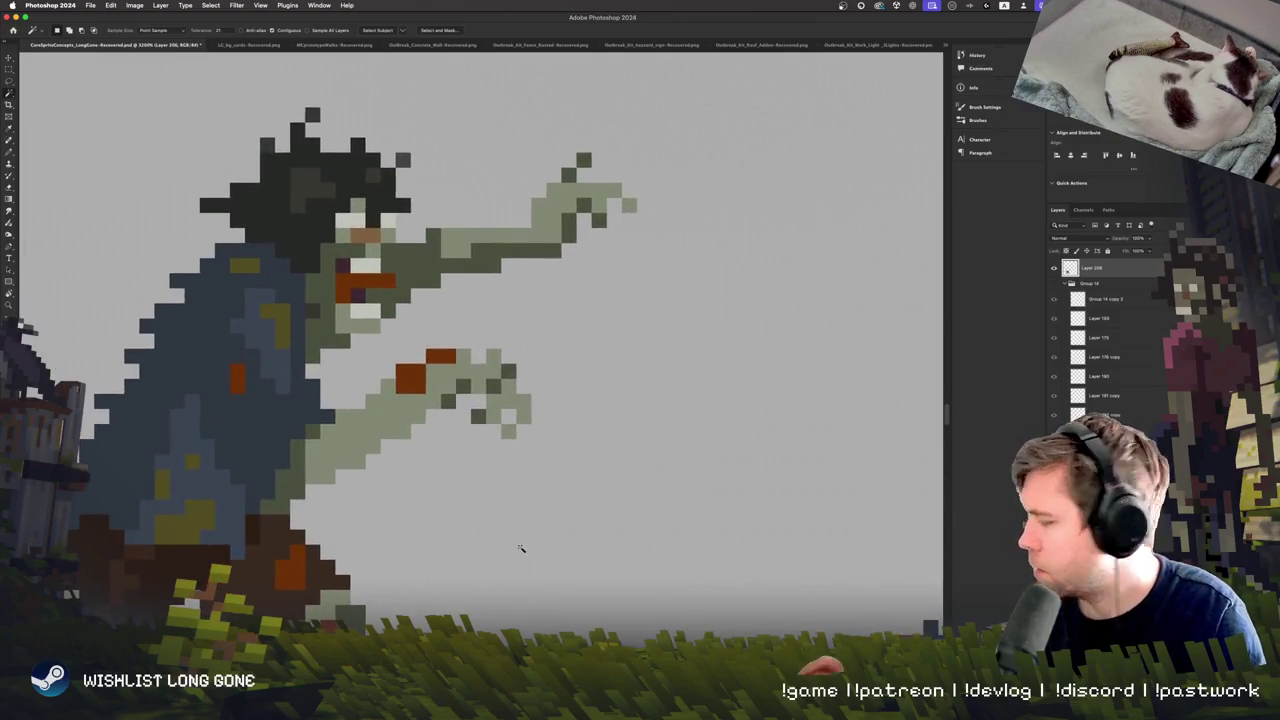
pyautogui.scroll(-5, 520, 548)
pyautogui.scroll(4, 520, 548)
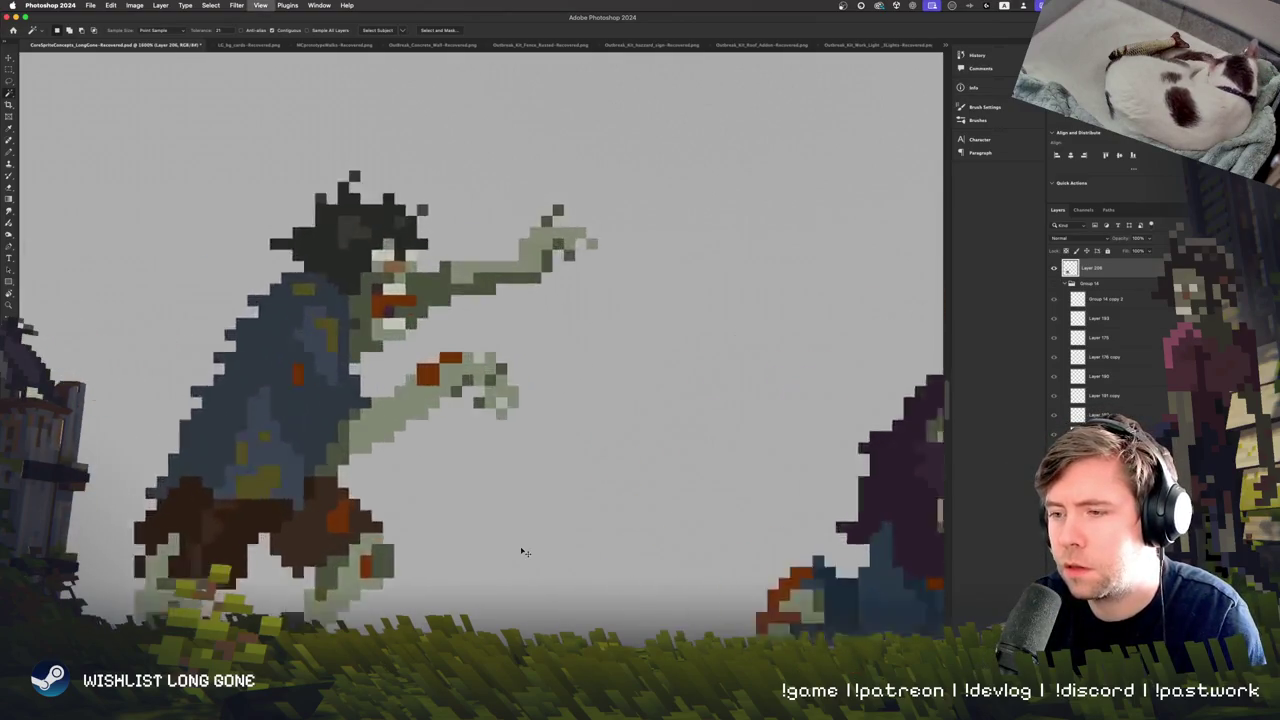
pyautogui.scroll(3, 522, 551)
pyautogui.scroll(-2, 522, 551)
pyautogui.scroll(-3, 522, 551)
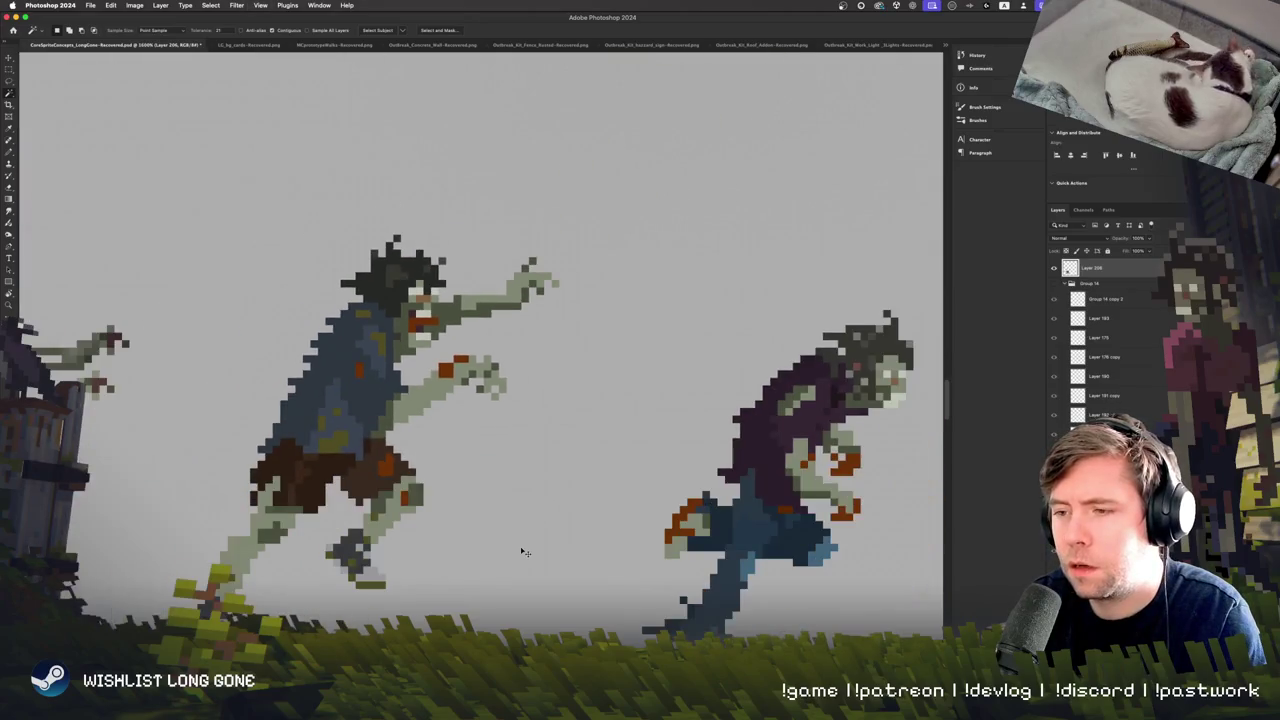
pyautogui.scroll(3, 520, 550)
pyautogui.scroll(3, 520, 548)
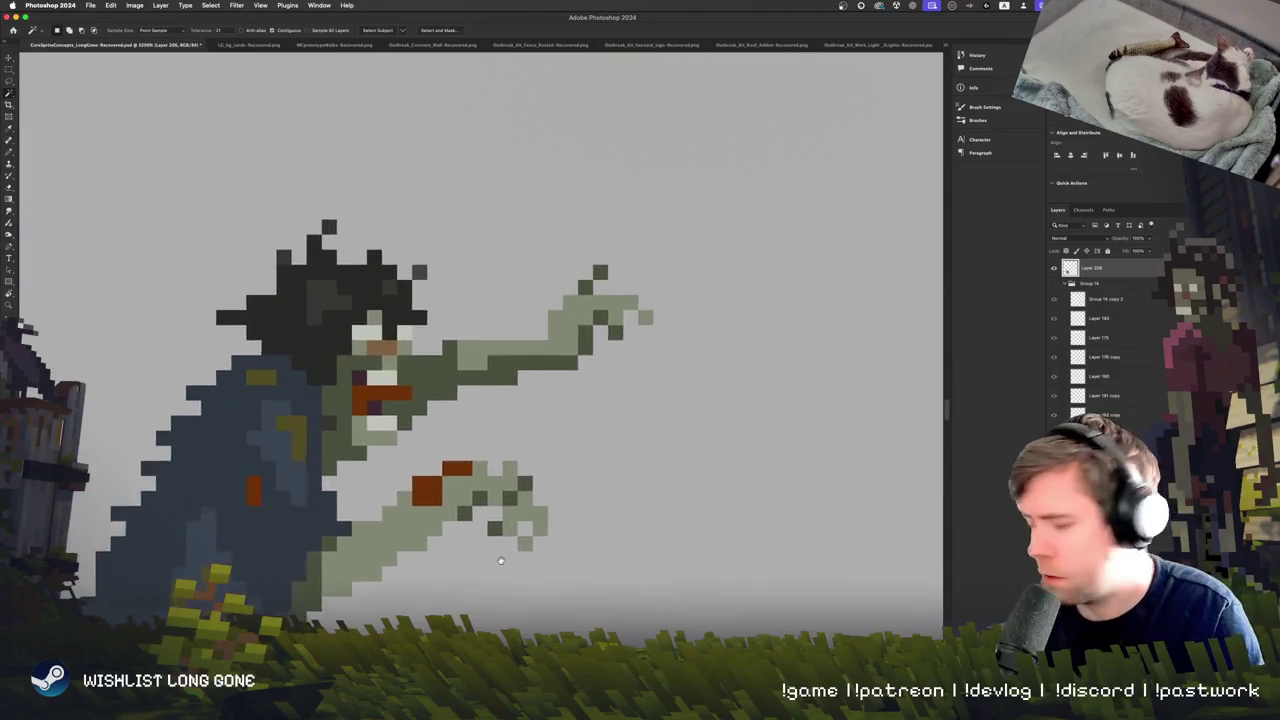
# Draw a rectangular selection over the zombie's head, deselect it, and return to the Pencil.
pyautogui.press('b')
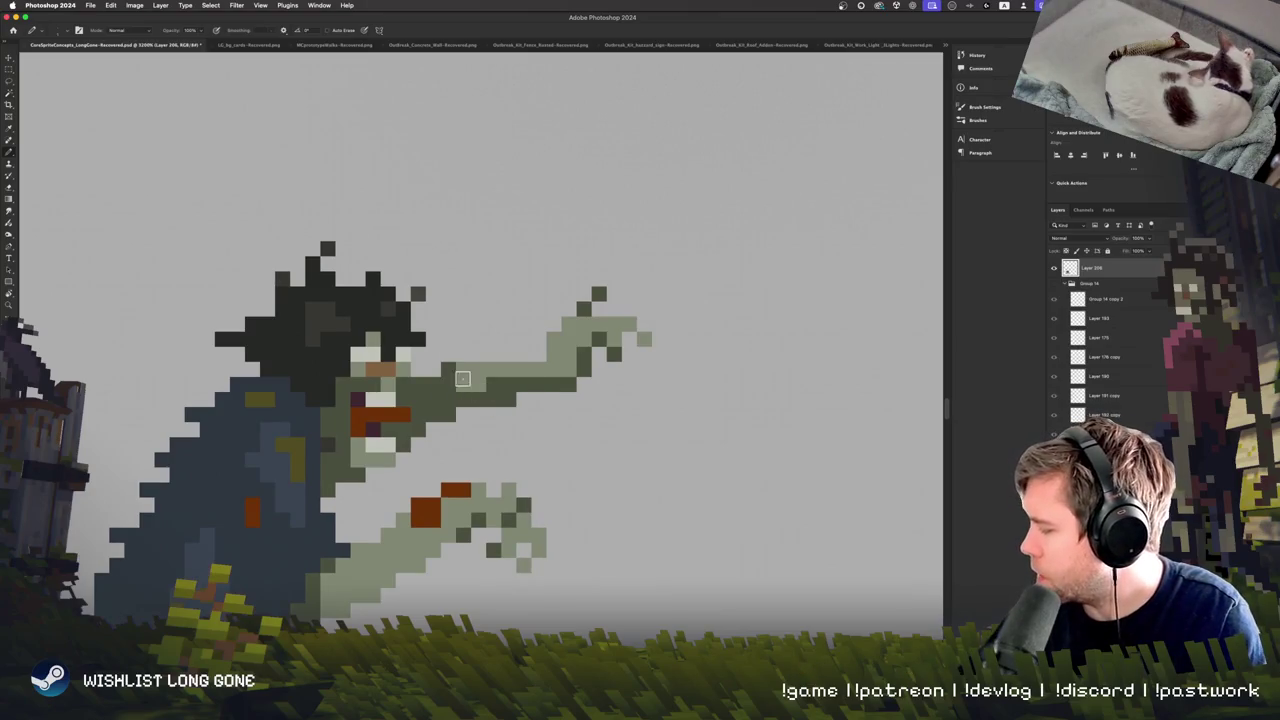
pyautogui.press('m')
pyautogui.moveTo(230, 271); pyautogui.dragTo(486, 451)
pyautogui.hotkey('ctrl', 'd')
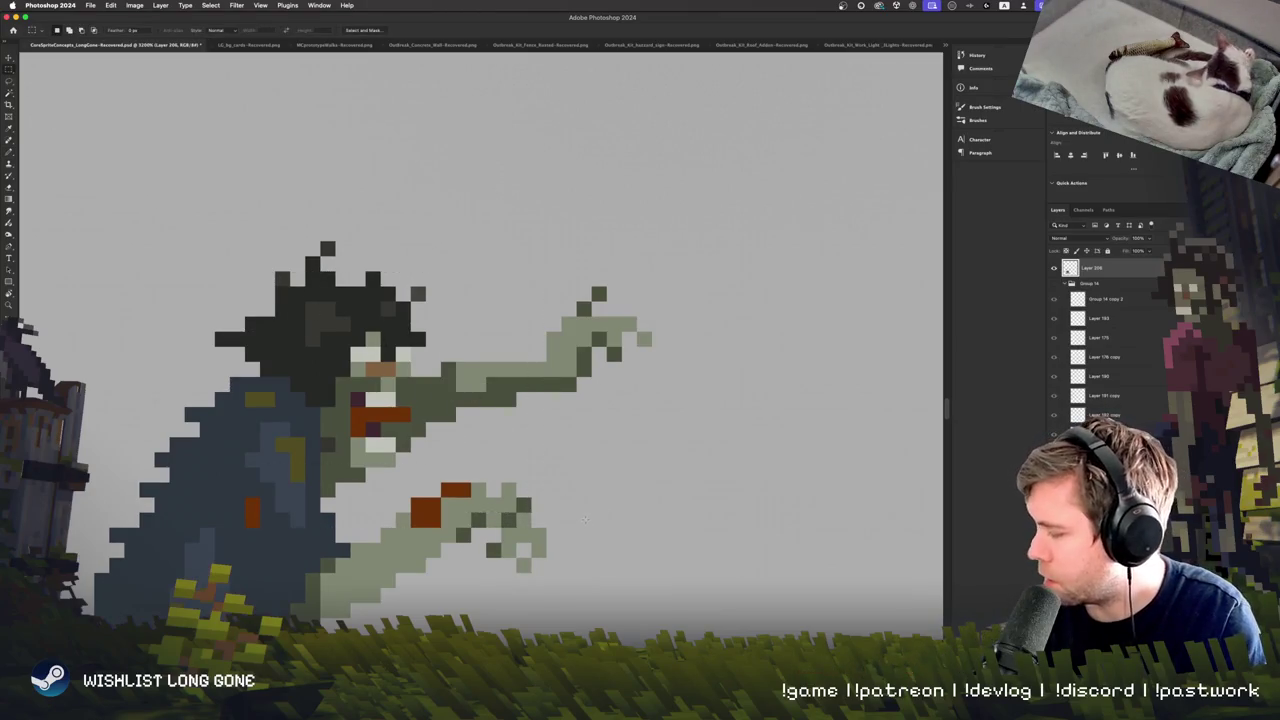
pyautogui.press('b')
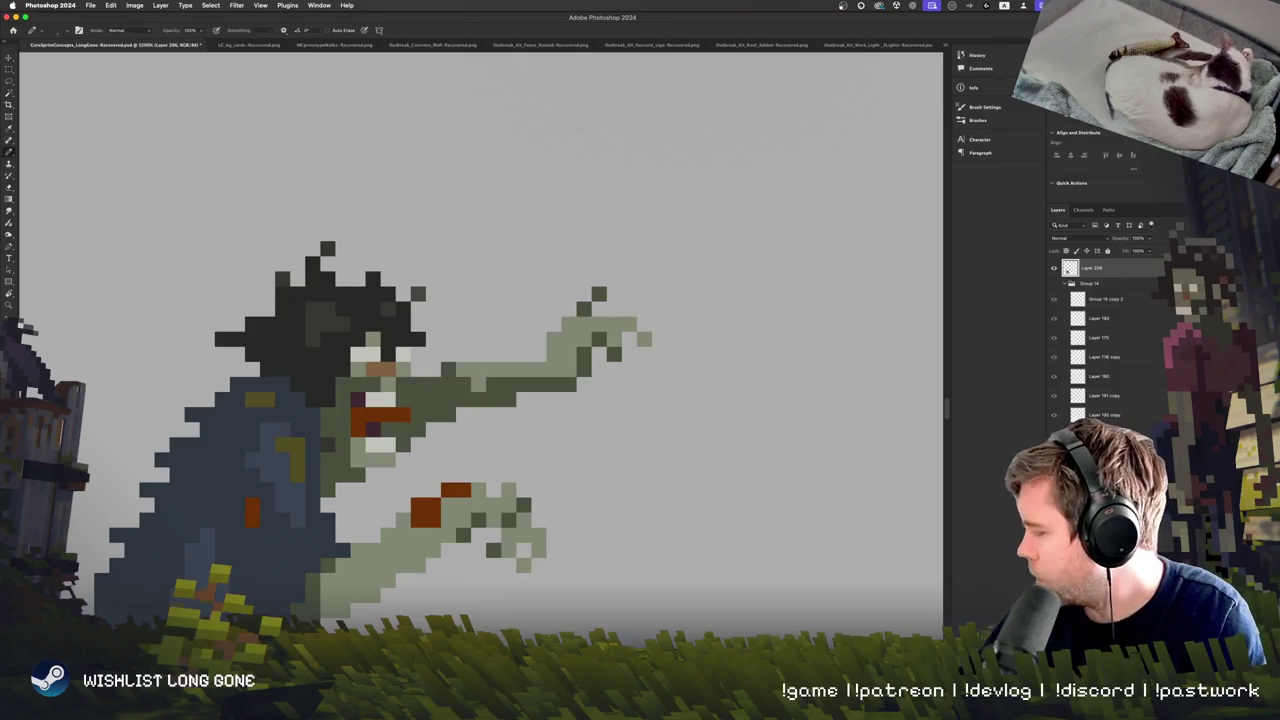
# Recolour a dark pixel on the blue zombie's lower hand with the Pencil.
pyautogui.scroll(-4, 229, 516)
pyautogui.hscroll(-5, 229, 516)
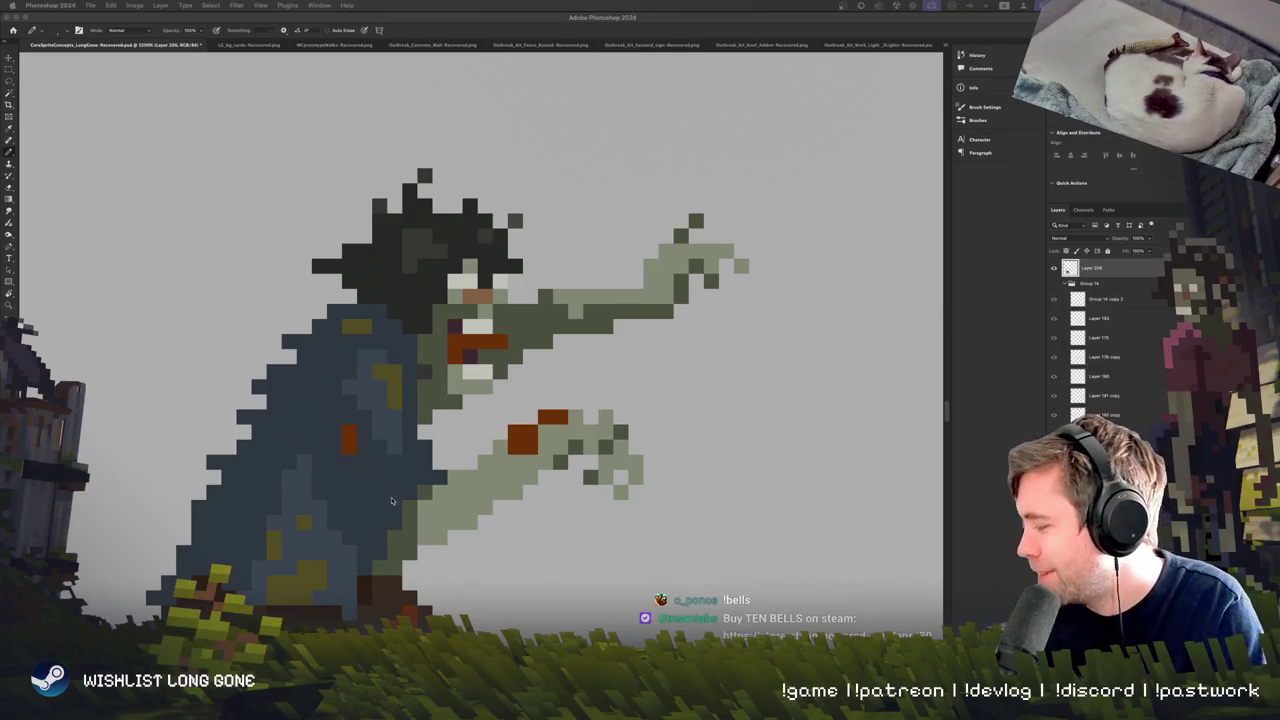
pyautogui.scroll(3, 380, 520)
pyautogui.hscroll(2, 380, 520)
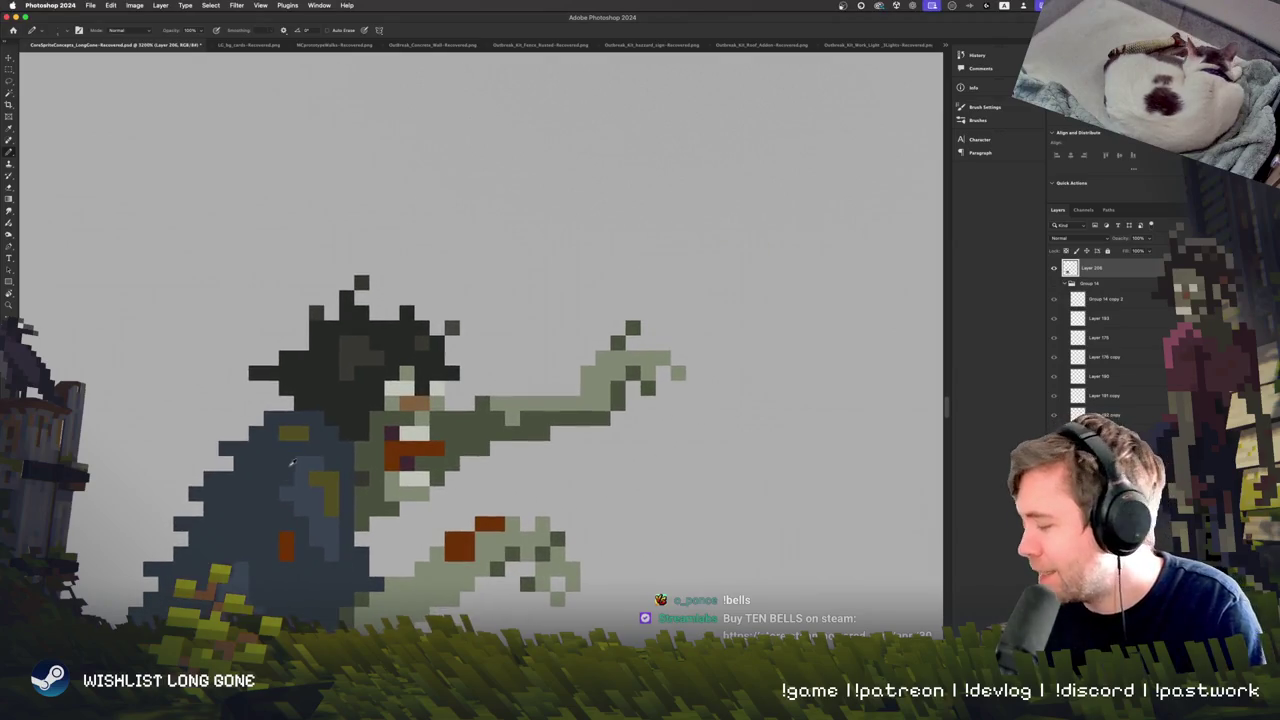
pyautogui.scroll(-2, 389, 548)
pyautogui.hscroll(-1, 389, 548)
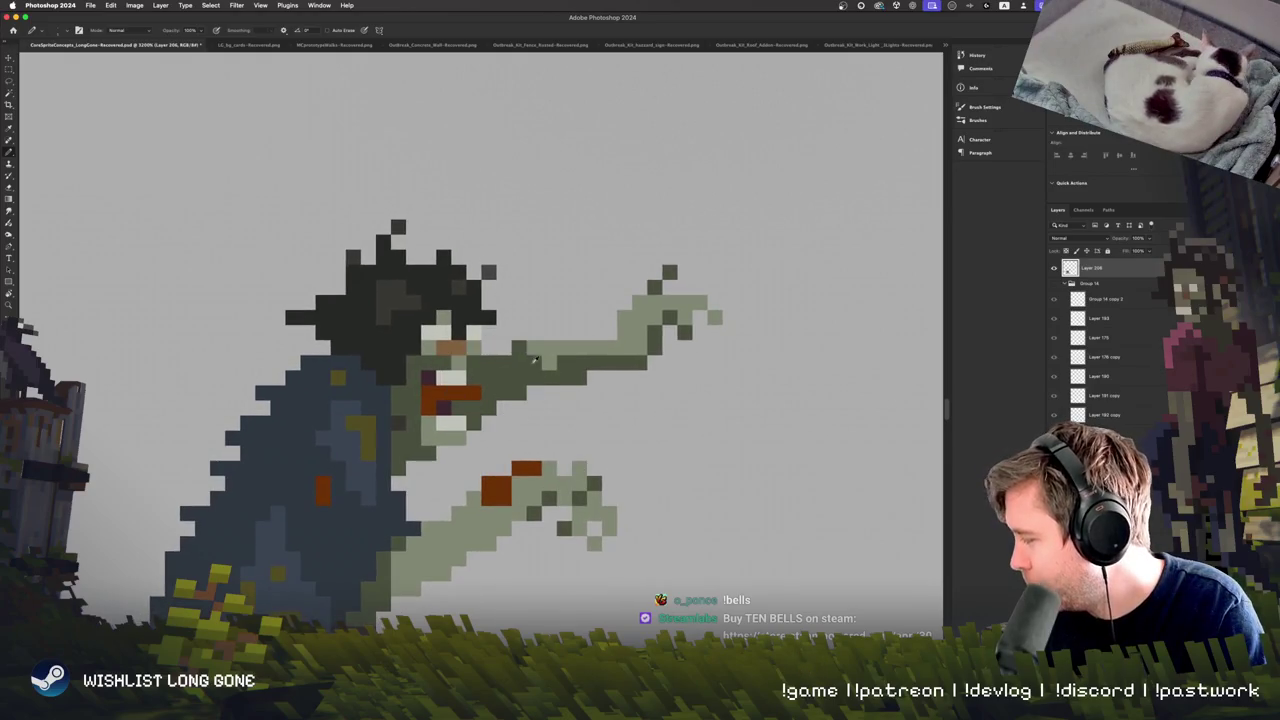
pyautogui.scroll(3, 535, 360)
pyautogui.hscroll(5, 535, 360)
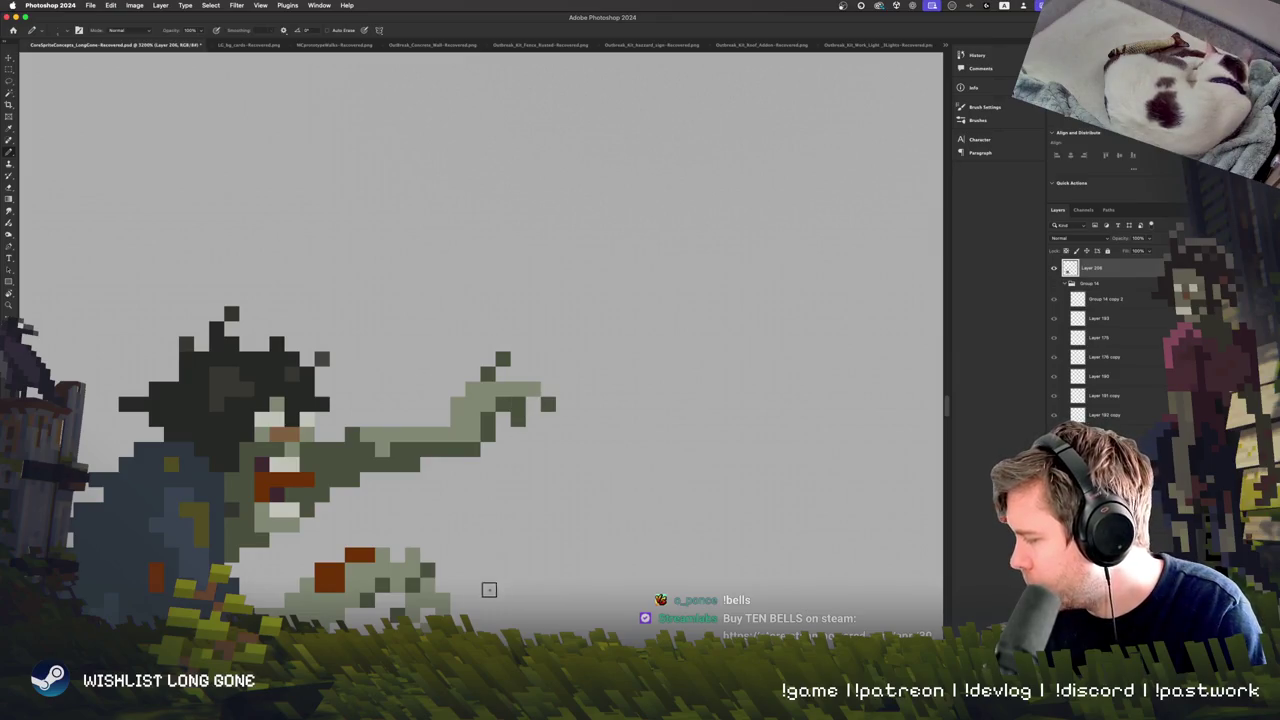
pyautogui.scroll(-5, 489, 600)
pyautogui.hscroll(-1, 489, 600)
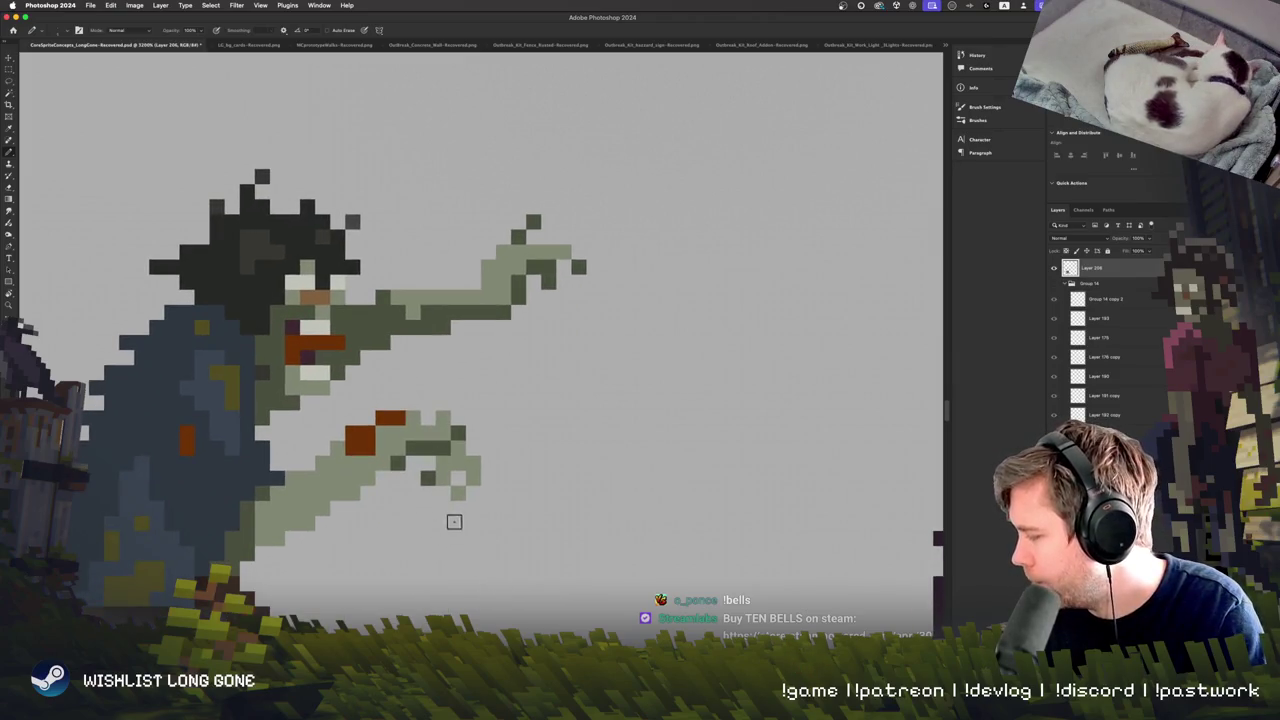
pyautogui.click(443, 477)
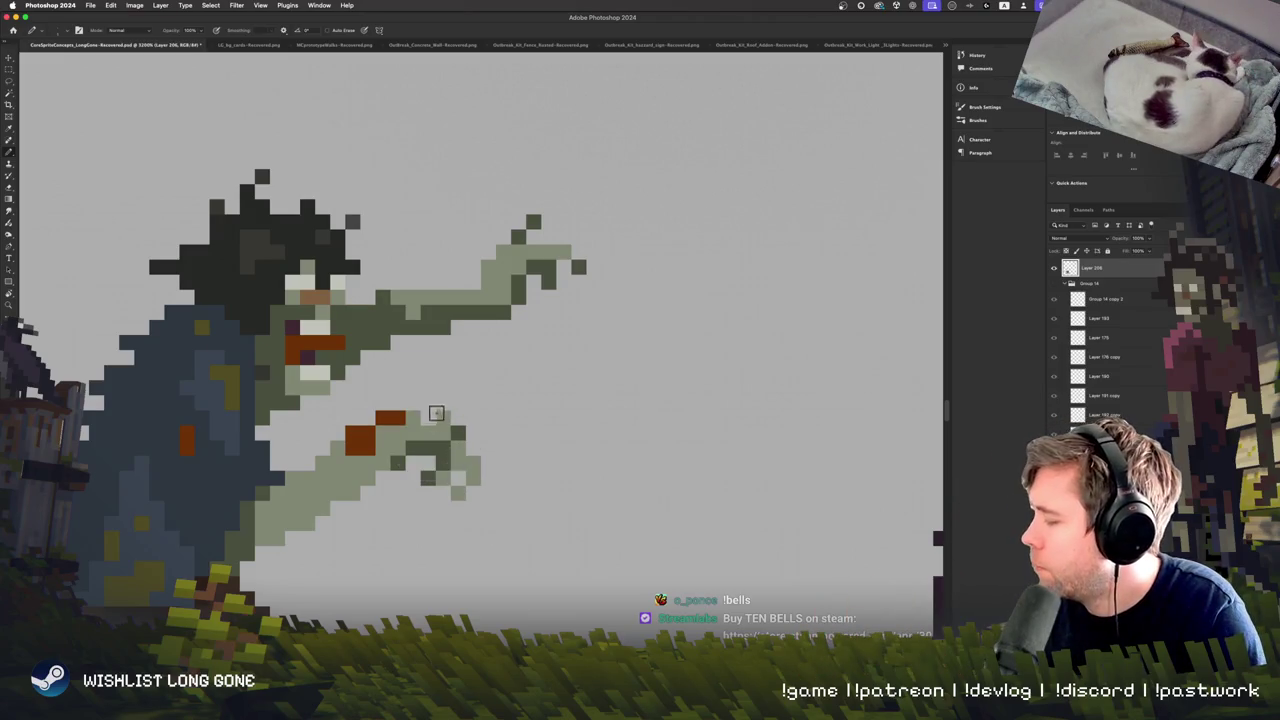
# Erase the stray orange pixels on the lower hand, then zoom out to the zombie row.
pyautogui.hscroll(-2, 437, 511)
pyautogui.scroll(-1, 450, 520)
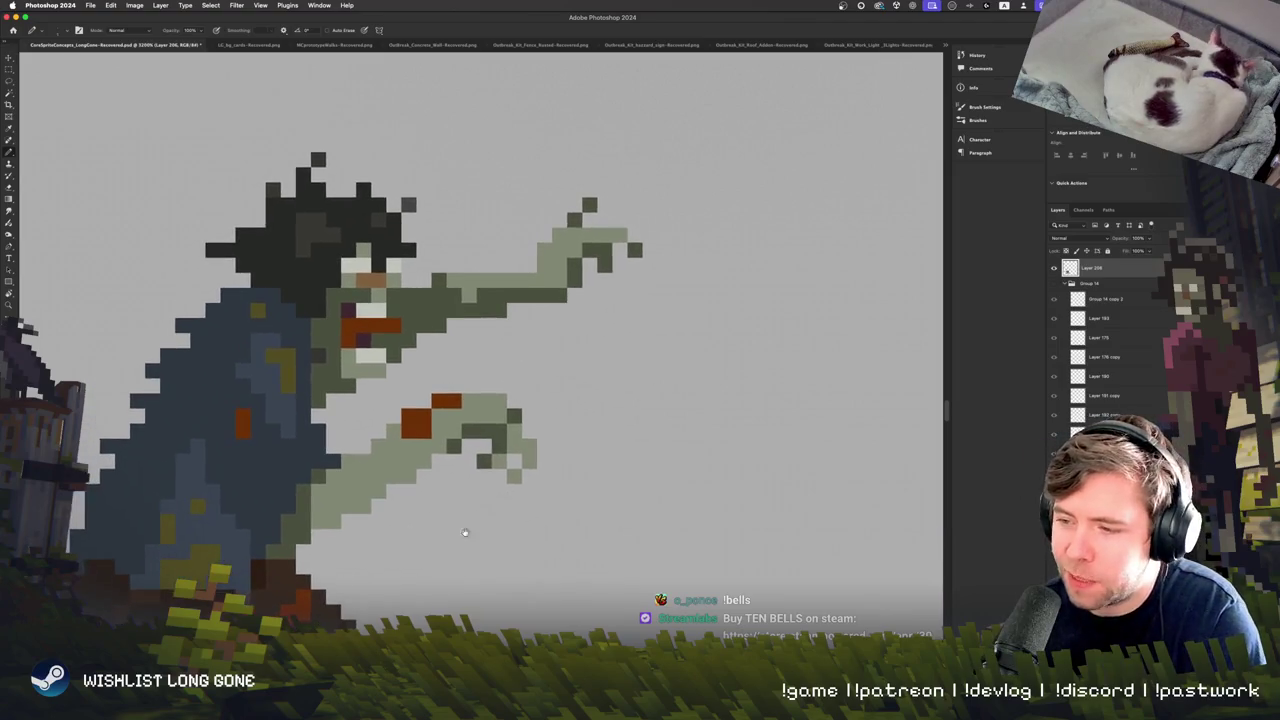
pyautogui.scroll(3, 479, 473)
pyautogui.hscroll(3, 479, 473)
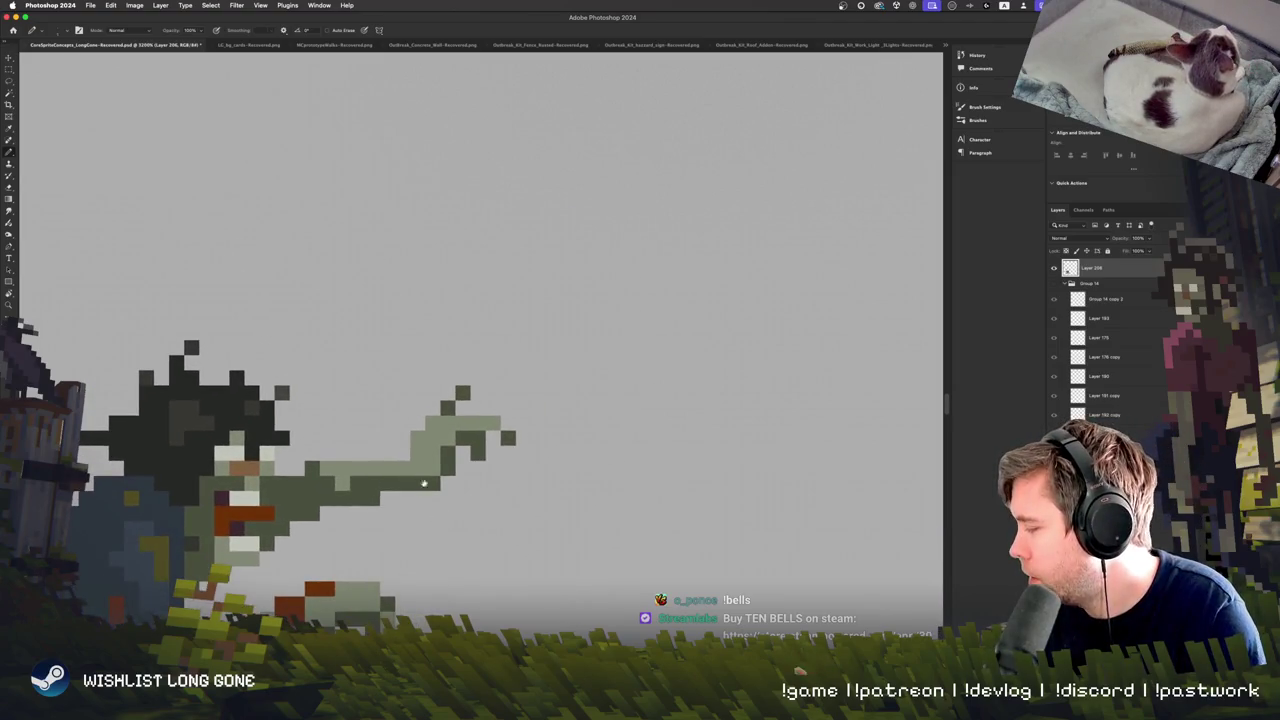
pyautogui.scroll(-1, 473, 457)
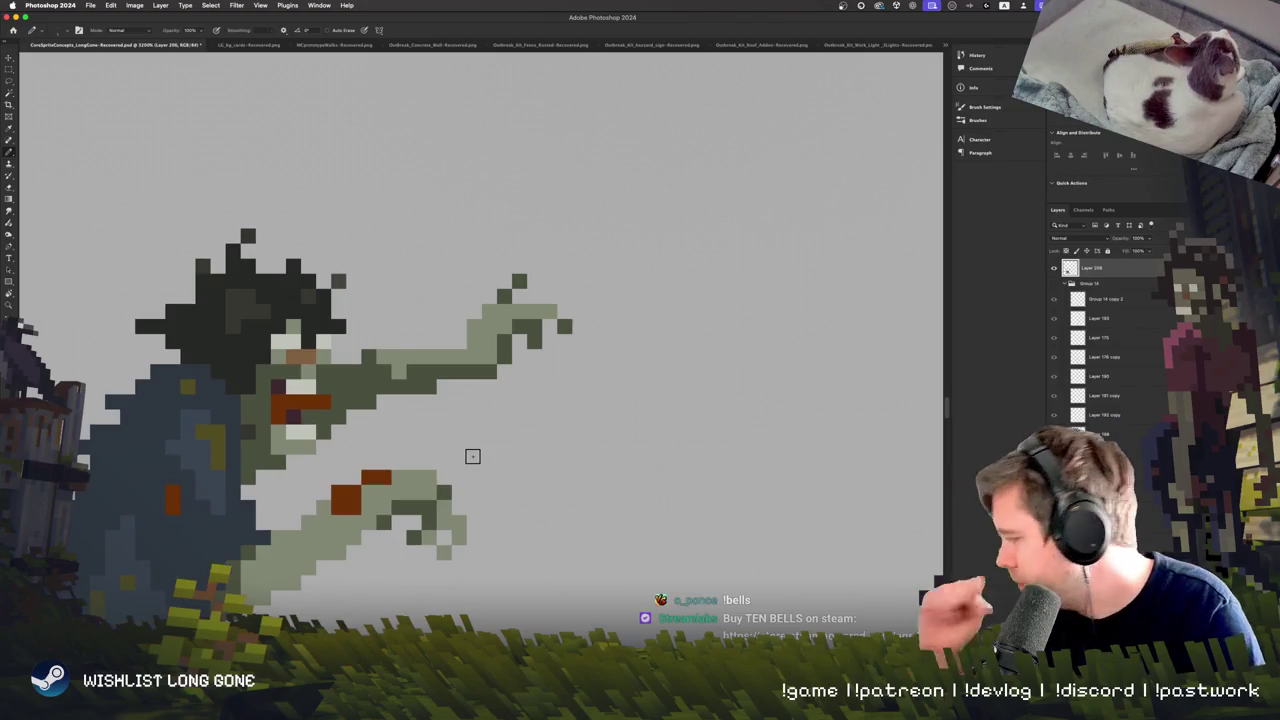
pyautogui.hscroll(-2, 517, 395)
pyautogui.scroll(-2, 517, 395)
pyautogui.hscroll(-2, 480, 420)
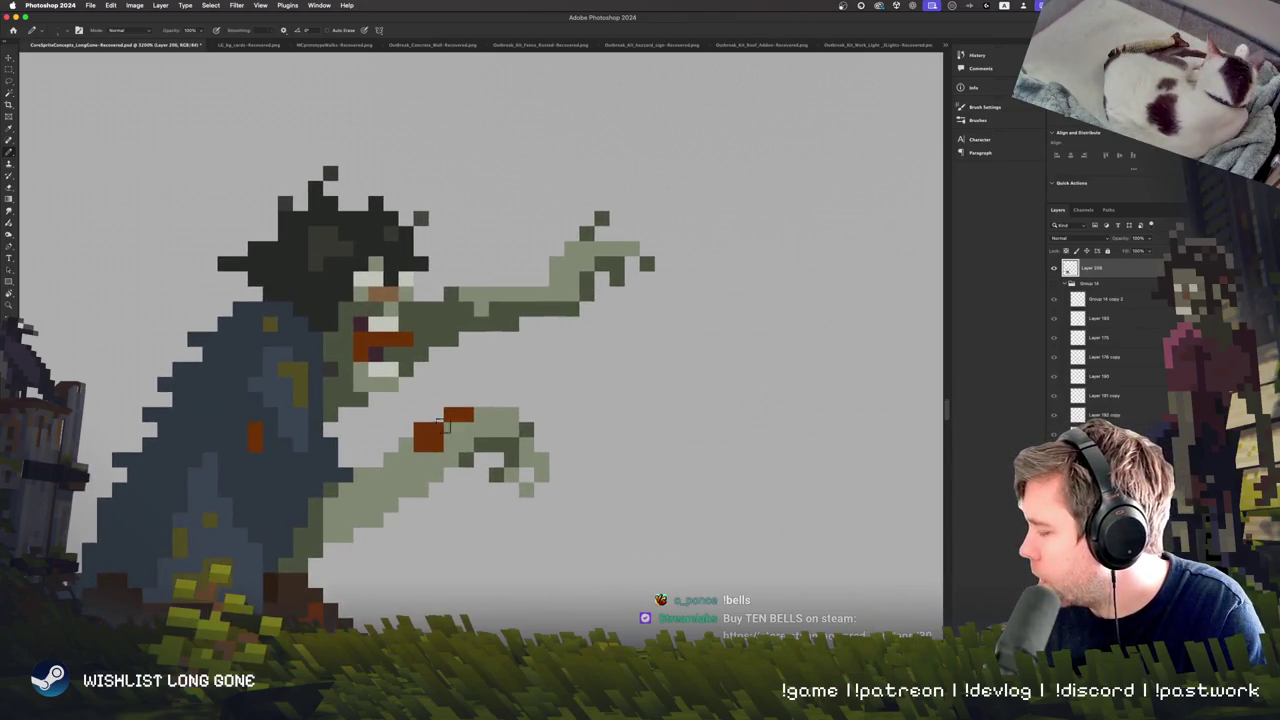
pyautogui.press('e')
pyautogui.click(449, 416)
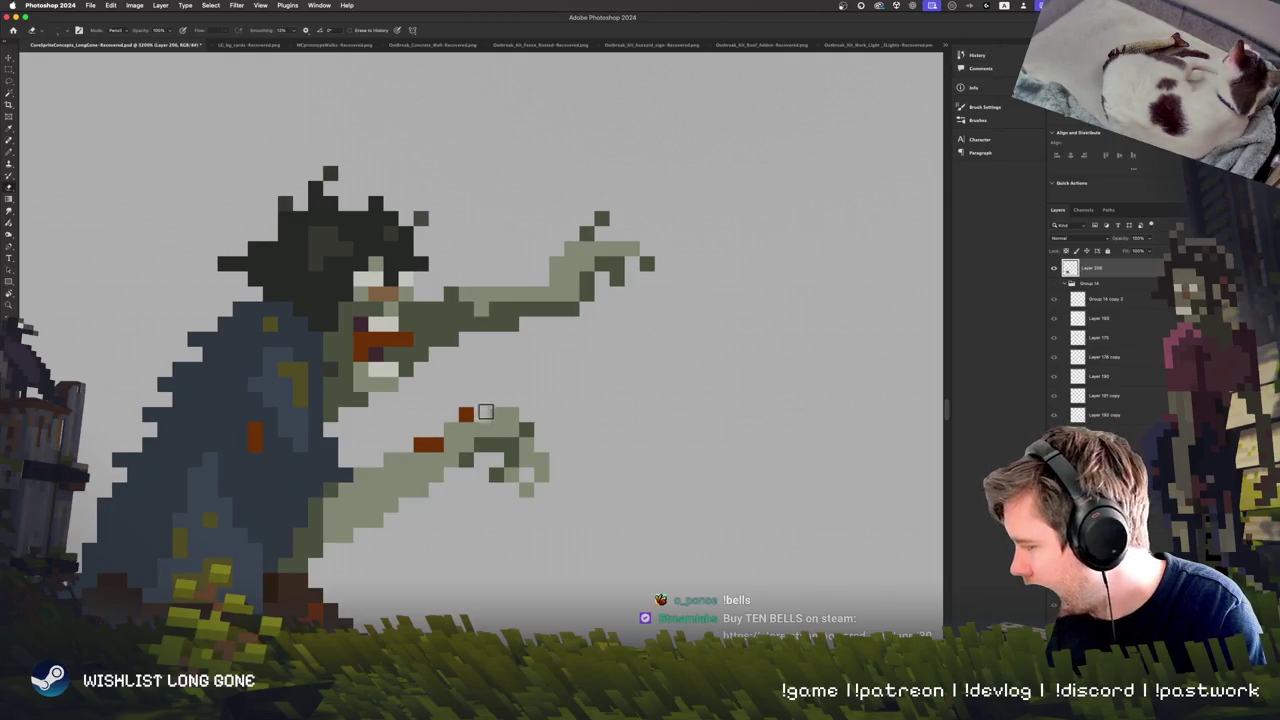
pyautogui.click(466, 414)
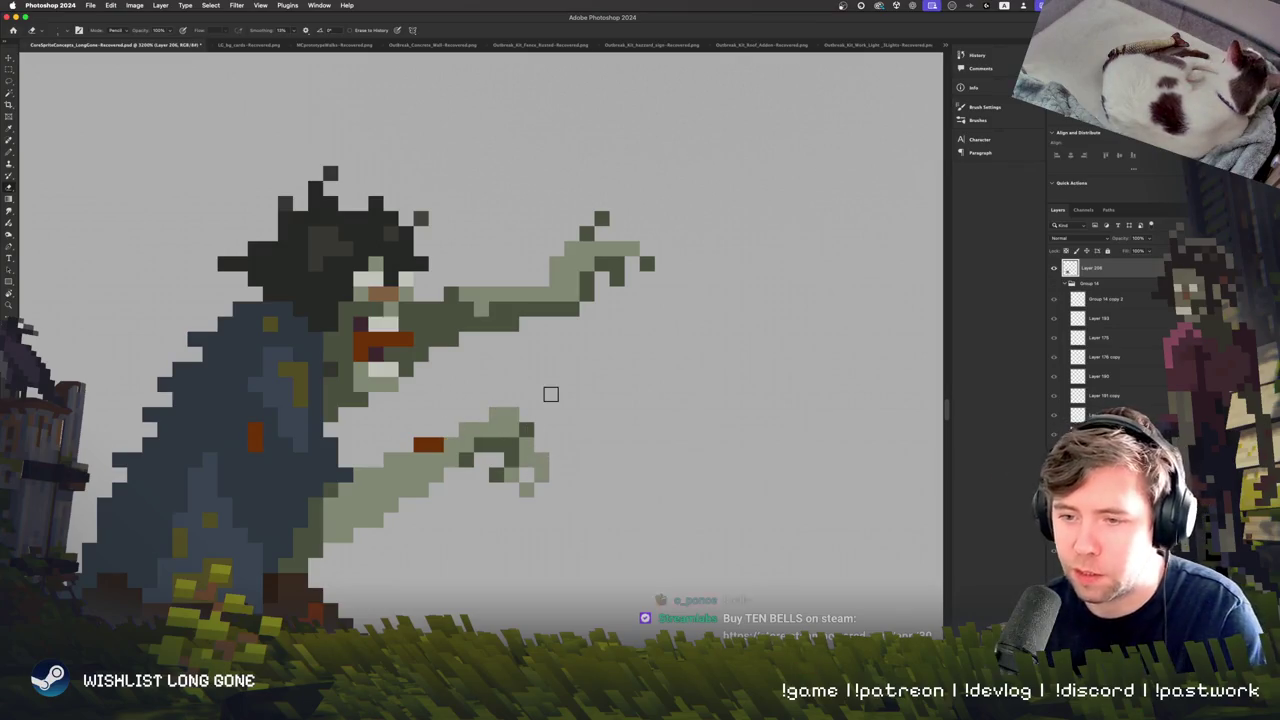
pyautogui.press('b')
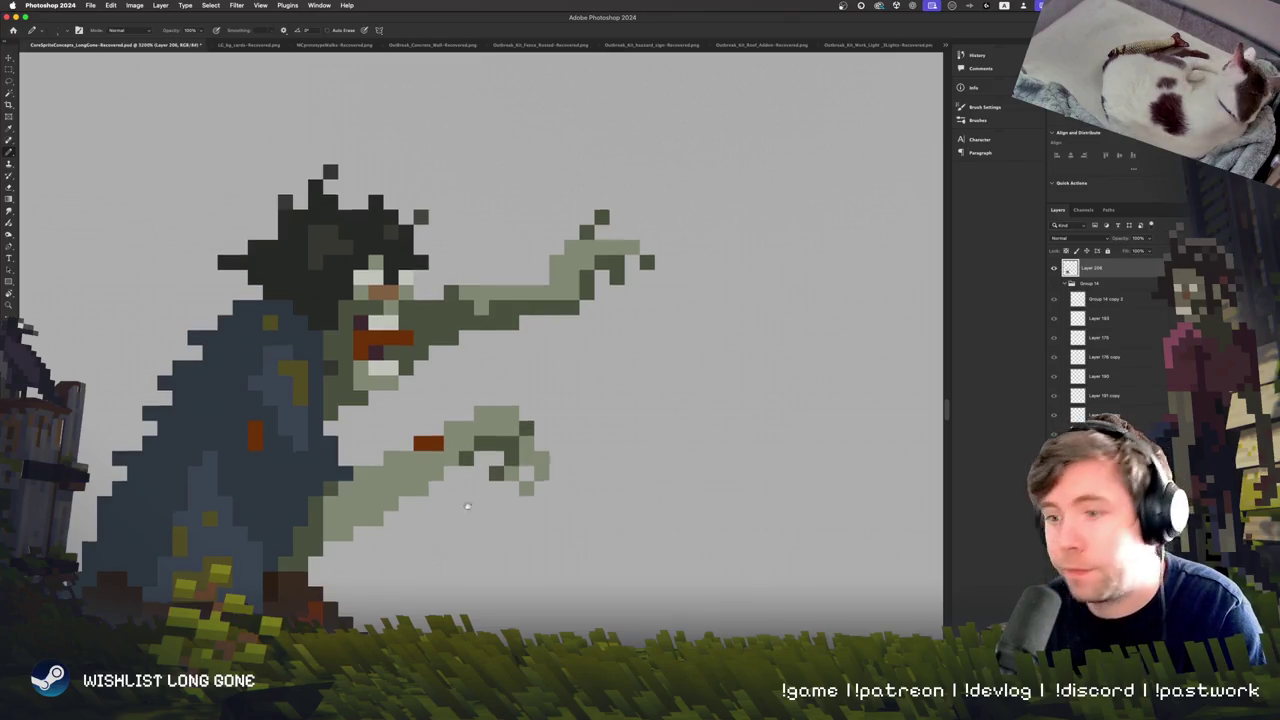
pyautogui.press('super+minus')
pyautogui.press('super+minus')
pyautogui.press('super+minus')
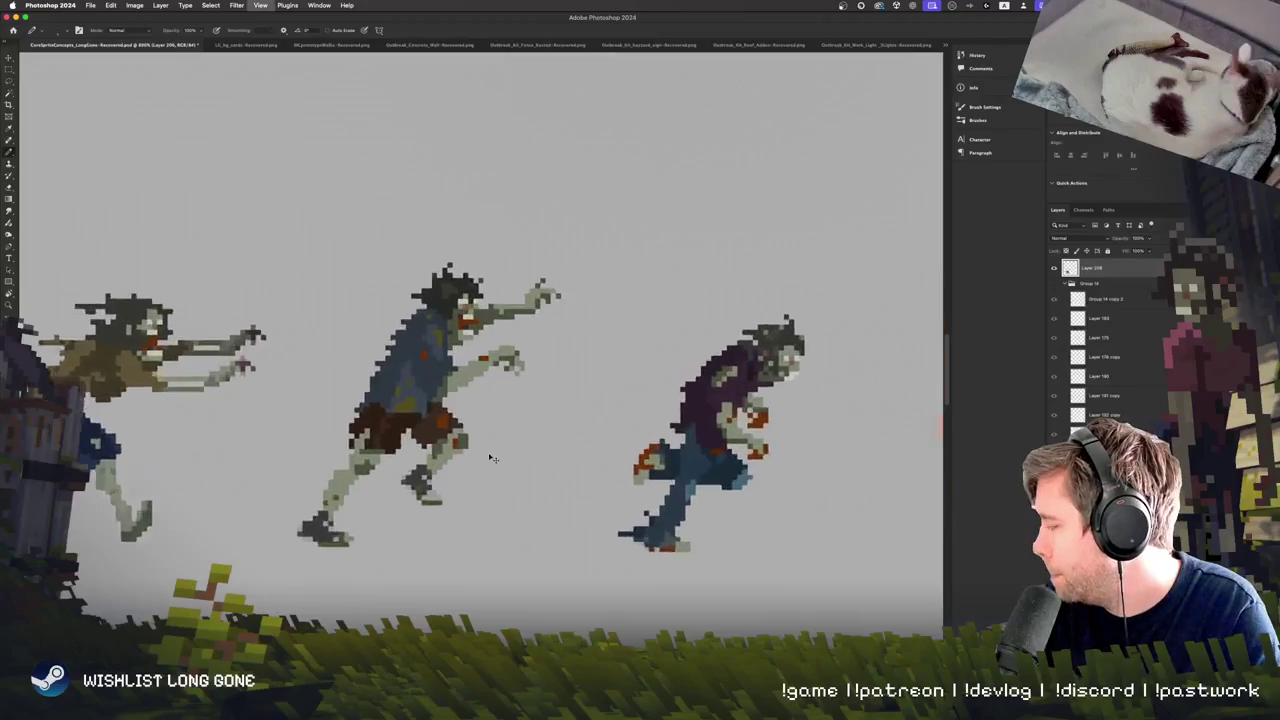
# Erase the stray pixel near the blue zombie's legs and pan over to the purple zombie.
pyautogui.press('super+plus')
pyautogui.press('super+plus')
pyautogui.press('super+plus')
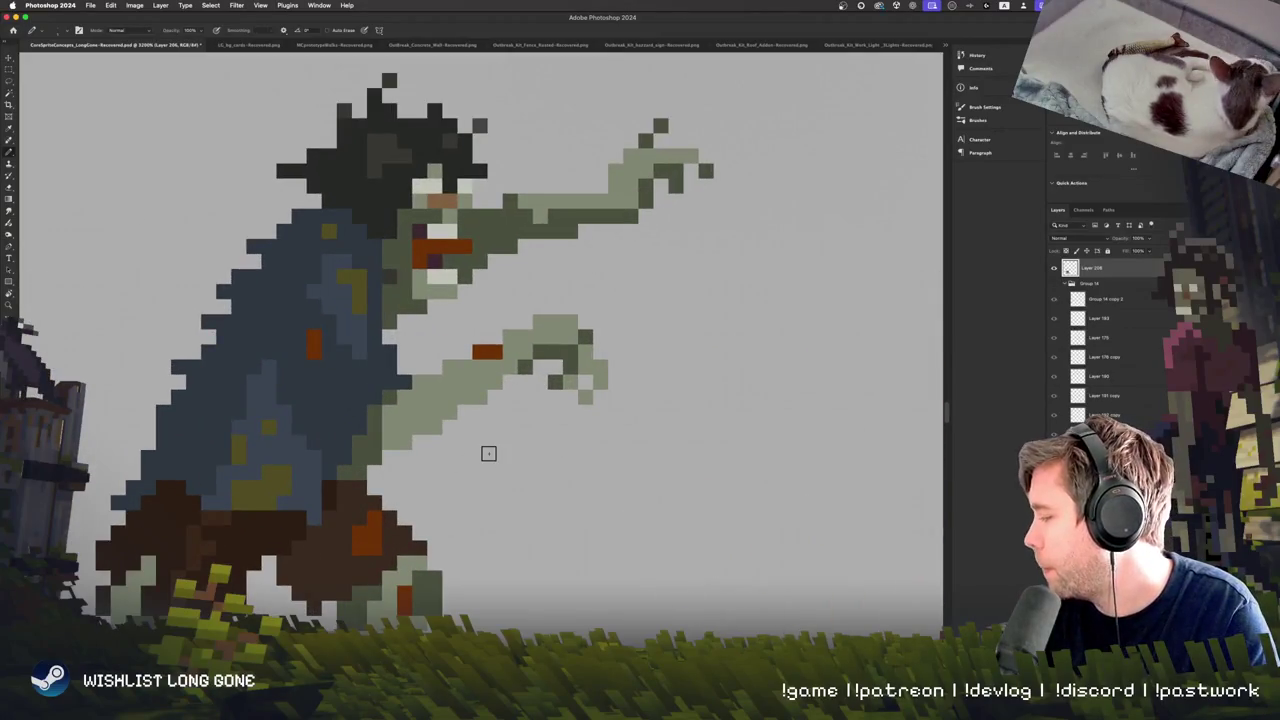
pyautogui.press('e')
pyautogui.click(360, 478)
pyautogui.scroll(2, 436, 544)
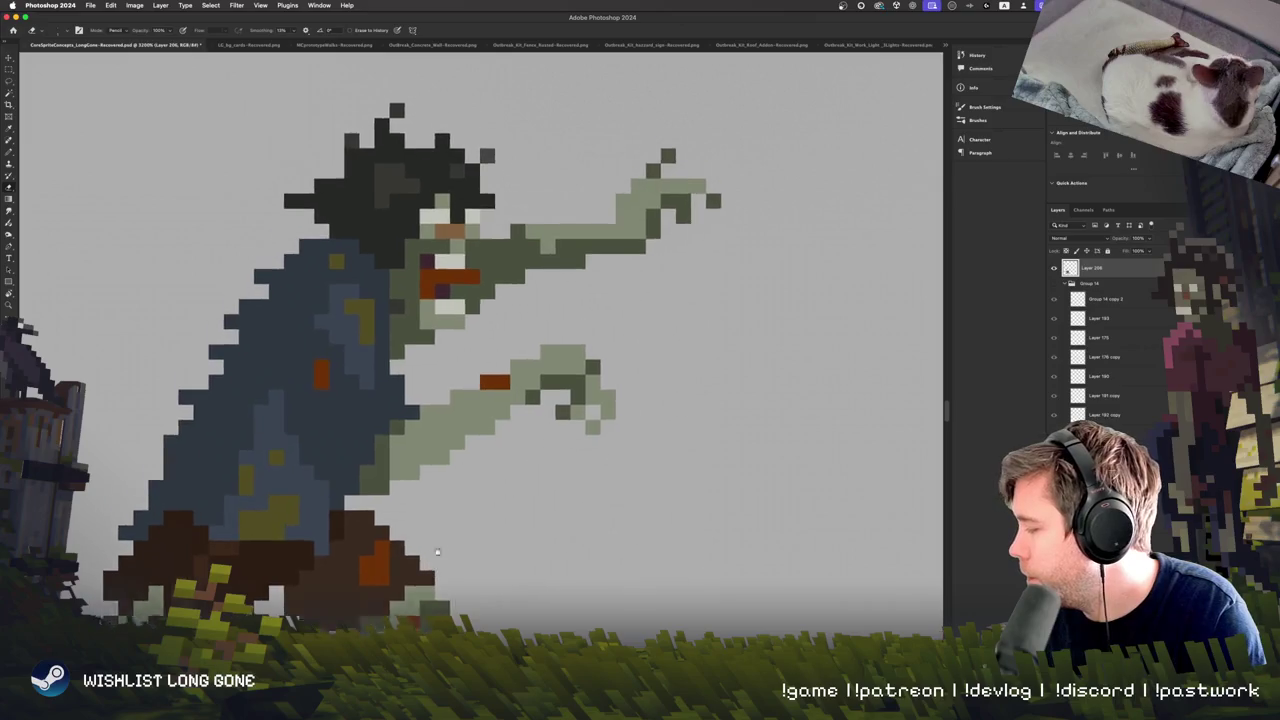
pyautogui.hscroll(10, 482, 535)
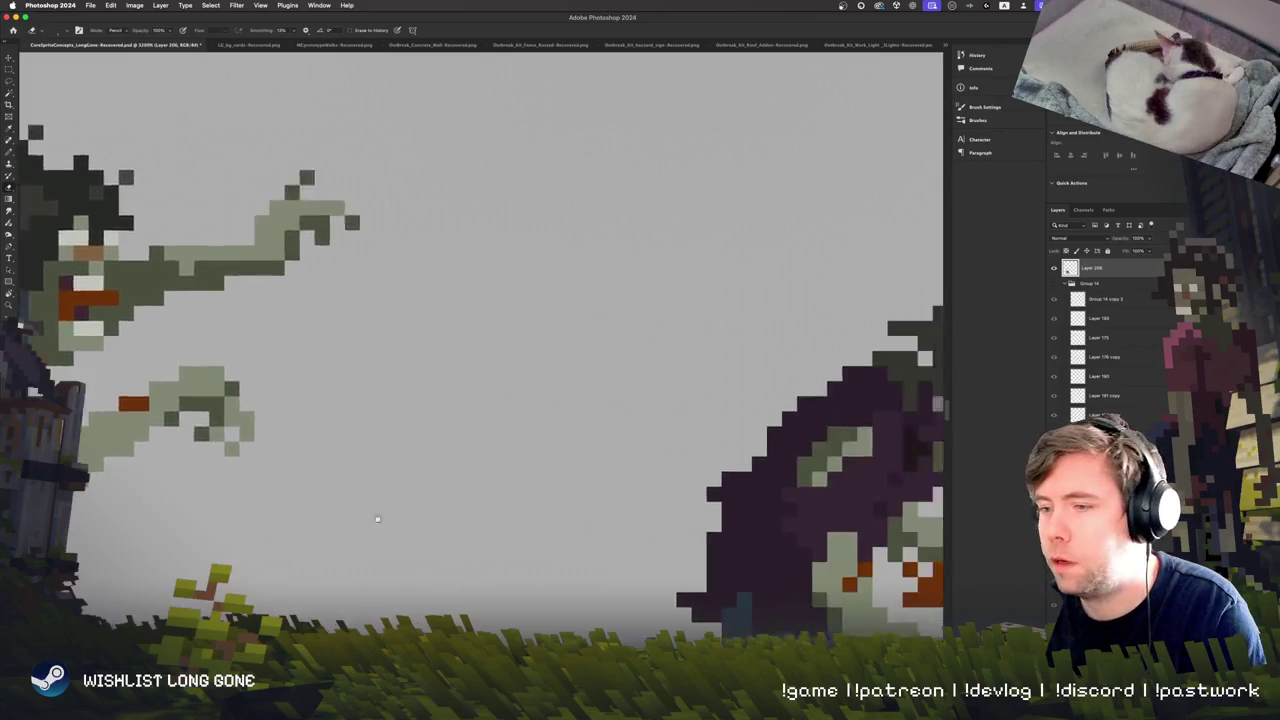
pyautogui.hscroll(-10, 601, 516)
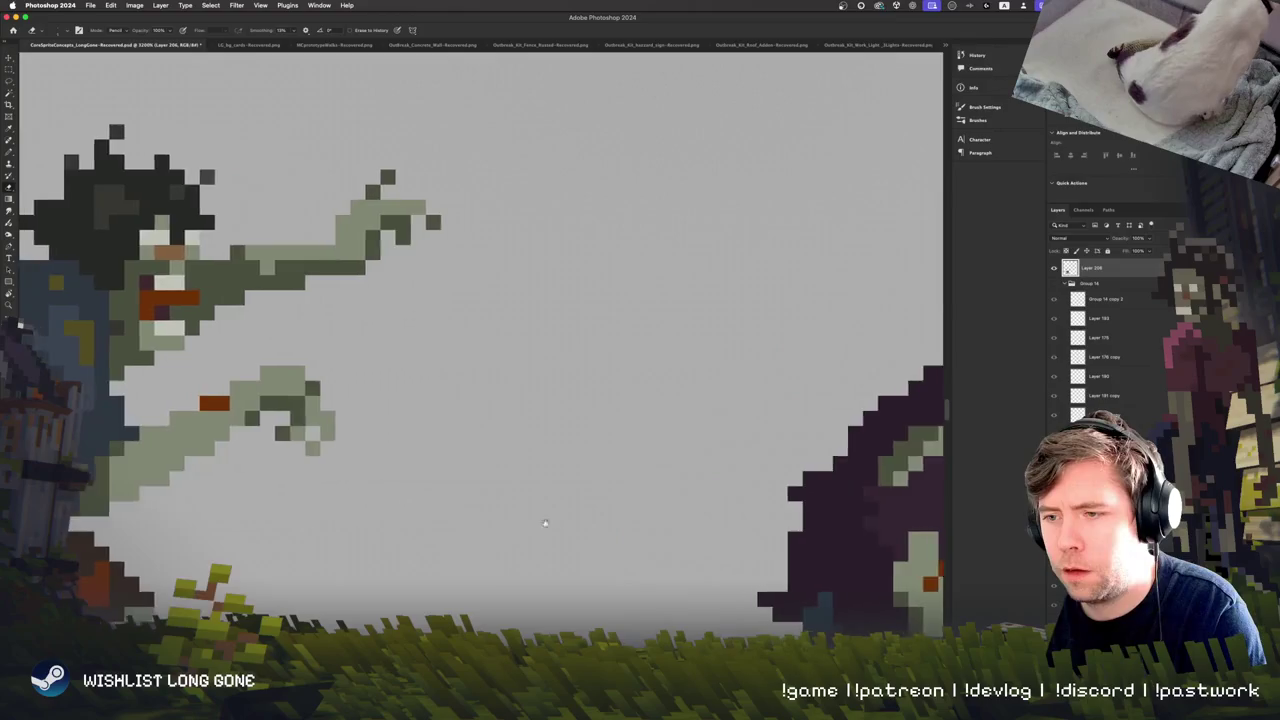
pyautogui.hscroll(10, 465, 557)
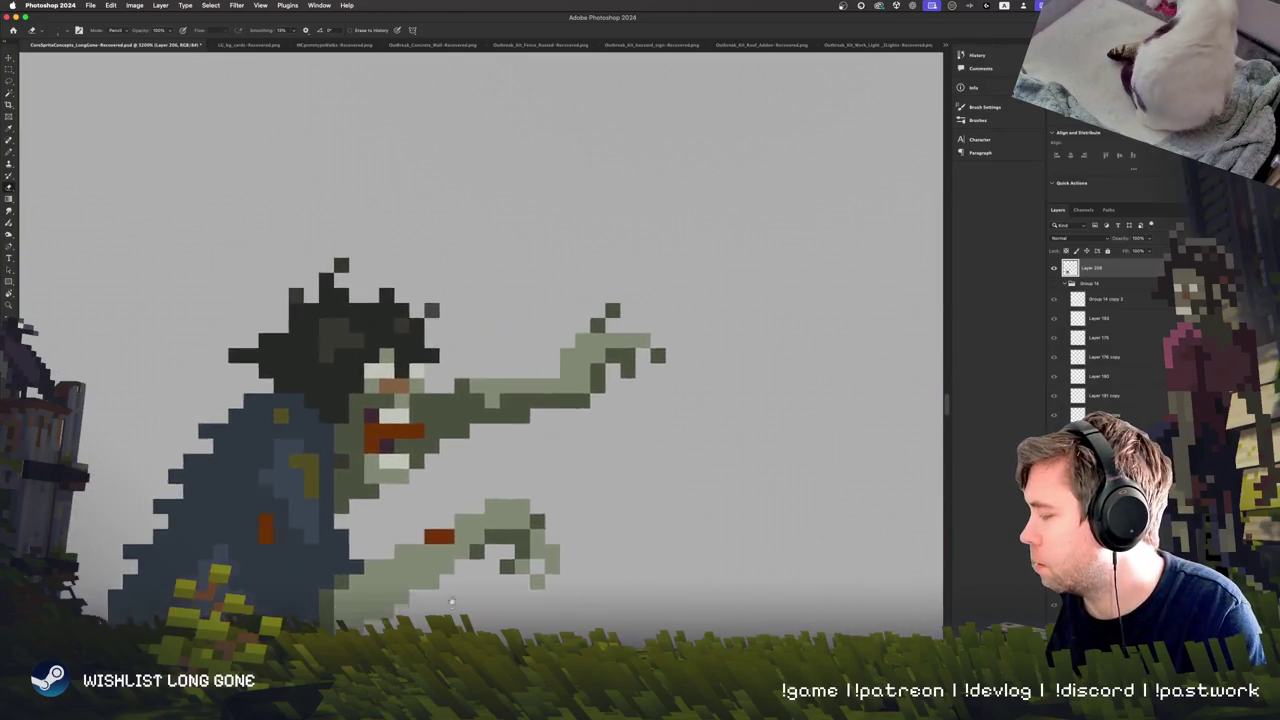
pyautogui.scroll(-3, 479, 510)
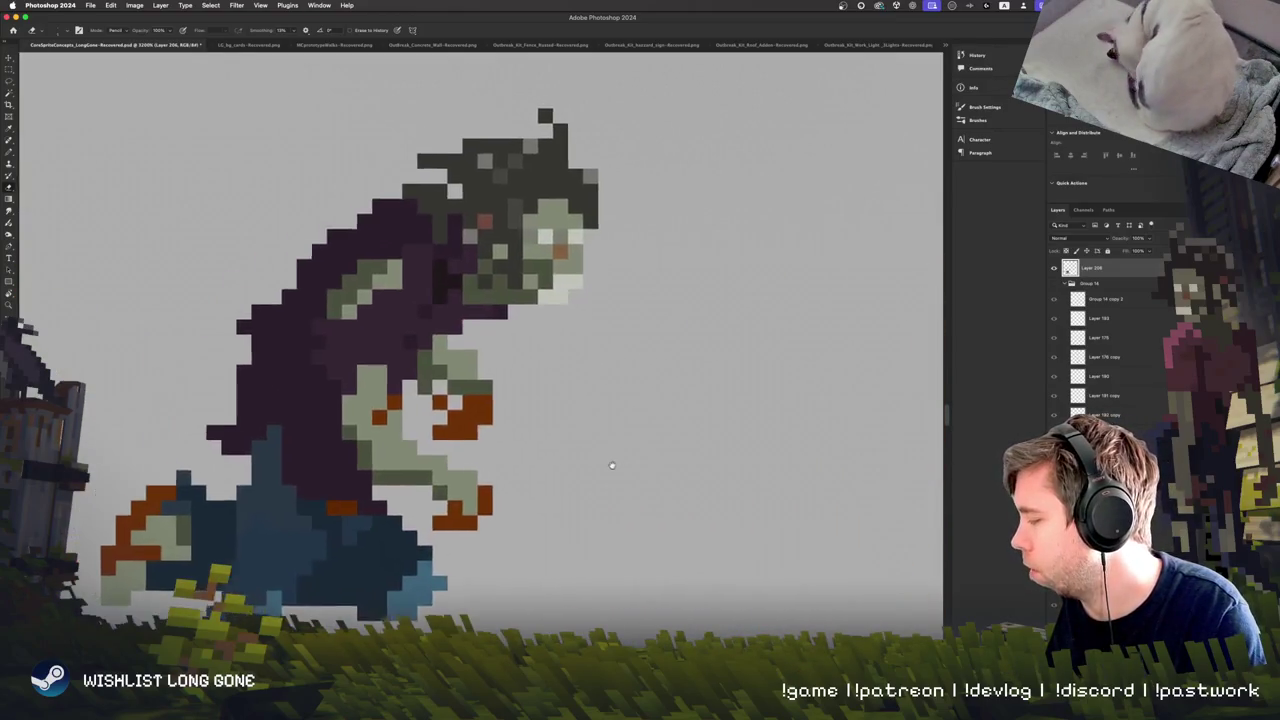
pyautogui.hscroll(-10, 610, 470)
pyautogui.scroll(3, 600, 540)
pyautogui.hscroll(-5, 499, 611)
pyautogui.scroll(-3, 499, 611)
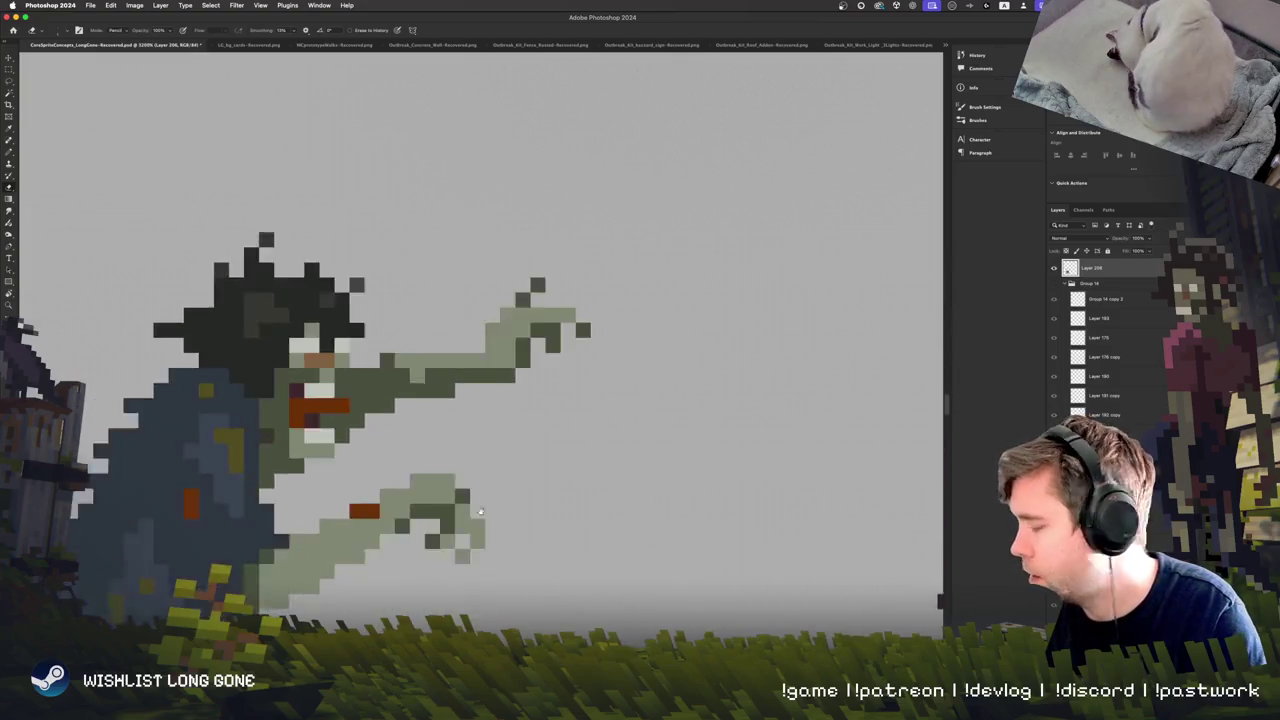
# Pencil dark grey pixels onto the back shoe and recolour pixels on the front shoe.
pyautogui.press('b')
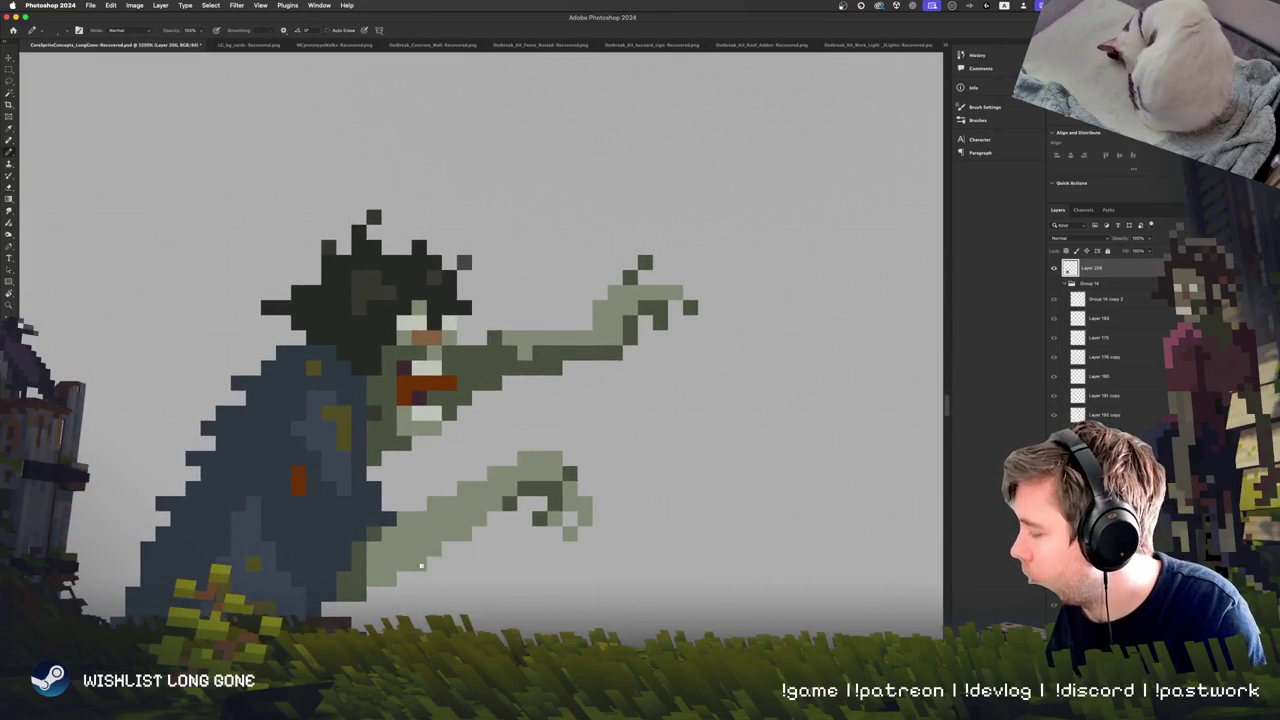
pyautogui.scroll(-5, 421, 566)
pyautogui.hscroll(10, 311, 502)
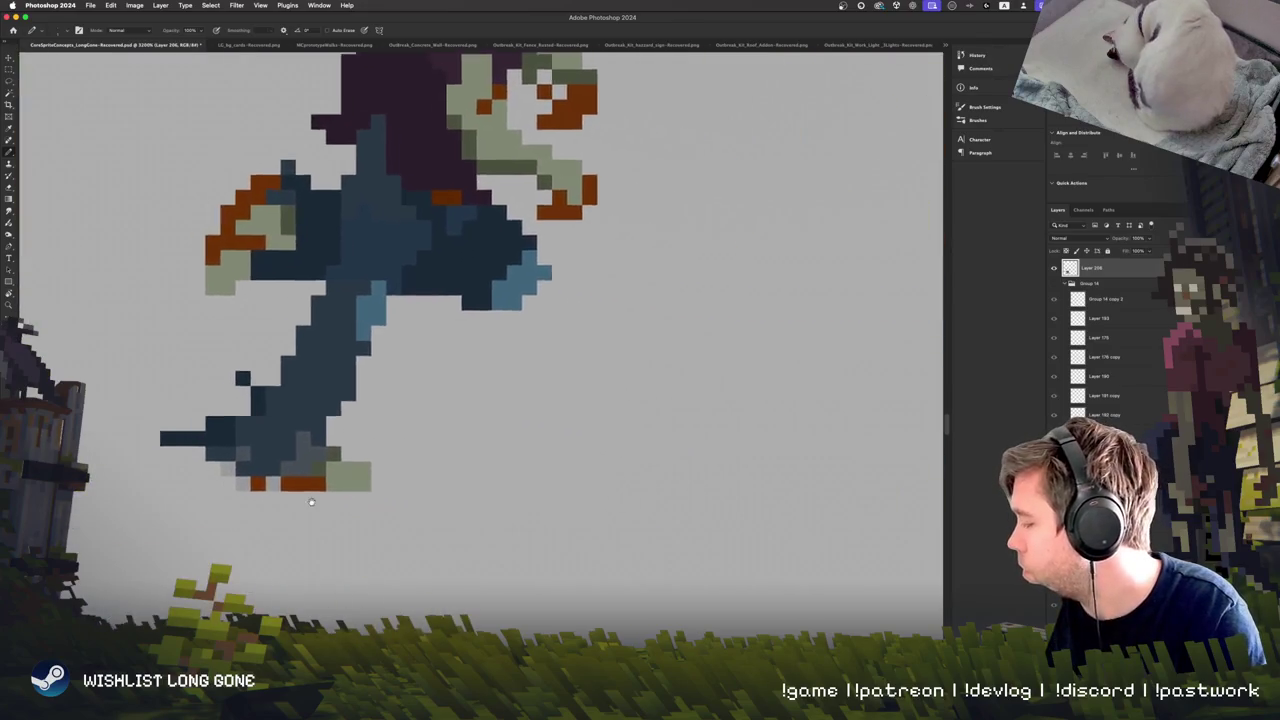
pyautogui.hscroll(15, 311, 502)
pyautogui.scroll(2, 400, 500)
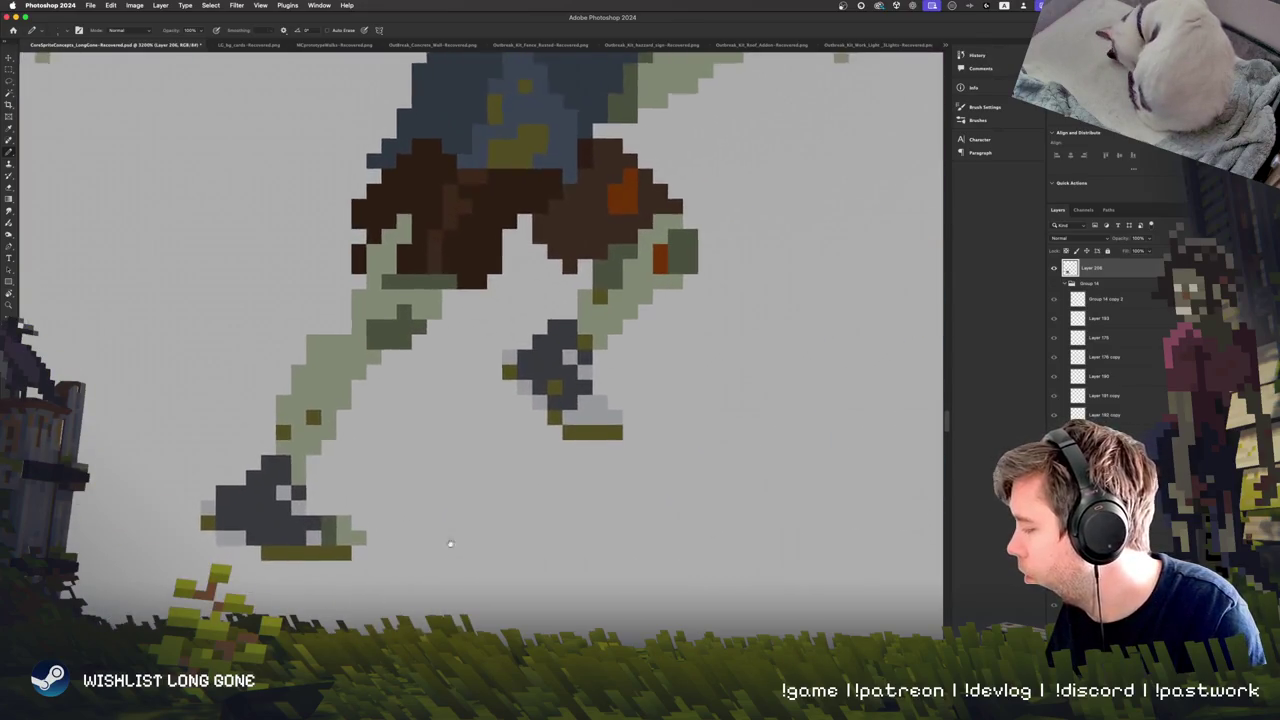
pyautogui.scroll(2, 450, 544)
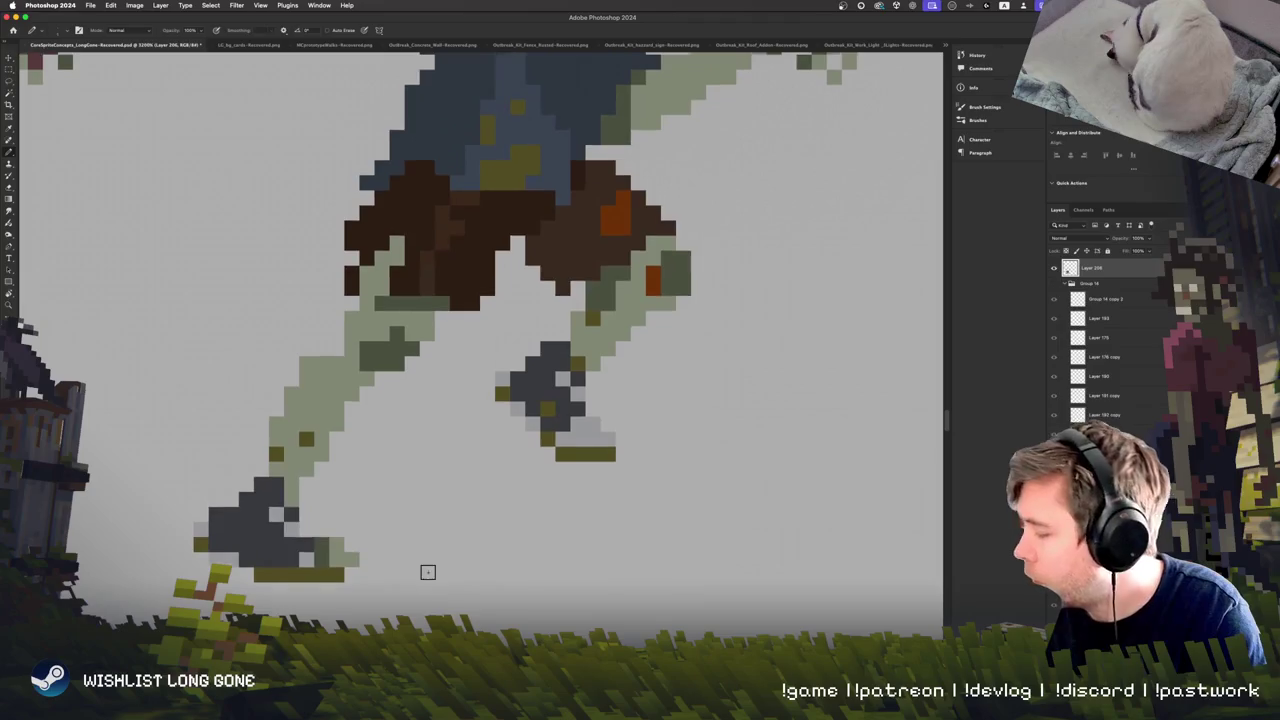
pyautogui.click(246, 522)
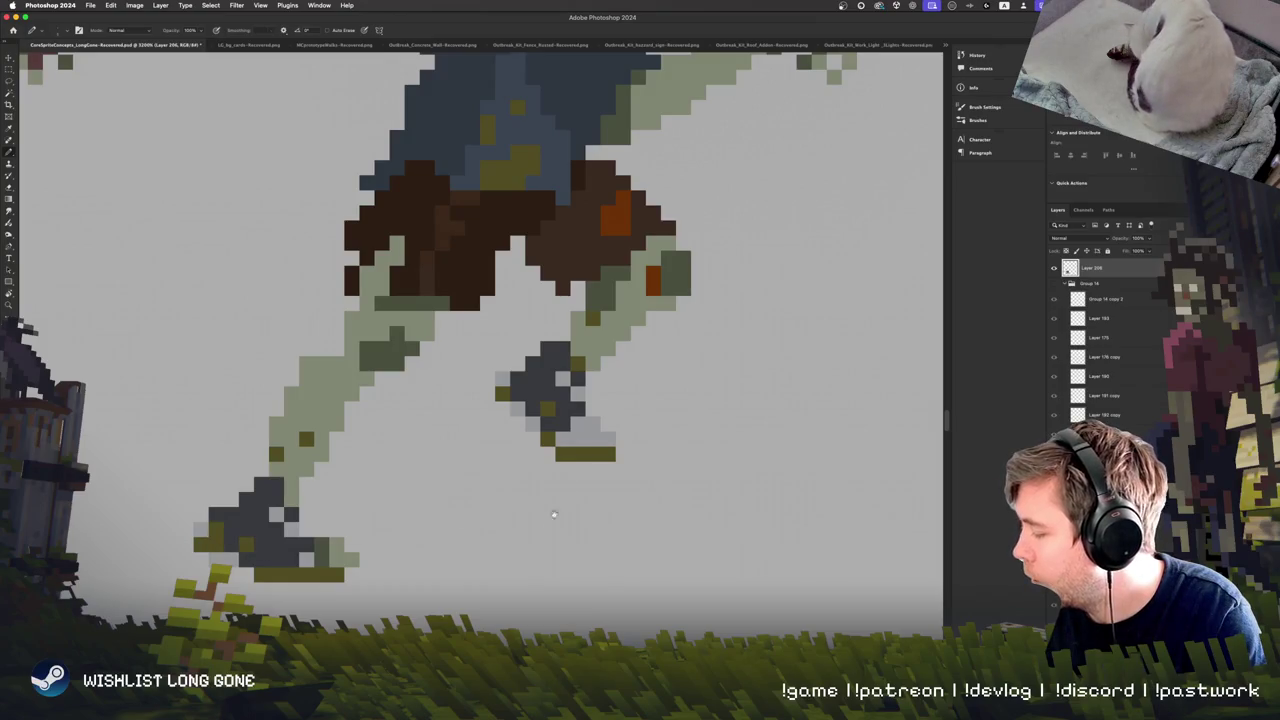
pyautogui.hscroll(8, 553, 515)
pyautogui.scroll(3, 450, 470)
pyautogui.click(378, 437)
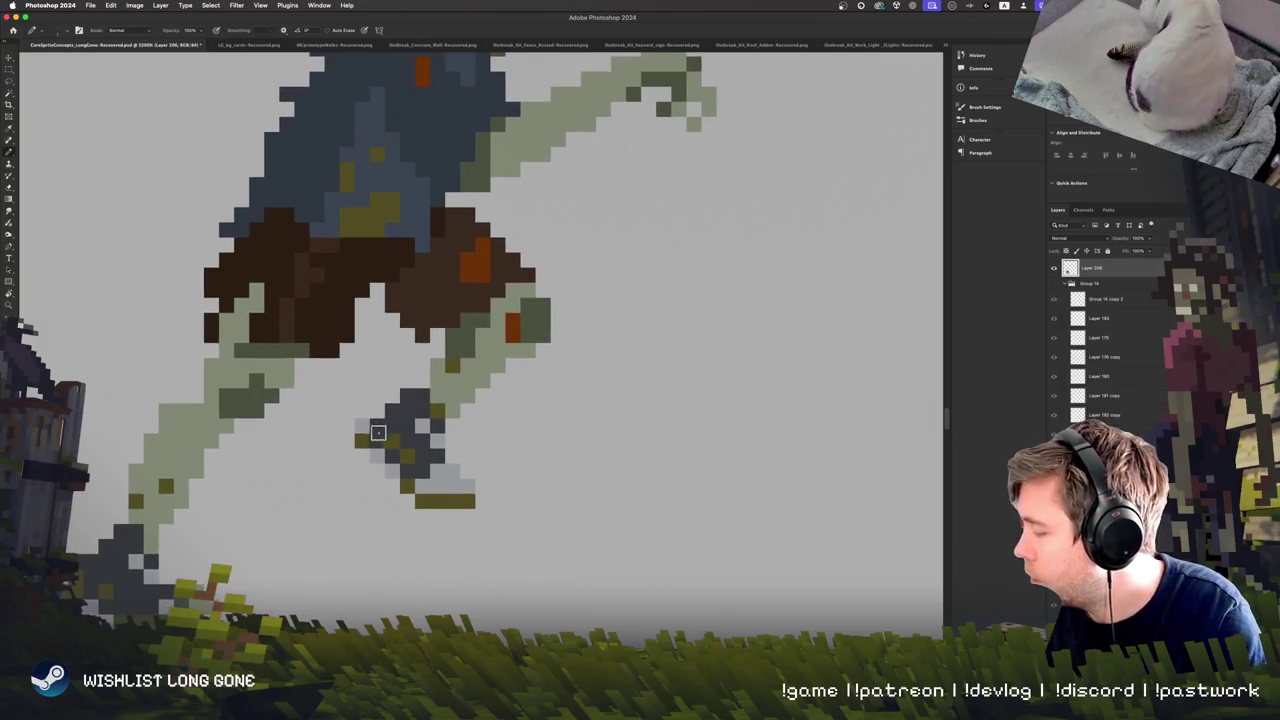
pyautogui.scroll(2, 437, 527)
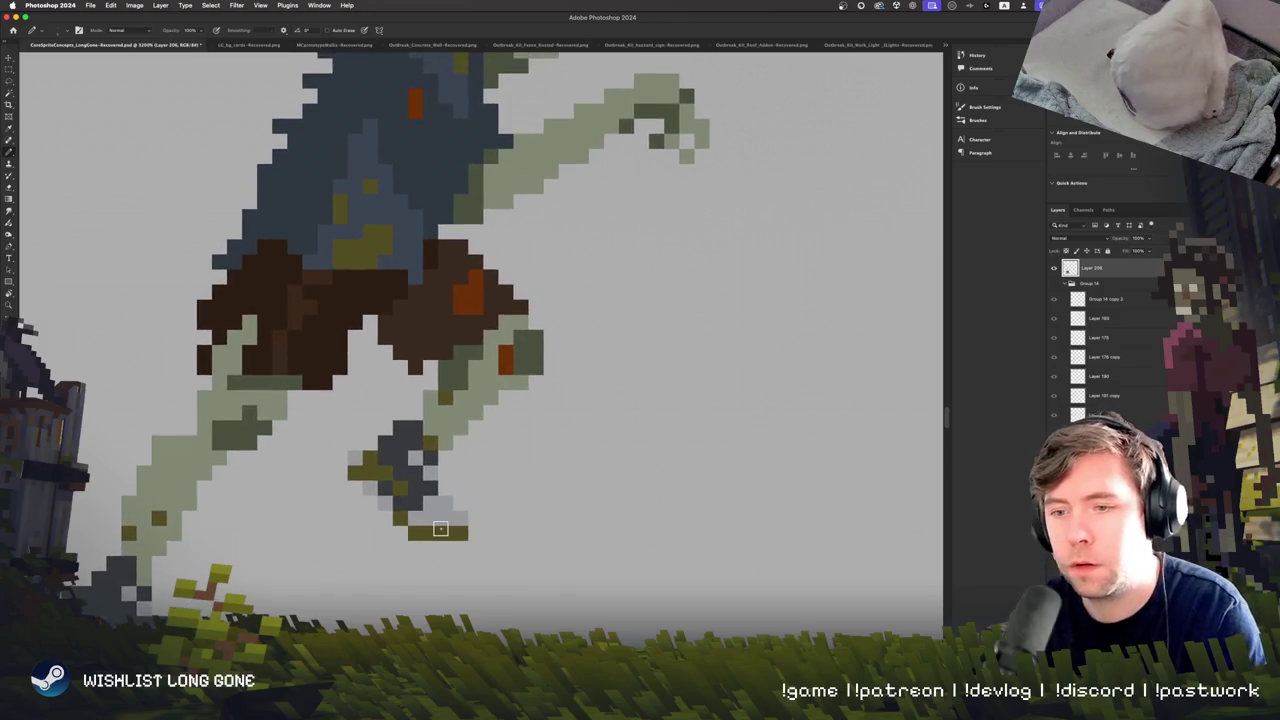
# Compare the shoes against the other zombie sprites, ending zoomed on the middle zombie's legs.
pyautogui.press('super+minus')
pyautogui.press('super+minus')
pyautogui.press('super+minus')
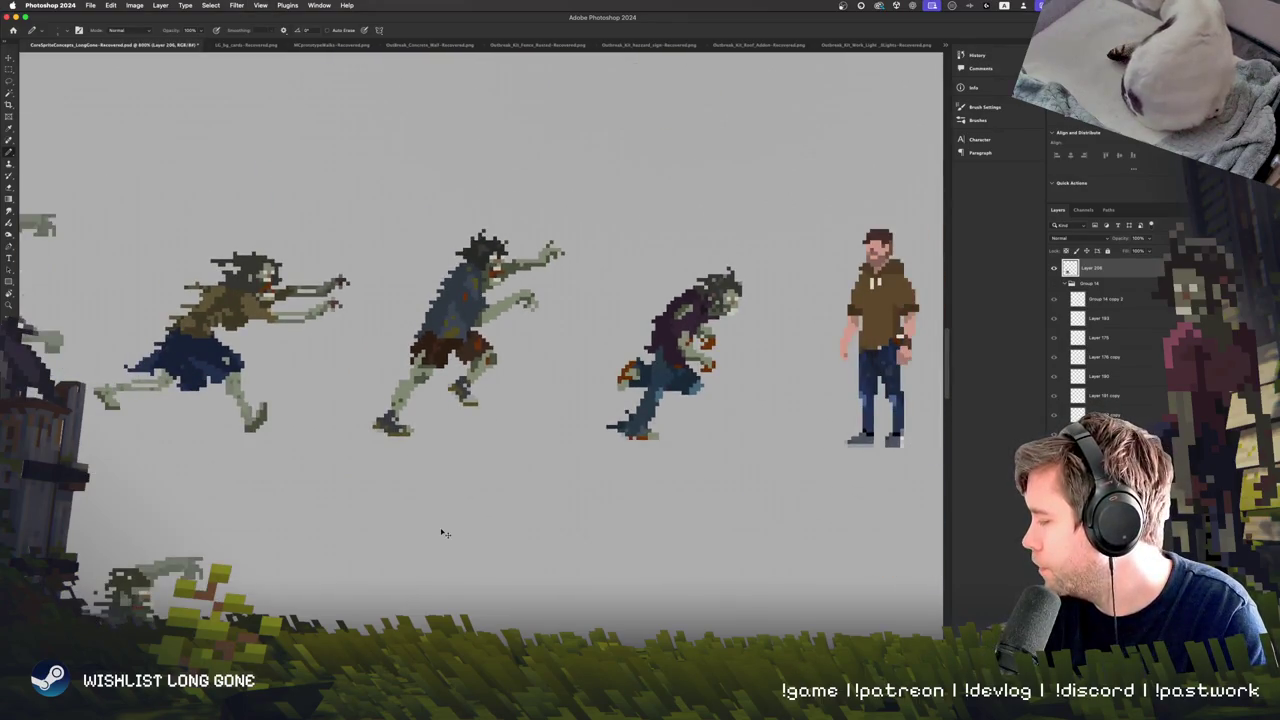
pyautogui.press('super+plus')
pyautogui.press('super+plus')
pyautogui.press('super+plus')
pyautogui.press('super+plus')
pyautogui.press('super+plus')
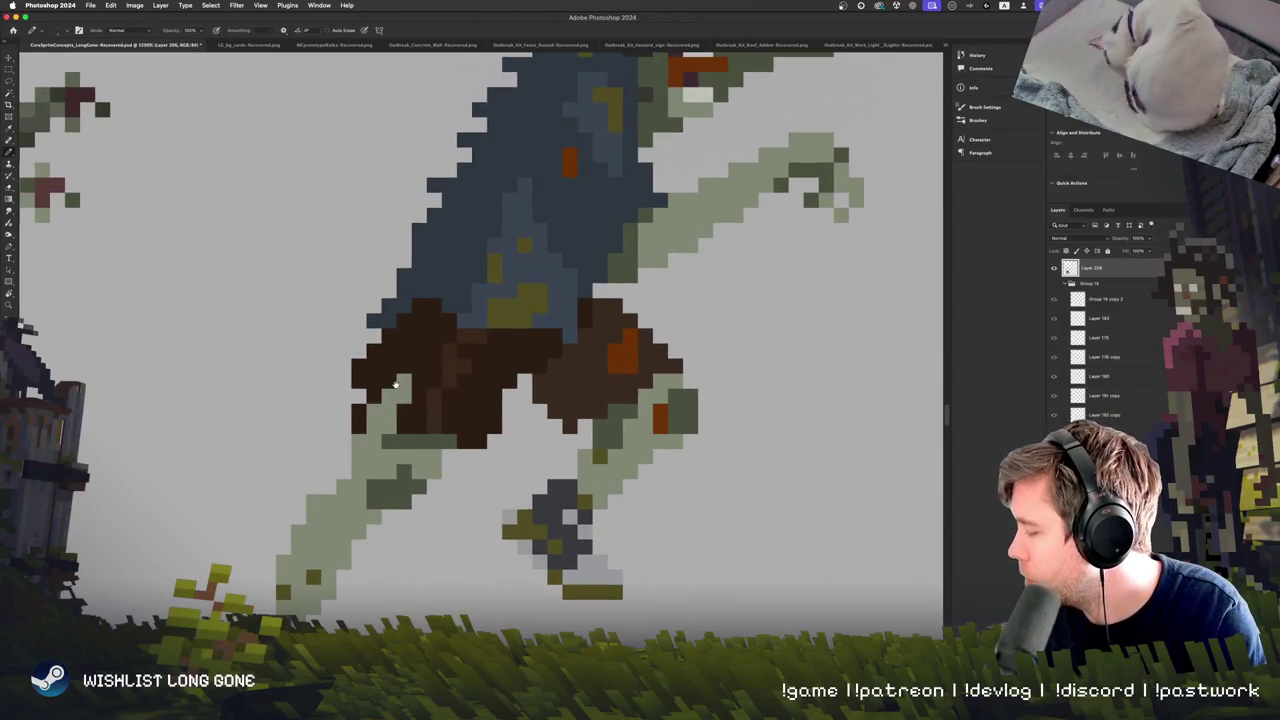
pyautogui.press('super+minus')
pyautogui.press('super+minus')
pyautogui.press('super+minus')
pyautogui.press('super+minus')
pyautogui.press('super+minus')
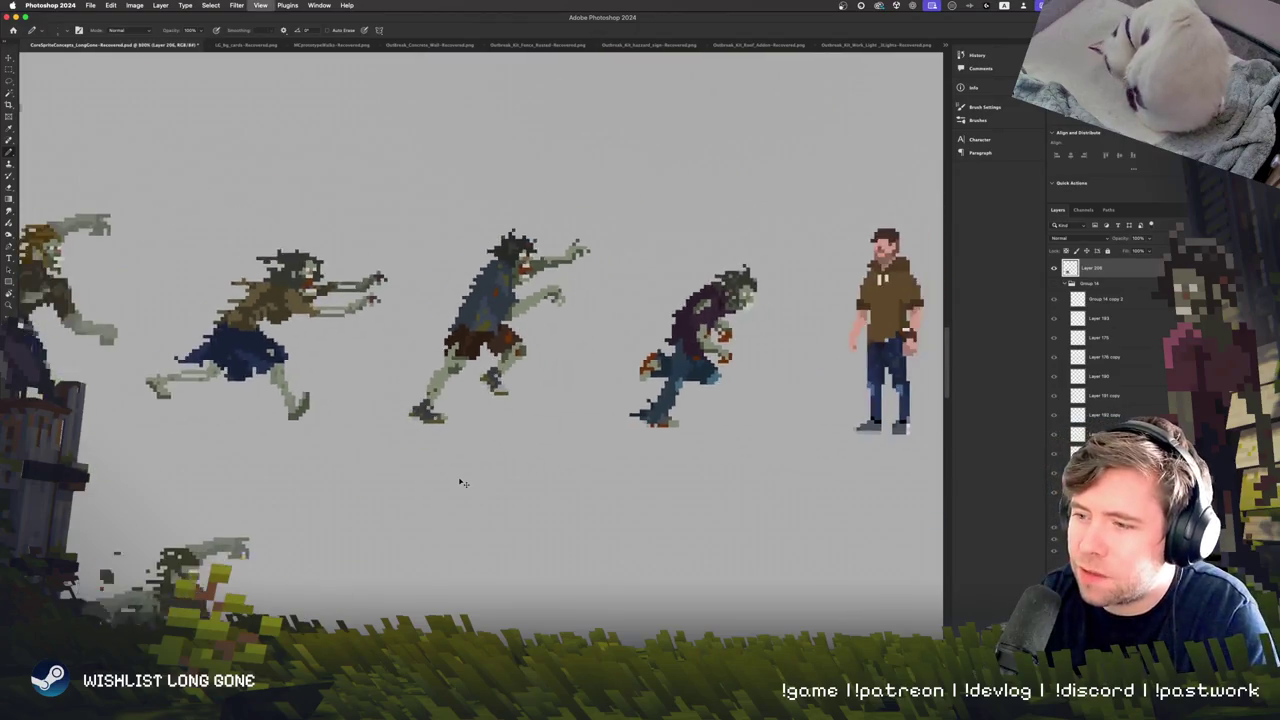
pyautogui.press('super+plus')
pyautogui.press('super+plus')
pyautogui.press('super+minus')
pyautogui.press('super+plus')
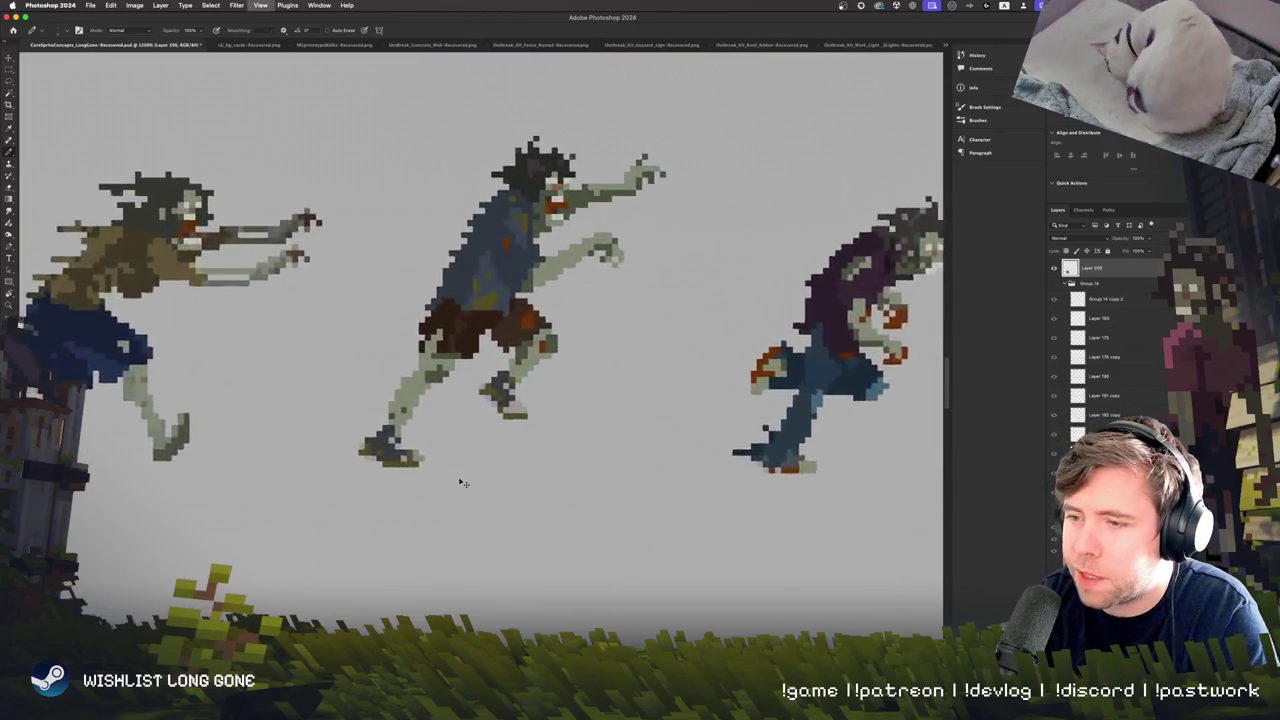
pyautogui.press('super+plus')
pyautogui.press('super+plus')
pyautogui.press('super+plus')
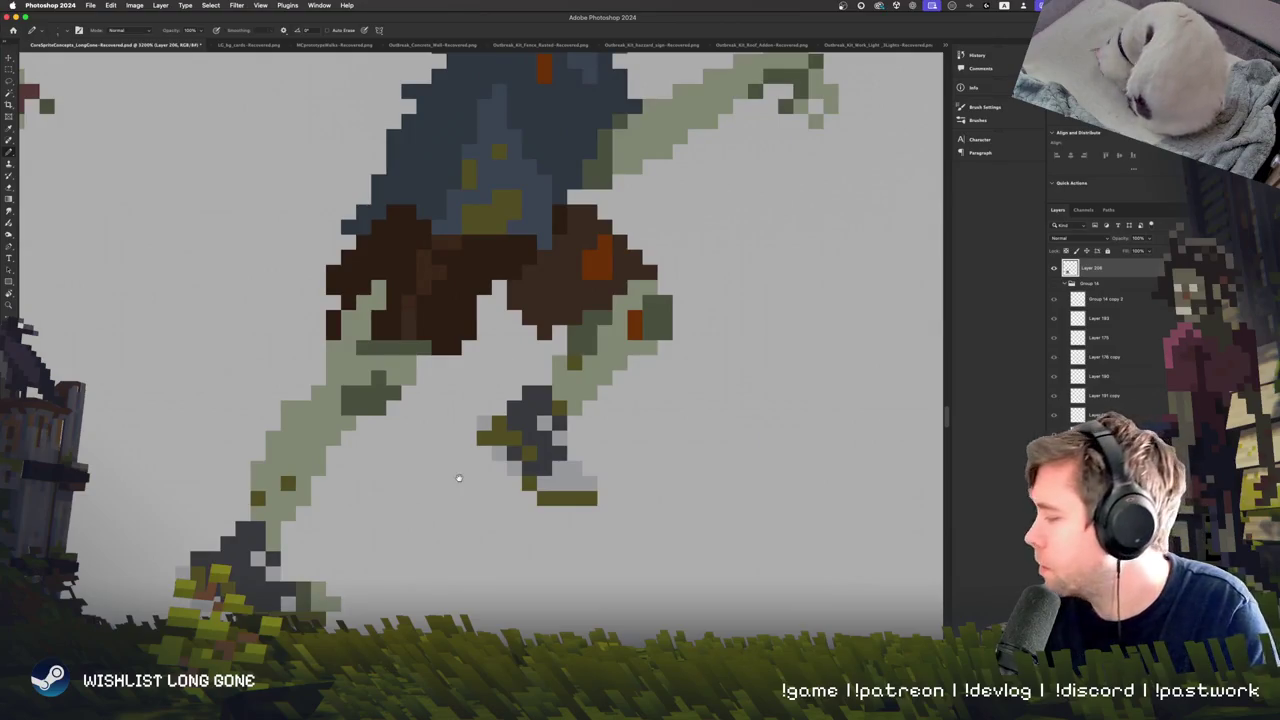
pyautogui.scroll(5, 459, 478)
pyautogui.press('e')
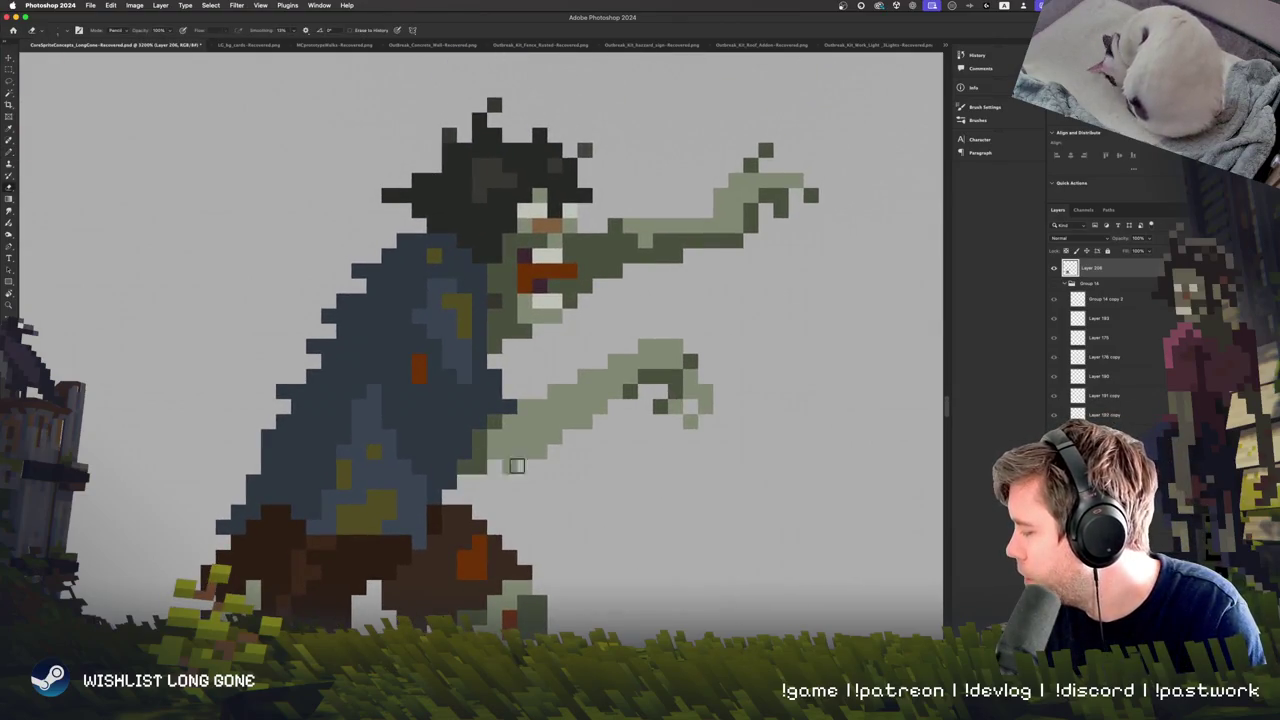